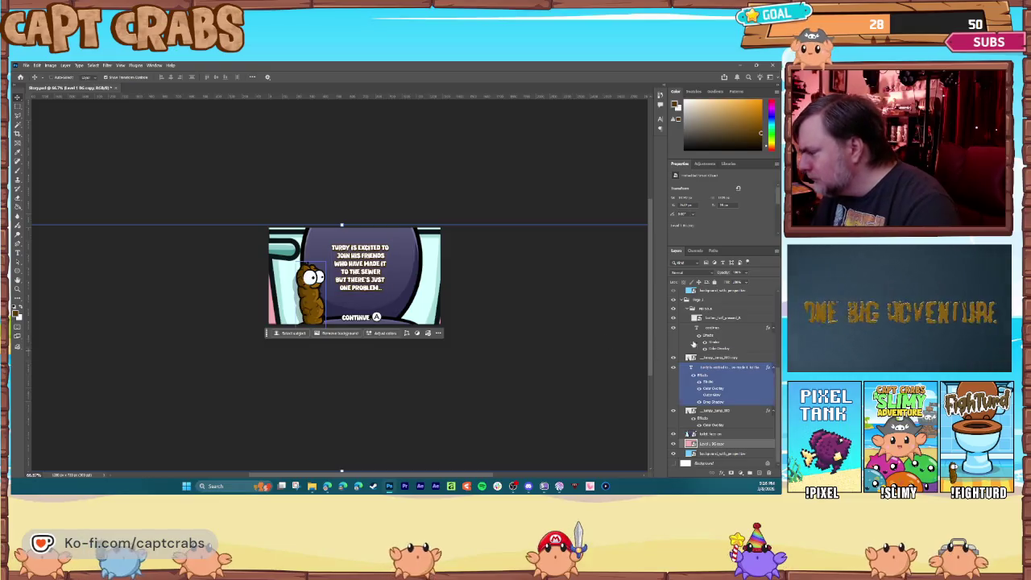
# Collapse the Page 1 group and hide the Turdy page to reveal the clogged-toilet page
pyautogui.click(701, 343)
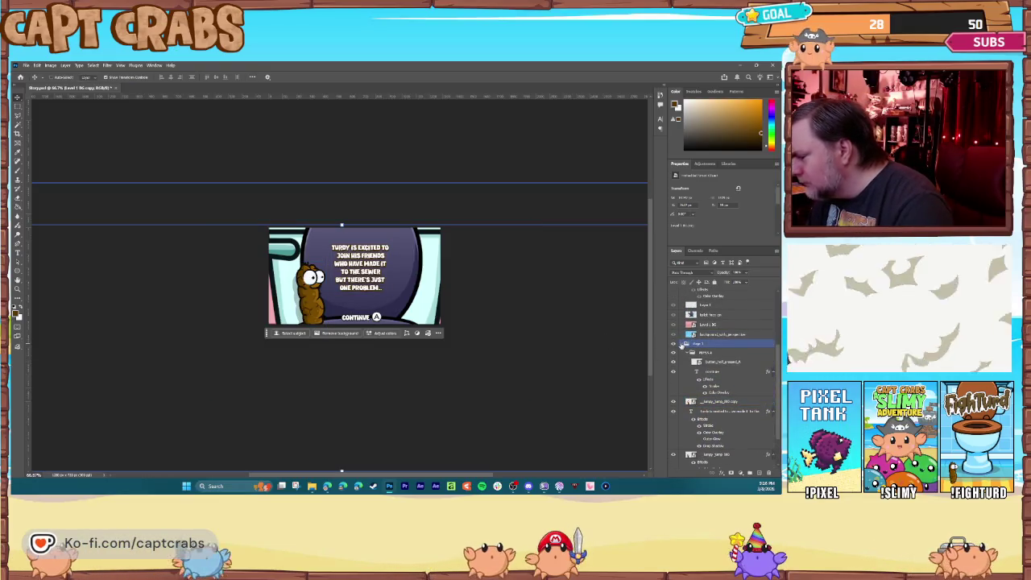
pyautogui.click(682, 344)
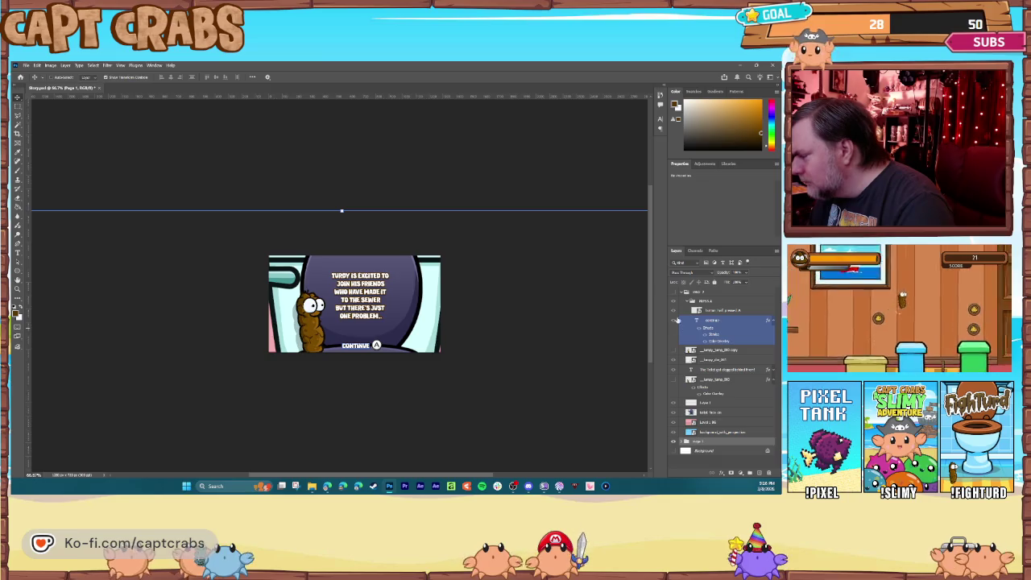
pyautogui.click(679, 296)
pyautogui.click(675, 293)
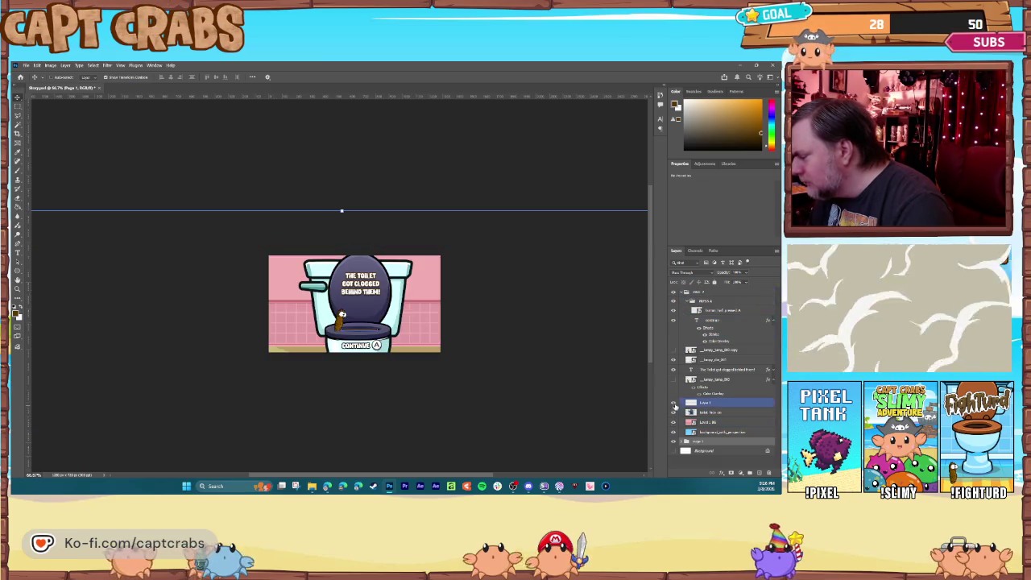
# Select the clogged-toilet background, collapse the top group, zoom in, and drop in the plunger image
pyautogui.click(675, 433)
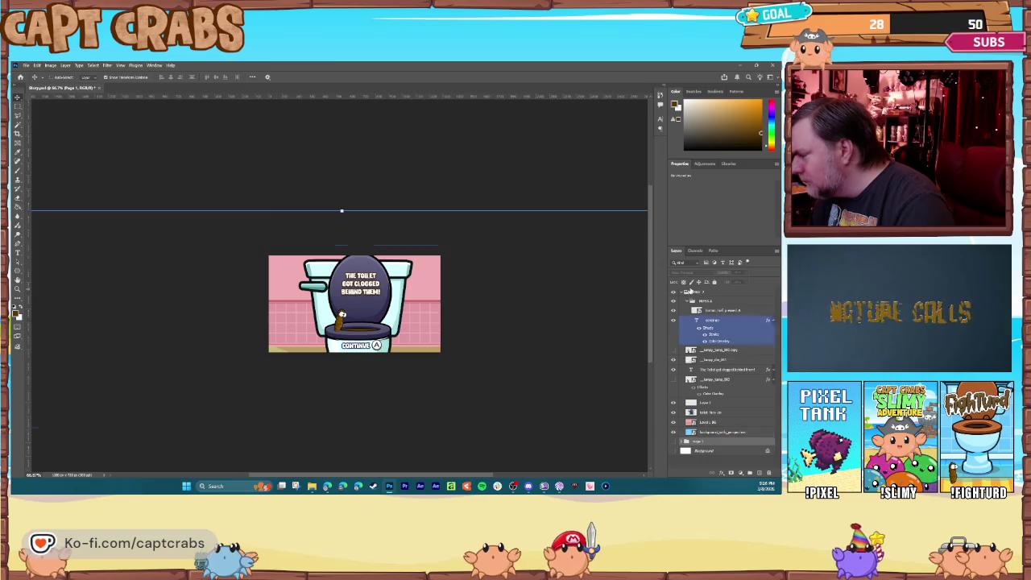
pyautogui.click(681, 293)
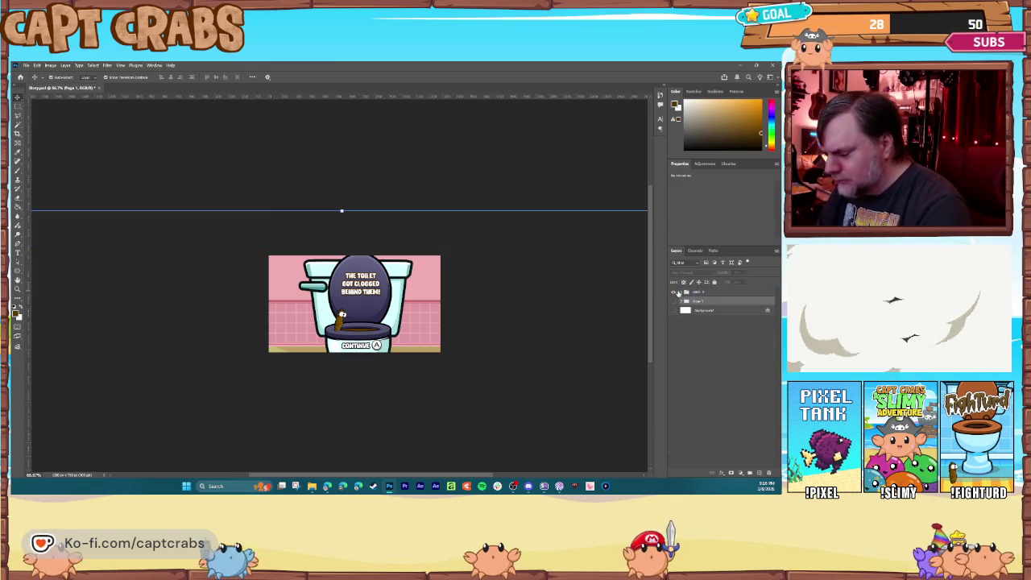
pyautogui.hotkey('ctrl', '+')
pyautogui.hotkey('ctrl', '+')
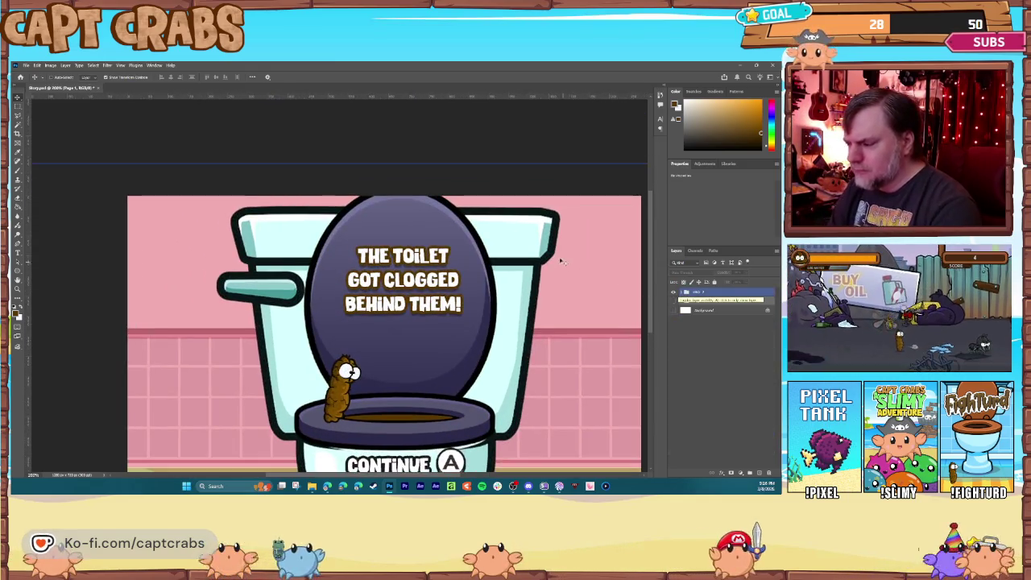
pyautogui.scroll(-2, 465, 312)
pyautogui.scroll(-2, 463, 314)
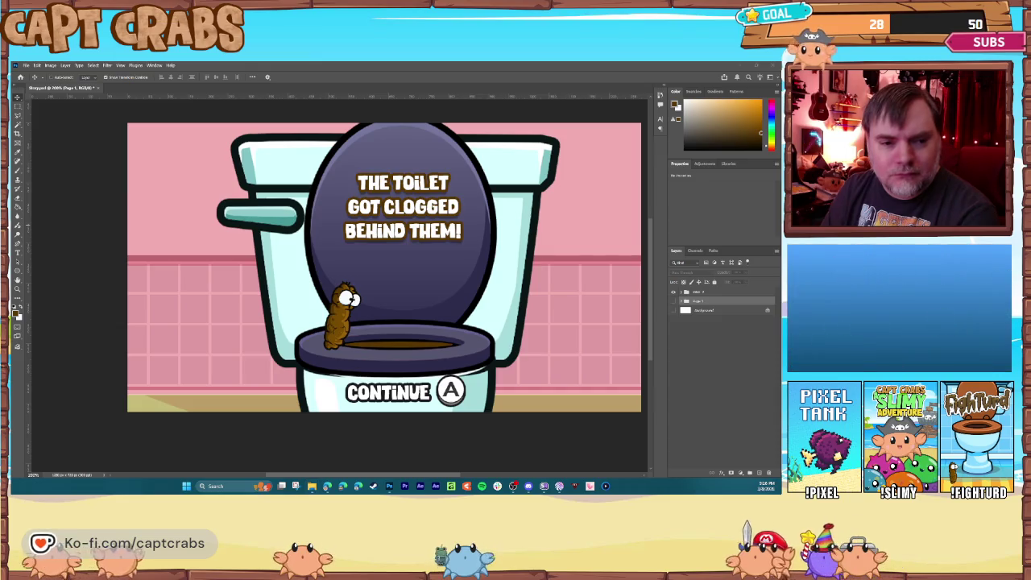
pyautogui.moveTo(437, 357)
pyautogui.mouseDown()
pyautogui.moveTo(553, 409)
pyautogui.moveTo(543, 419)
pyautogui.mouseUp()
# Set the plunger upright to the right of the toilet and move its layer lower in the stack
pyautogui.moveTo(418, 306)
pyautogui.mouseDown()
pyautogui.moveTo(567, 350)
pyautogui.moveTo(584, 374)
pyautogui.mouseUp()
pyautogui.press('Return')
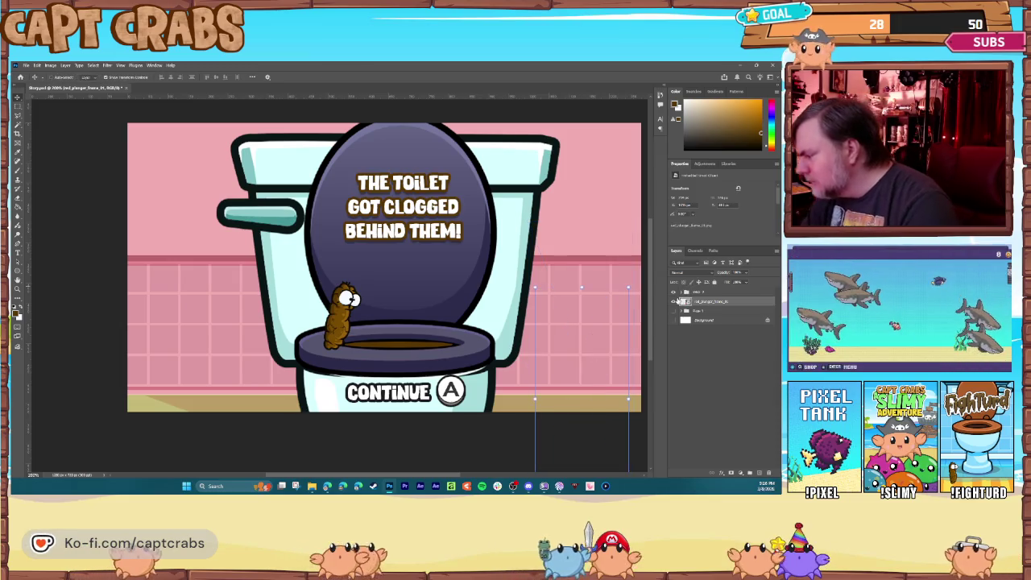
pyautogui.click(684, 292)
pyautogui.moveTo(684, 293)
pyautogui.mouseDown()
pyautogui.moveTo(719, 429)
pyautogui.moveTo(723, 419)
pyautogui.mouseUp()
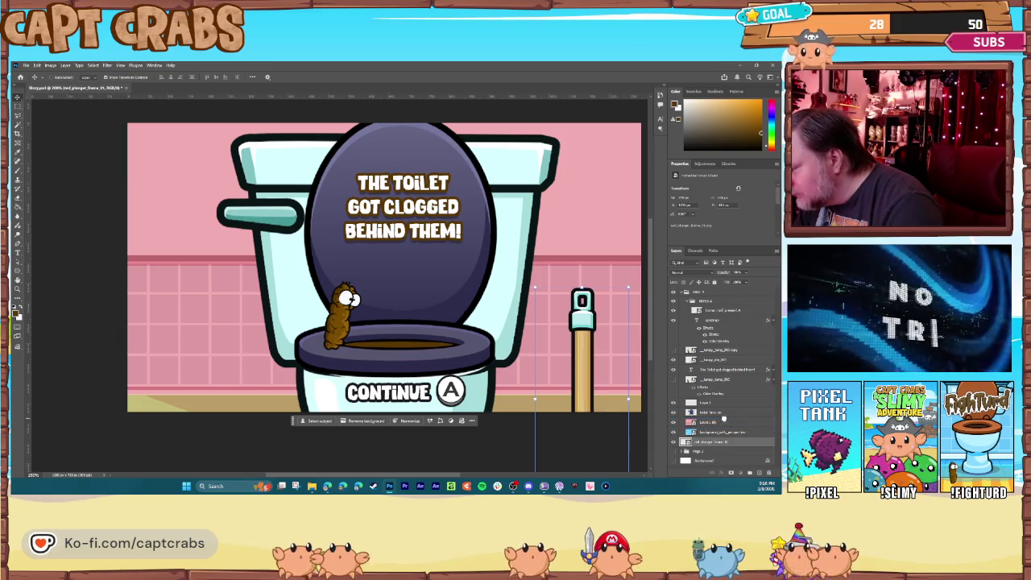
pyautogui.moveTo(584, 337); pyautogui.dragTo(584, 345)
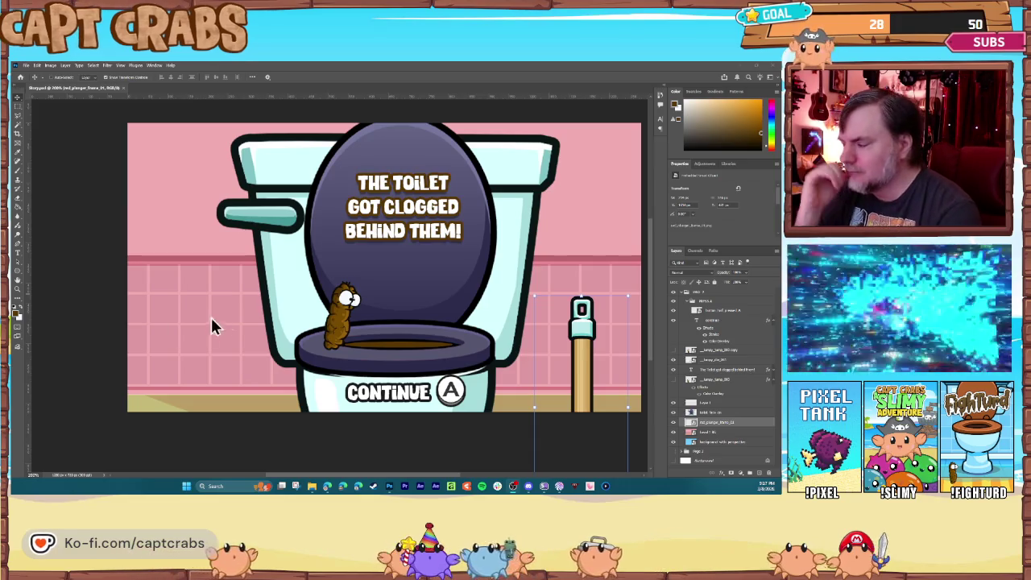
pyautogui.click(682, 292)
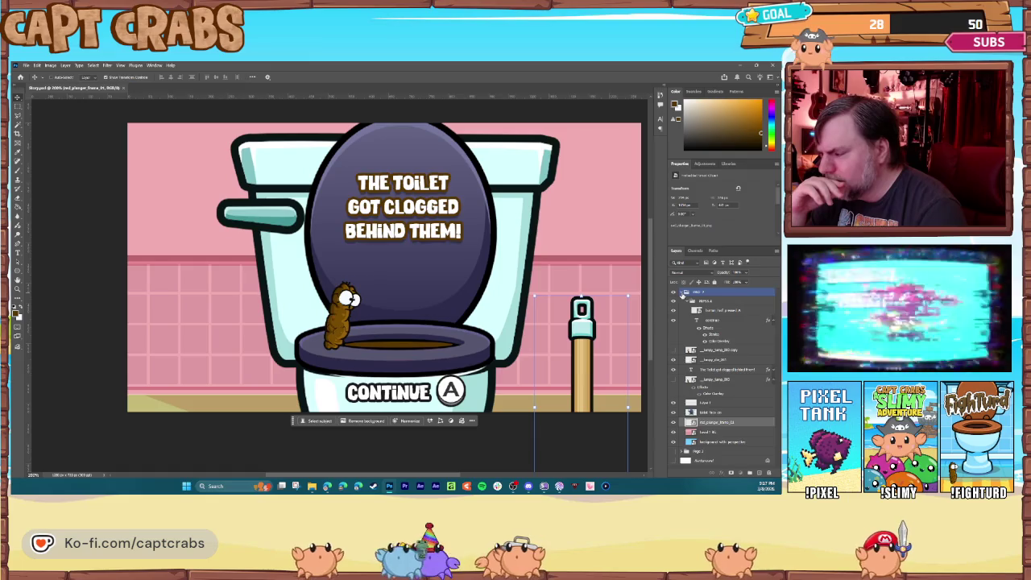
pyautogui.click(682, 292)
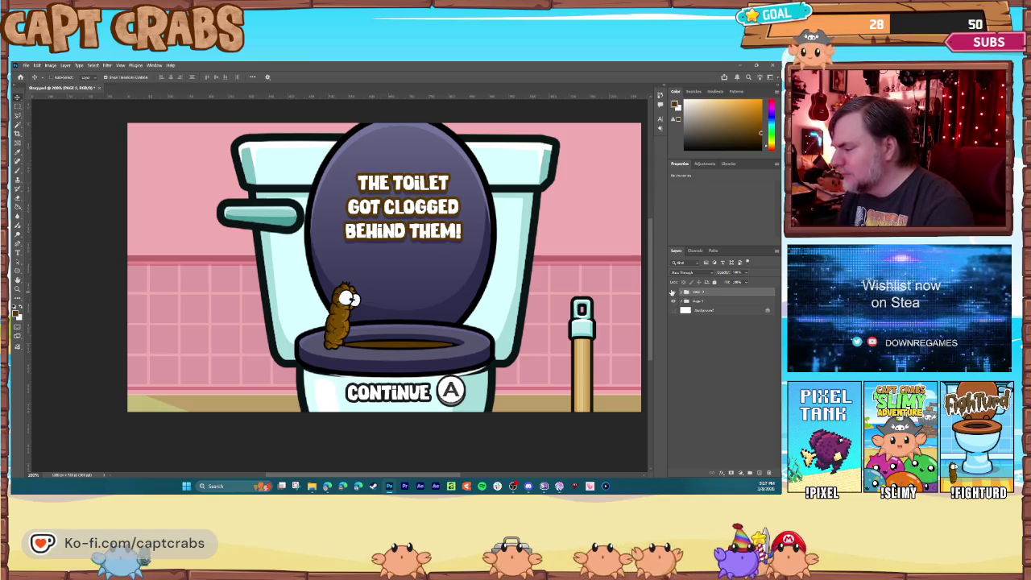
pyautogui.click(673, 293)
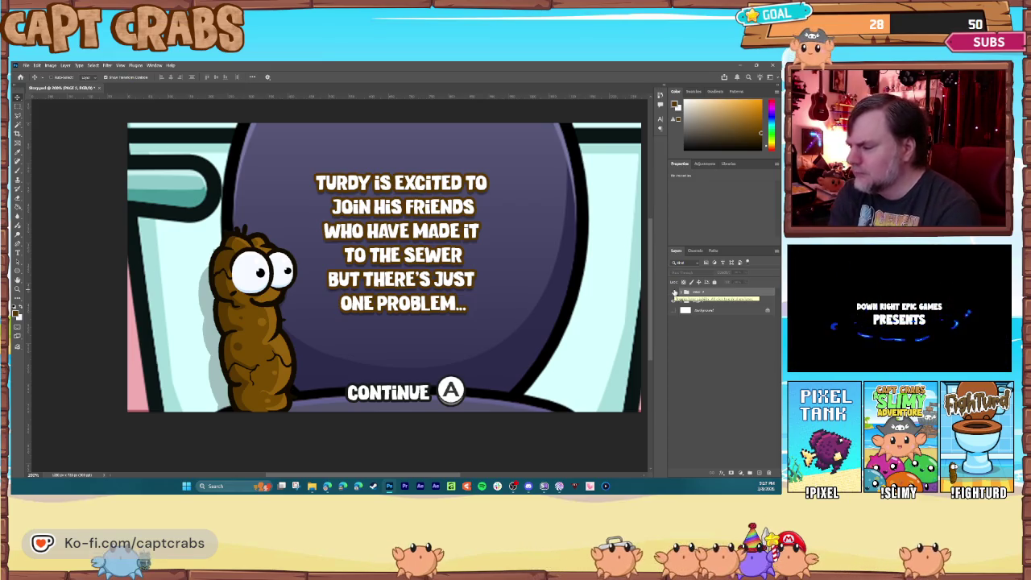
pyautogui.click(675, 292)
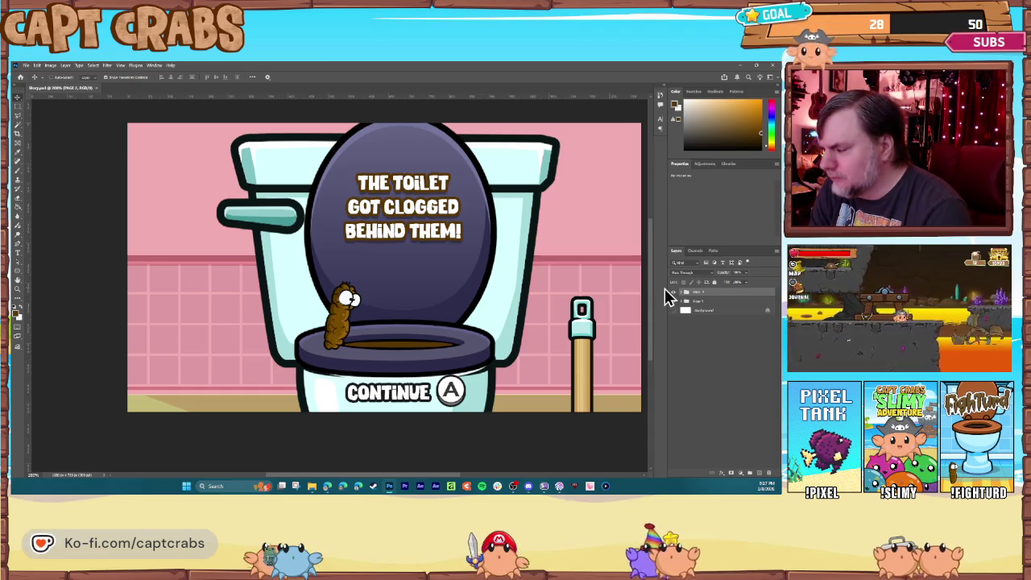
# Duplicate the PAGE 2 group as PAGE 2 copy
pyautogui.rightClick(692, 294)
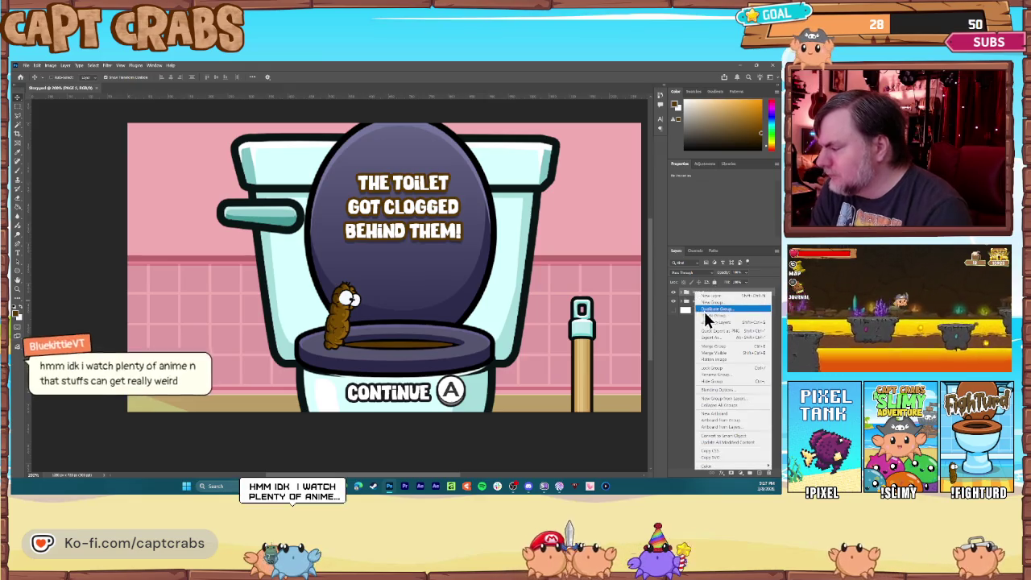
pyautogui.click(717, 309)
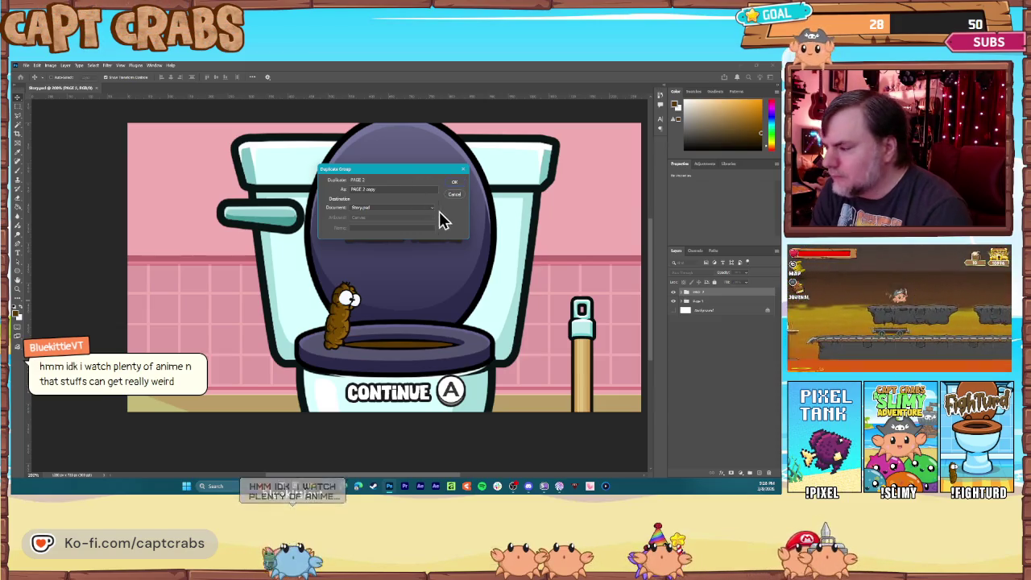
pyautogui.press('Return')
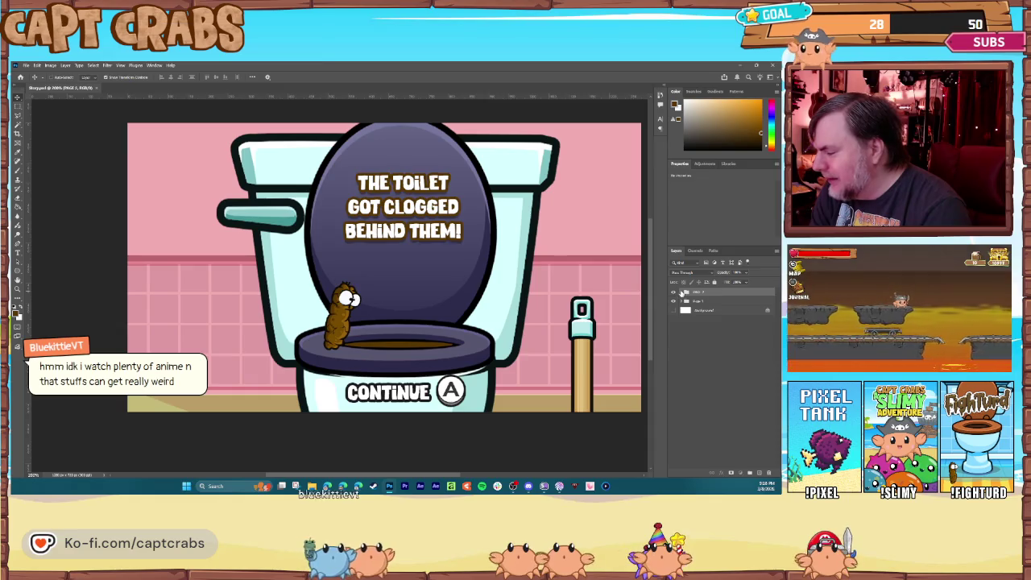
# Add a new layer above _lumpy_die_001 with a small black shadow under the character
pyautogui.click(716, 360)
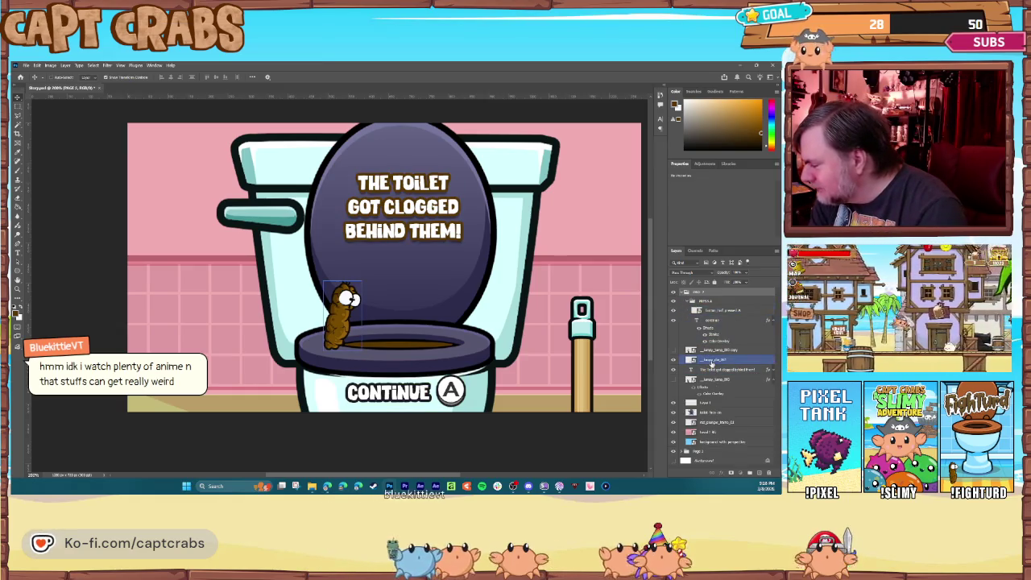
pyautogui.click(759, 472)
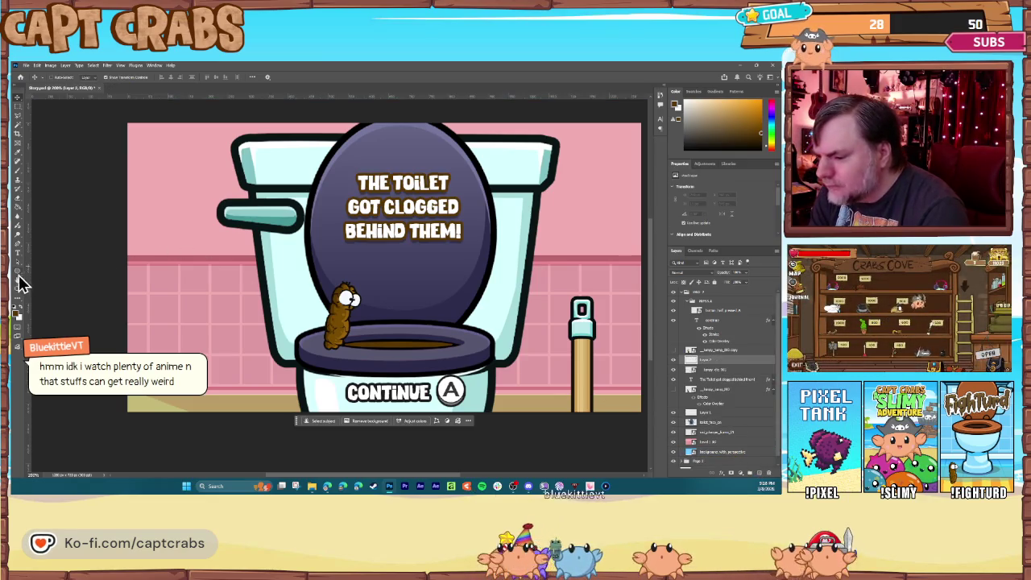
pyautogui.click(16, 314)
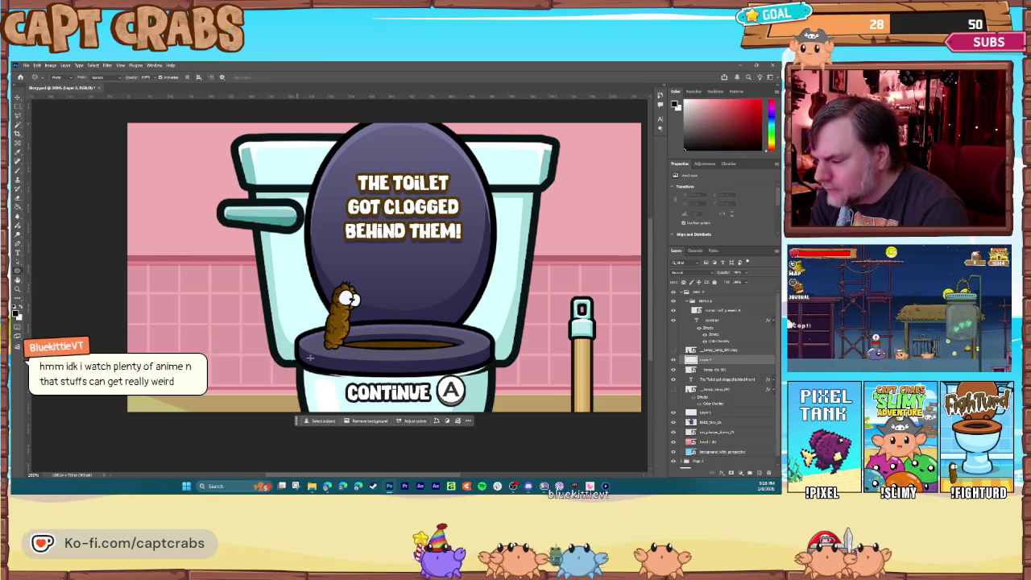
pyautogui.moveTo(322, 346)
pyautogui.mouseDown()
pyautogui.moveTo(338, 334)
pyautogui.moveTo(345, 352)
pyautogui.mouseUp()
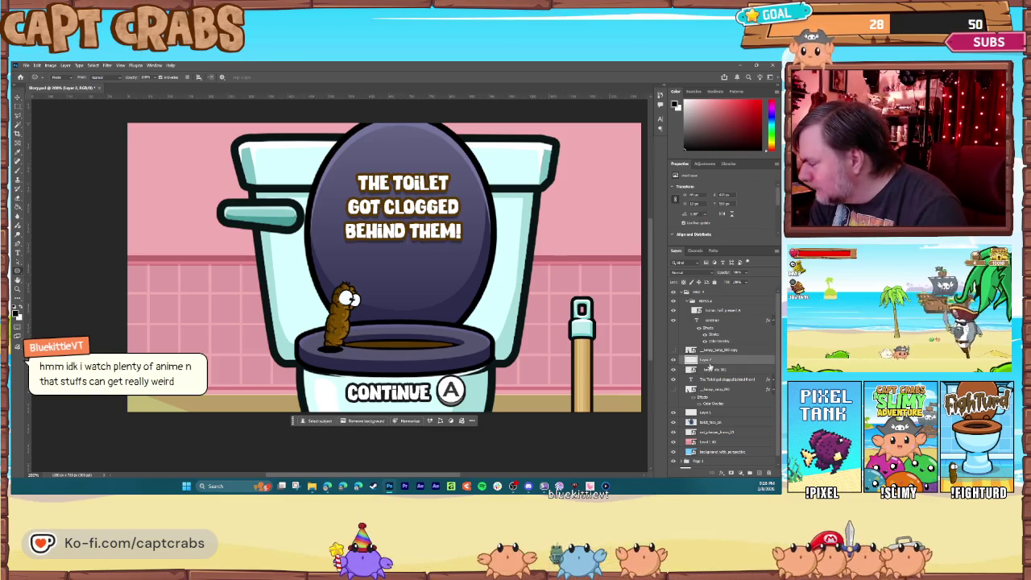
pyautogui.moveTo(695, 371); pyautogui.dragTo(713, 405)
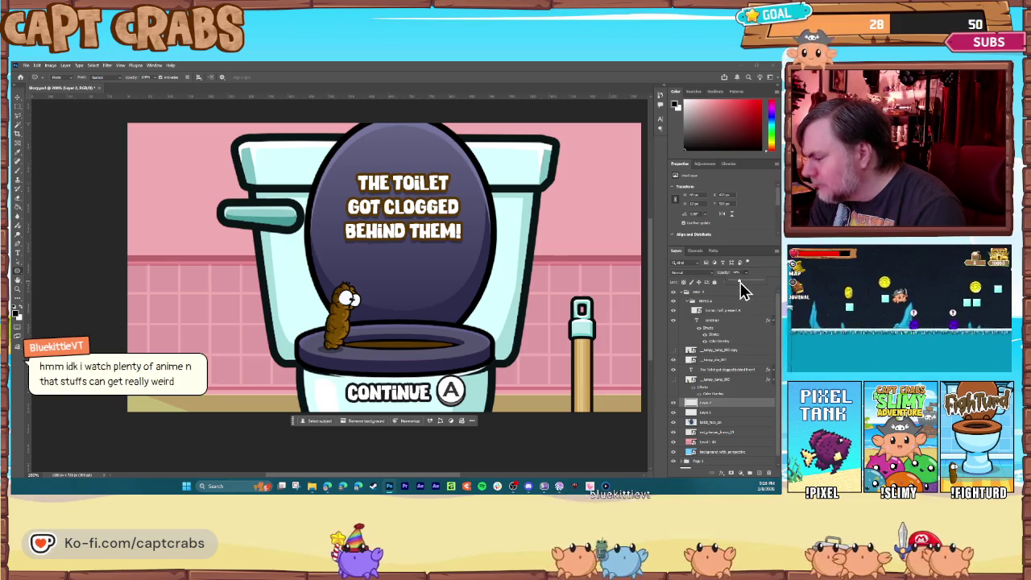
# Select the Level 1 layer with the Move tool and save the storyboard
pyautogui.click(17, 98)
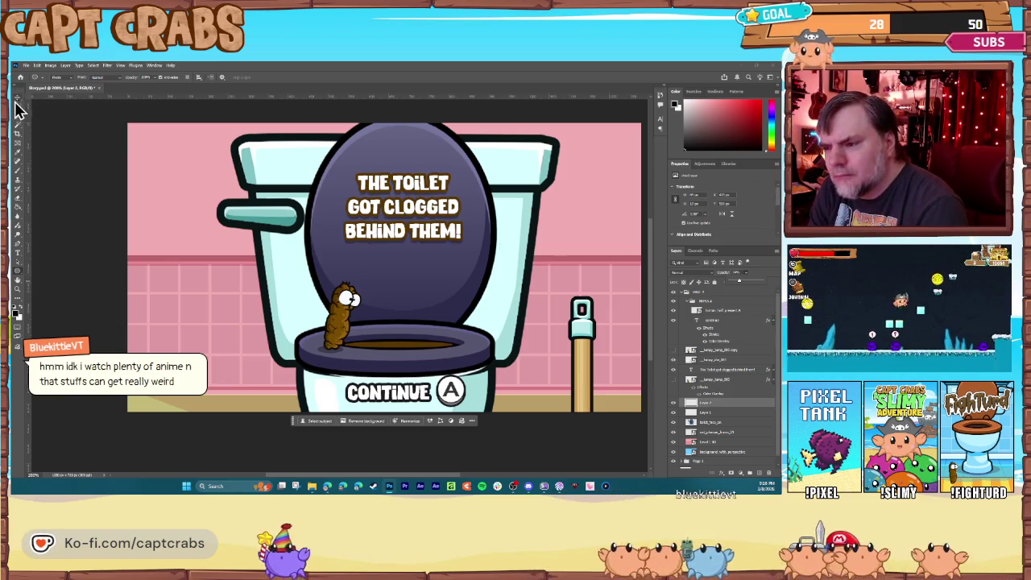
pyautogui.click(211, 320)
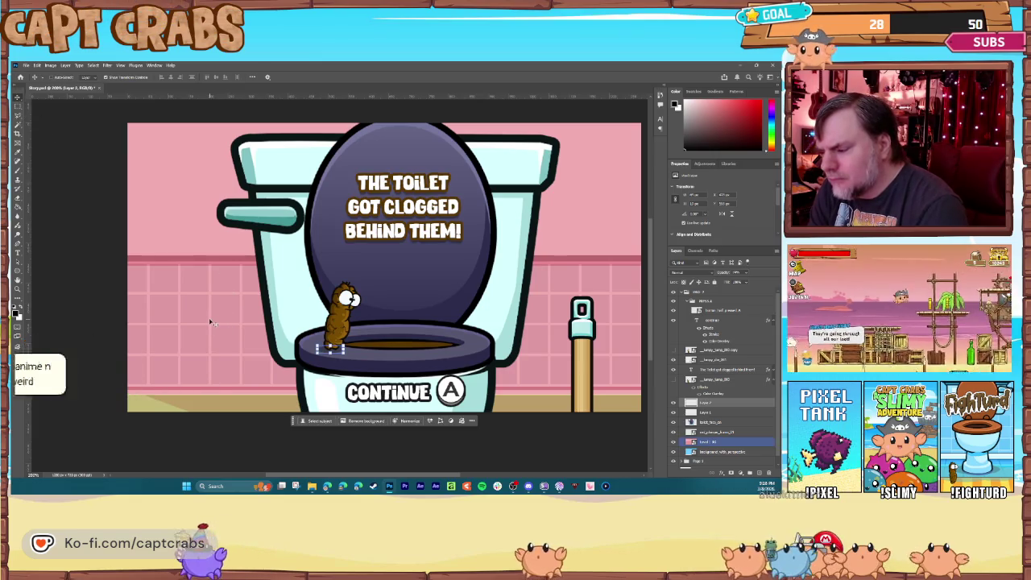
pyautogui.hotkey('ctrl', 's')
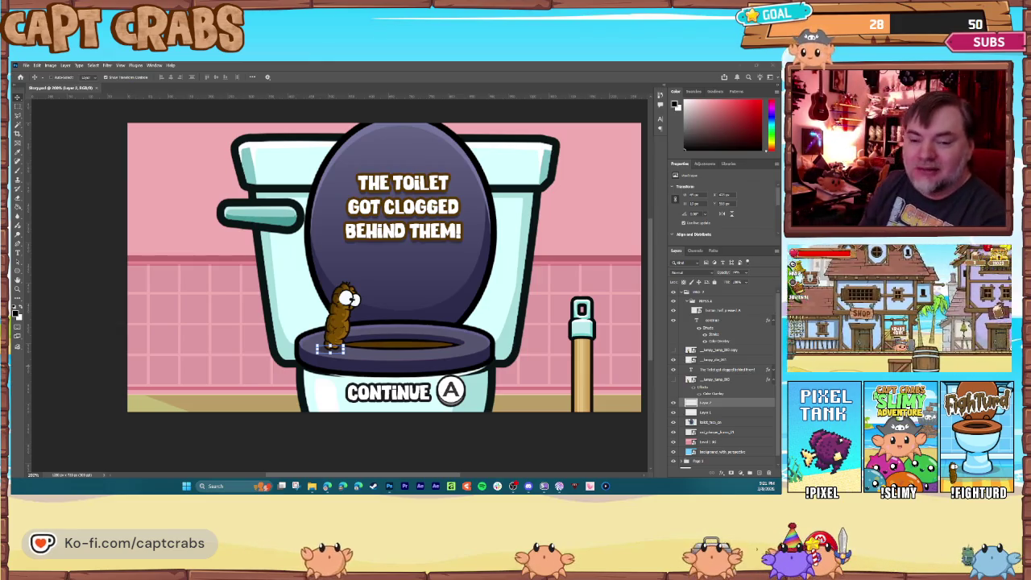
# Toggle the PAGE 1 and PAGE 2 group visibility to compare pages, ending on the toilet-clogged page
pyautogui.click(683, 299)
pyautogui.click(673, 294)
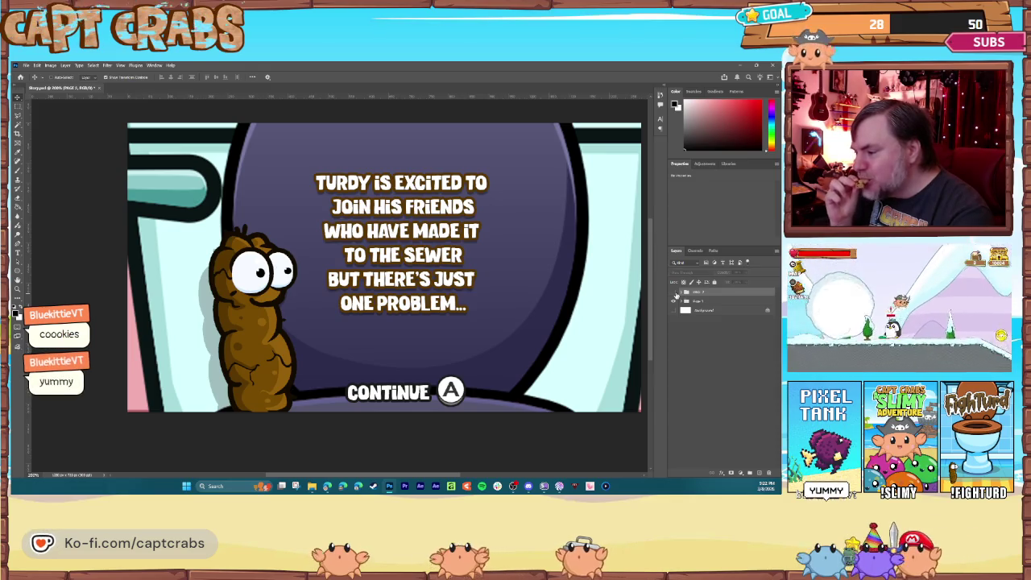
pyautogui.click(676, 294)
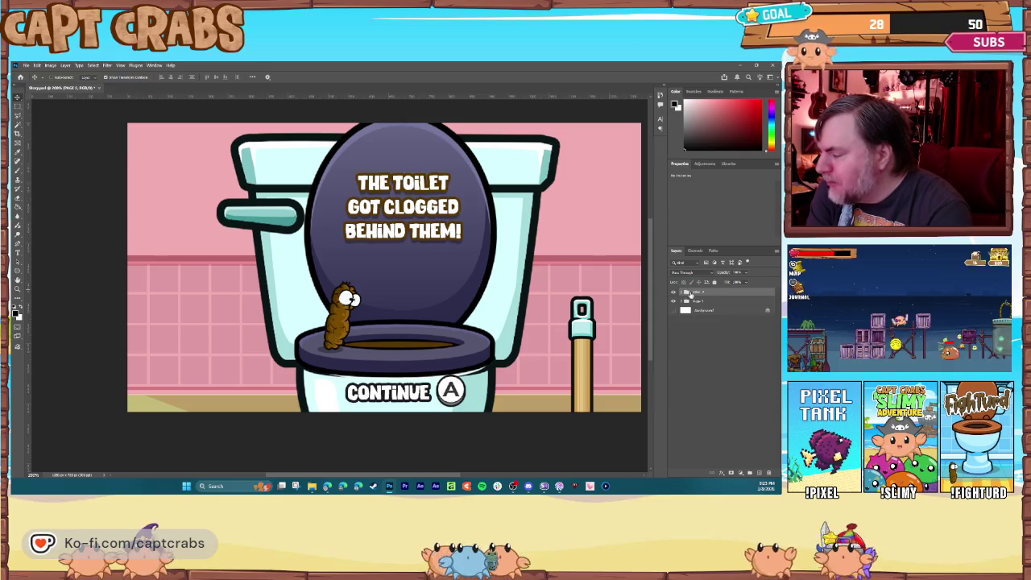
pyautogui.rightClick(691, 294)
pyautogui.click(683, 293)
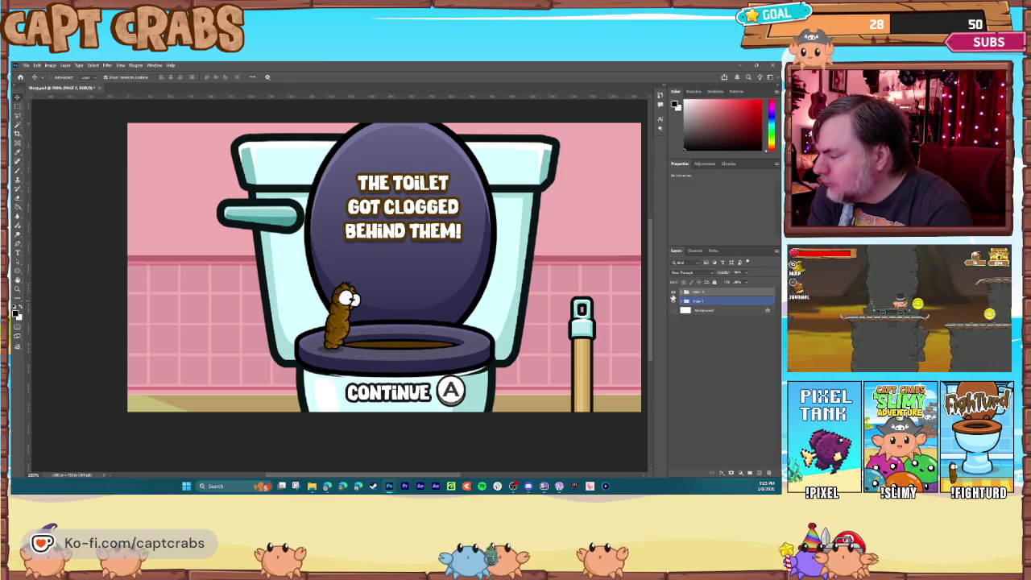
pyautogui.click(673, 295)
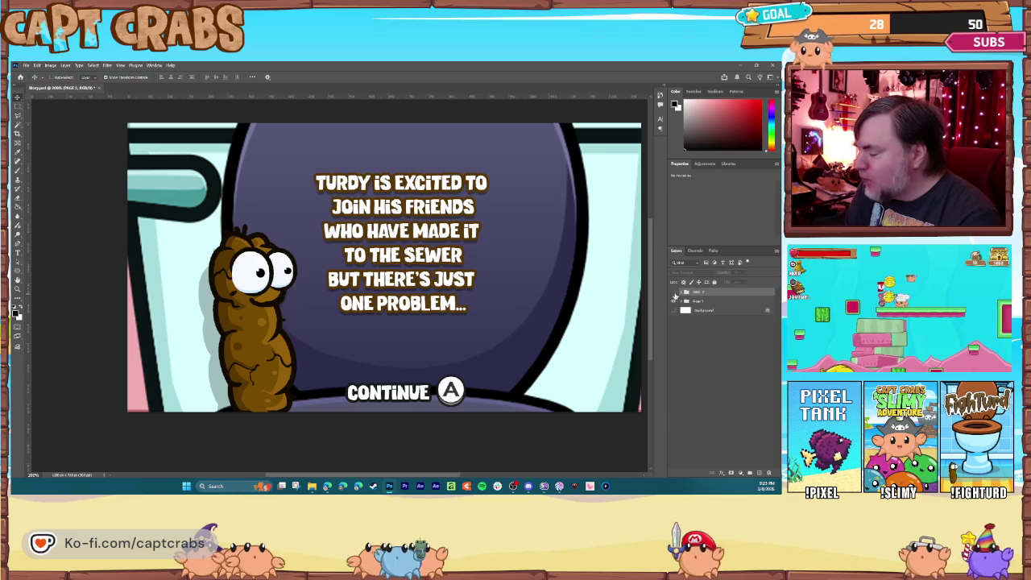
pyautogui.click(675, 296)
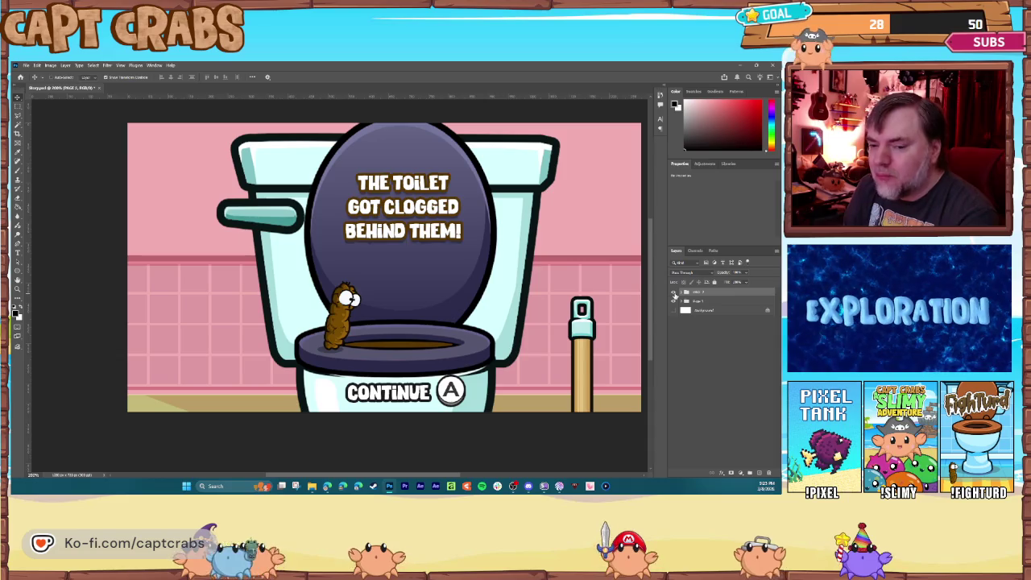
pyautogui.click(675, 296)
pyautogui.click(675, 296)
pyautogui.click(675, 296)
pyautogui.click(675, 295)
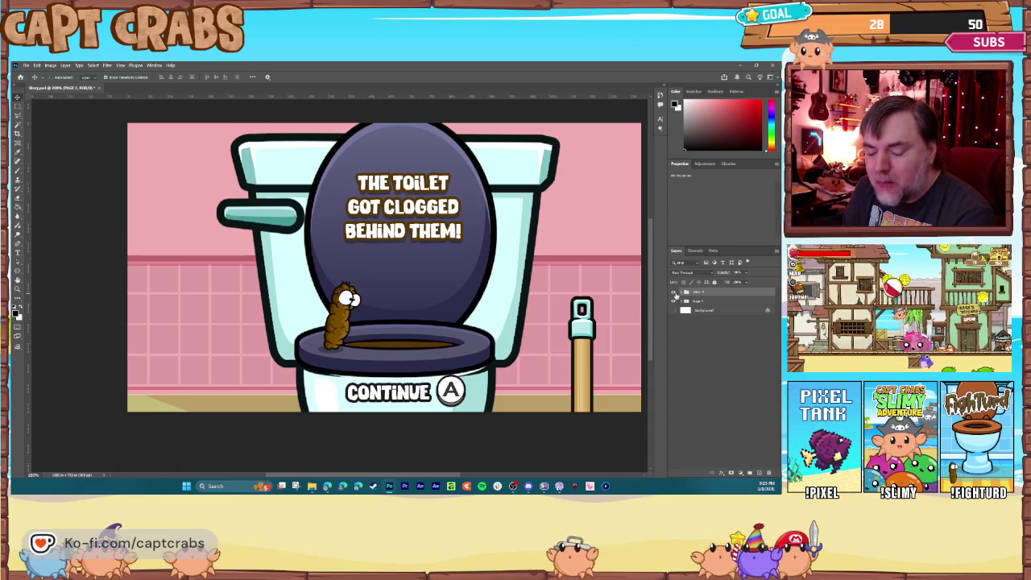
pyautogui.click(676, 295)
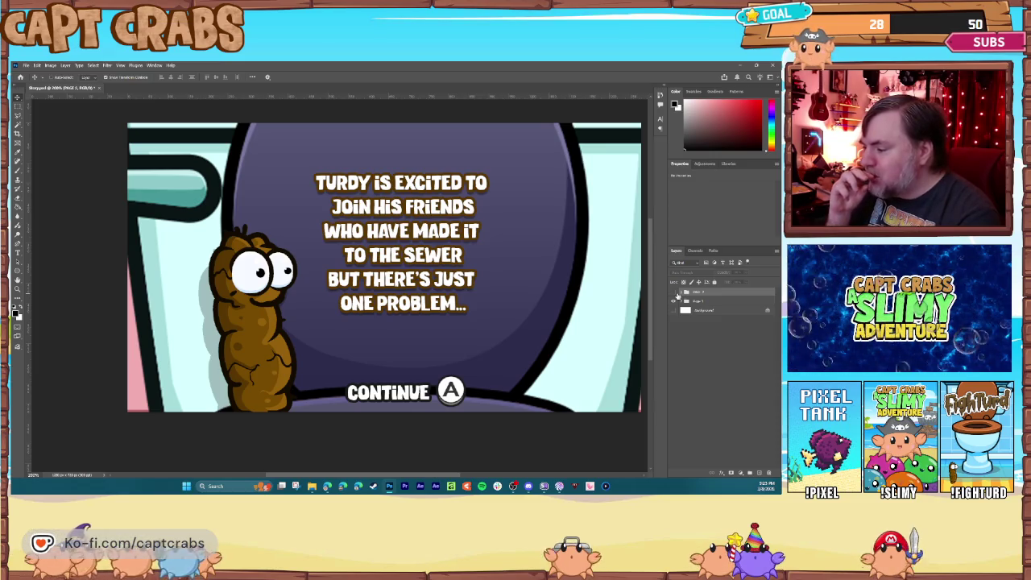
pyautogui.click(675, 295)
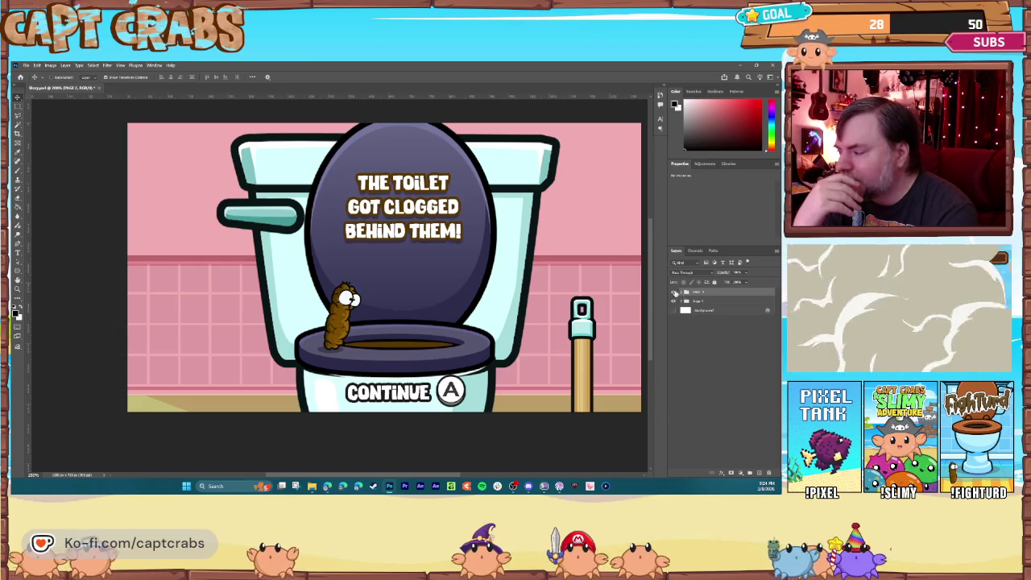
# Duplicate the PAGE 2 group, keeping the default name PAGE 2 copy
pyautogui.rightClick(698, 297)
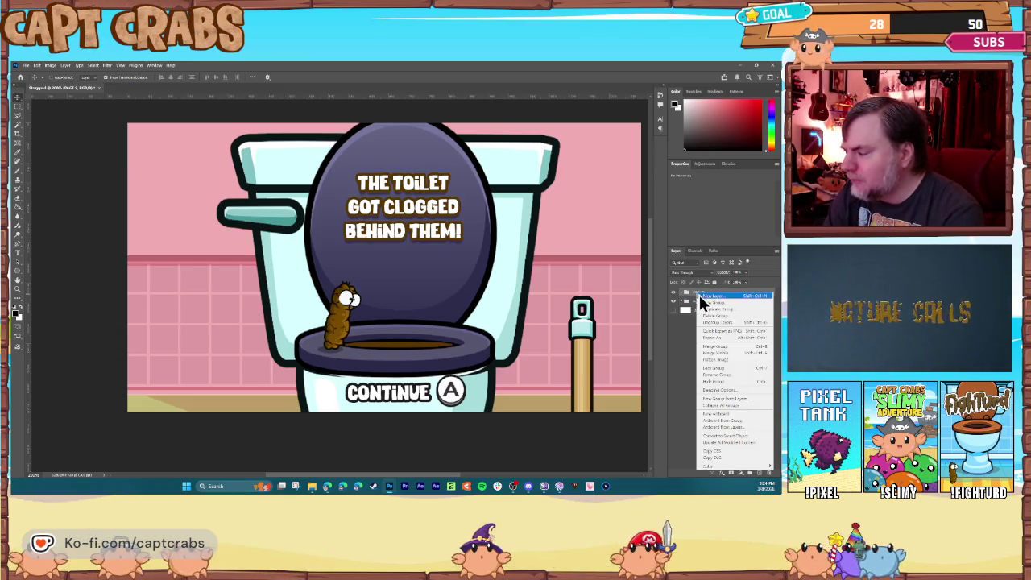
pyautogui.click(716, 309)
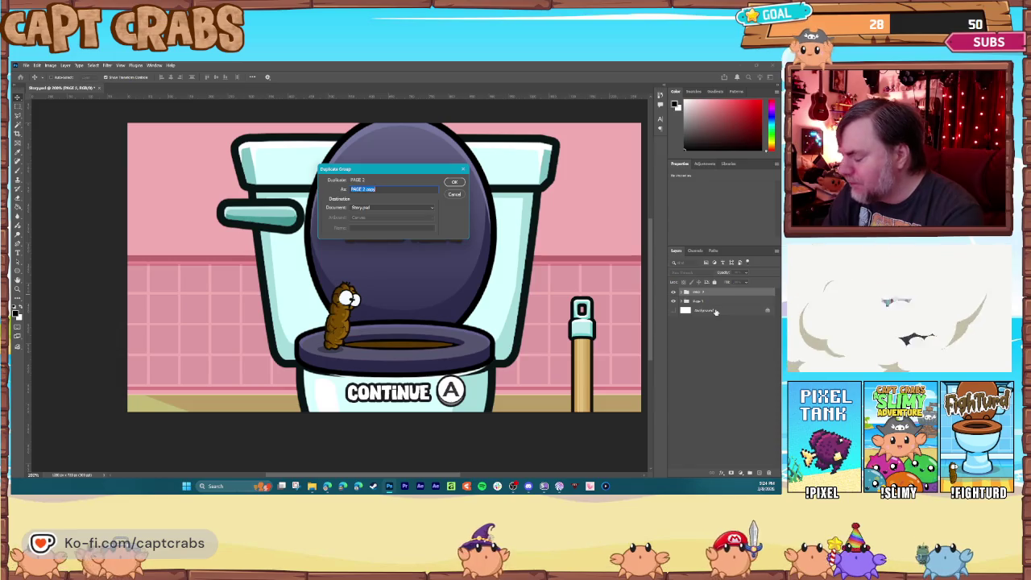
pyautogui.press('Return')
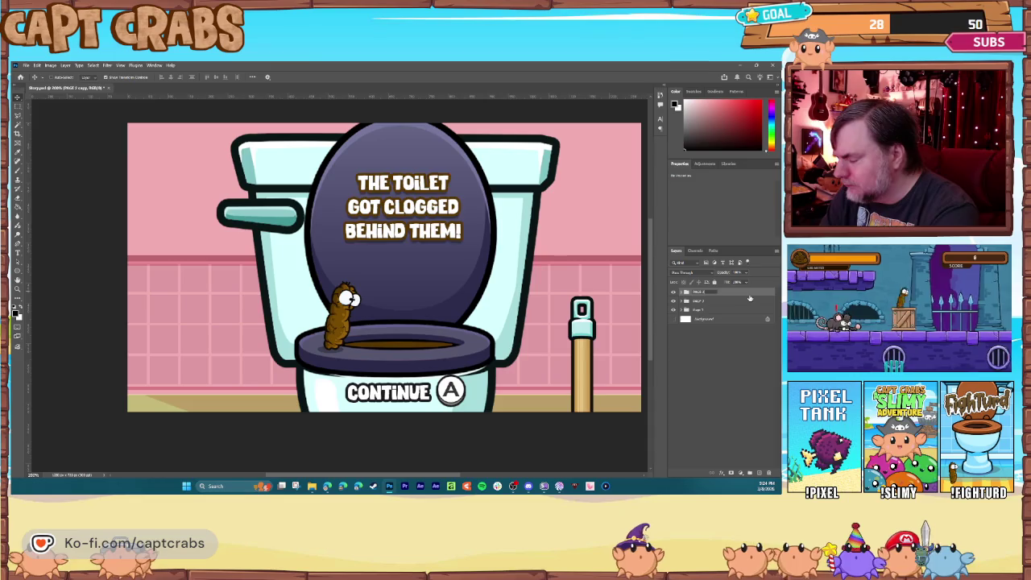
pyautogui.click(17, 253)
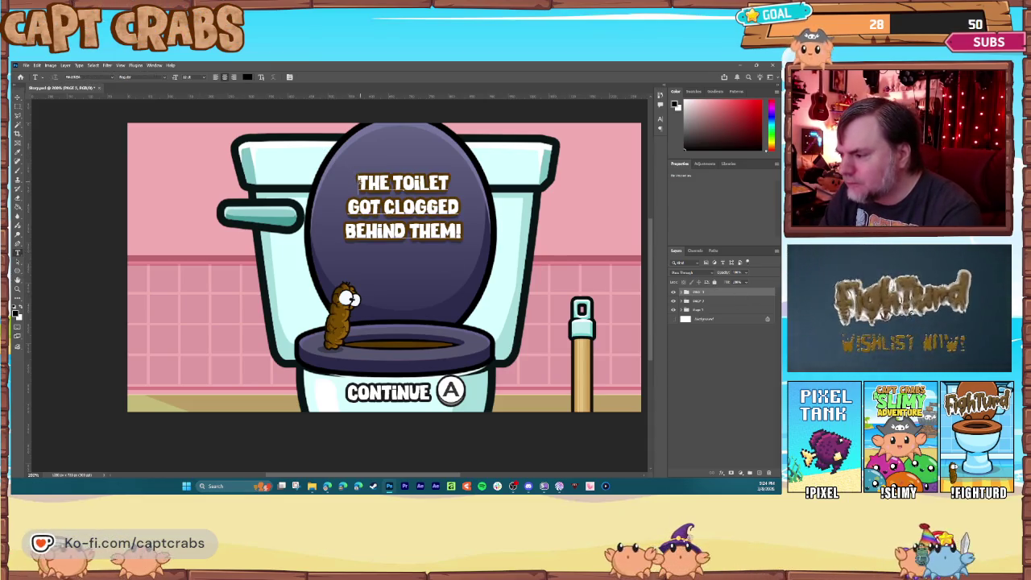
# Rewrite the caption to 'HELP TURDY OUT ON HIS ADVENTURE TO FIND HIS FRIENDS!' across several lines
pyautogui.click(484, 244)
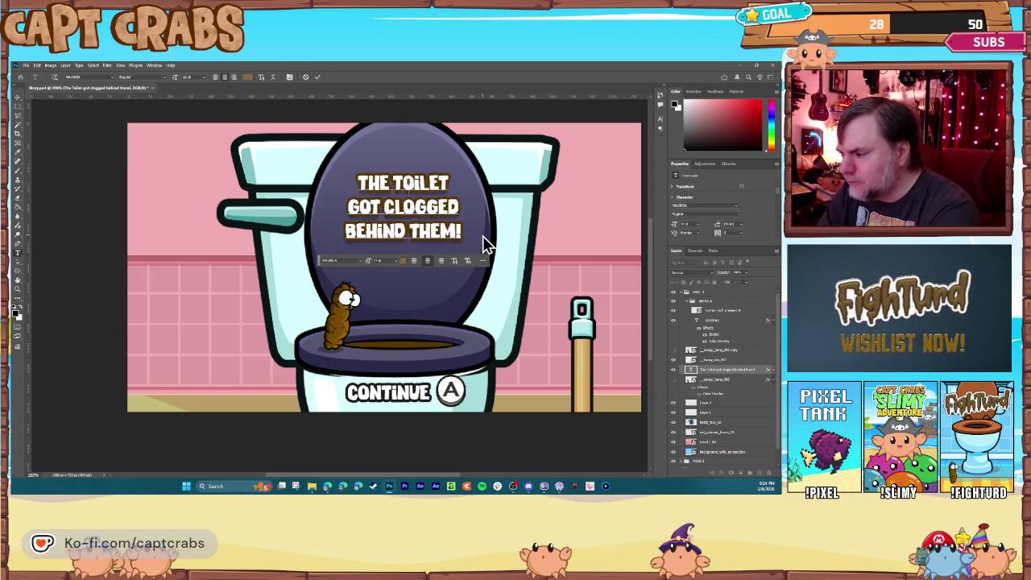
pyautogui.hotkey('ctrl', 'a')
pyautogui.write('HELP TURDY')
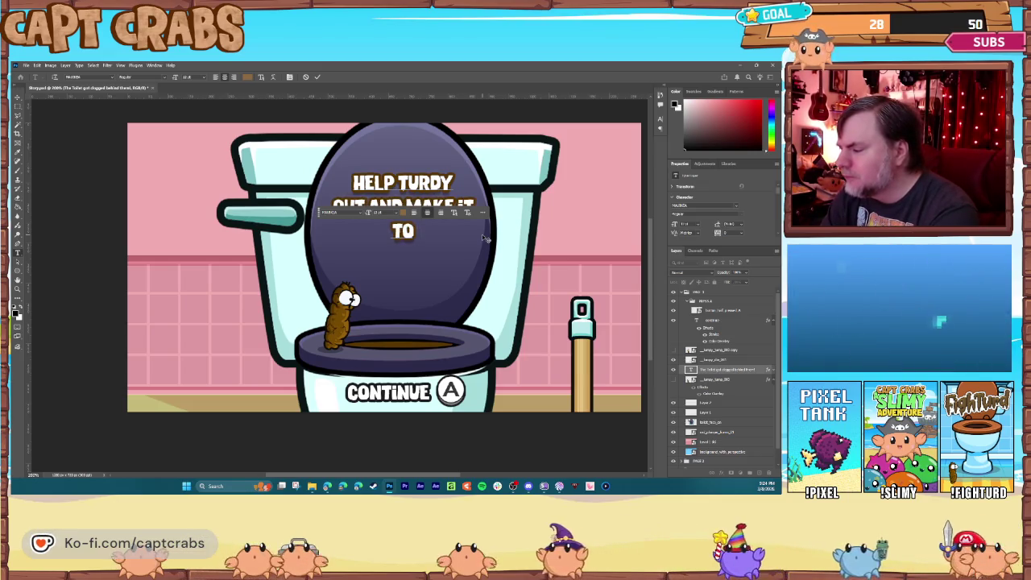
pyautogui.write(' OUT AND MAKE IT TO HIS FR')
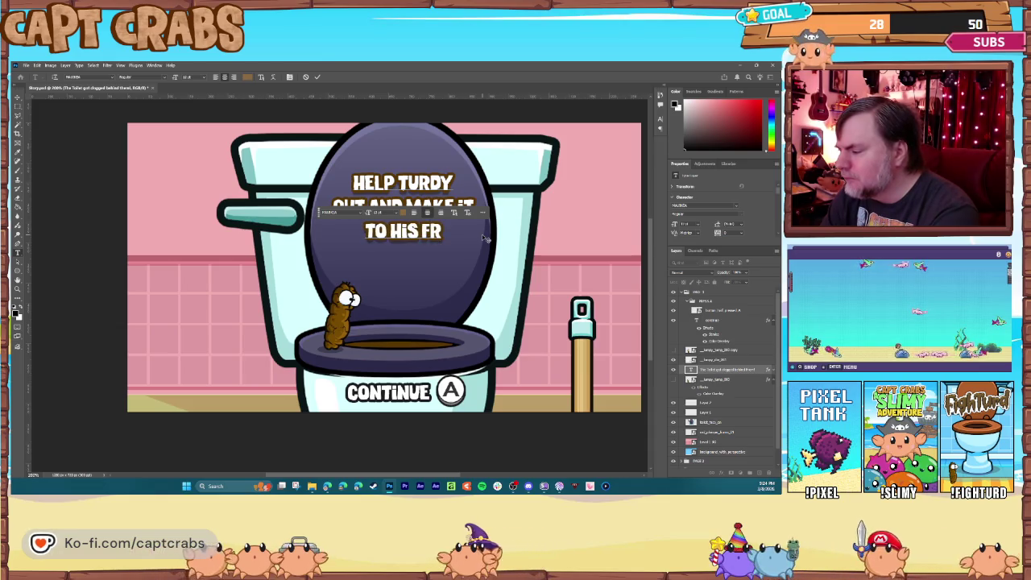
pyautogui.write('IENDS')
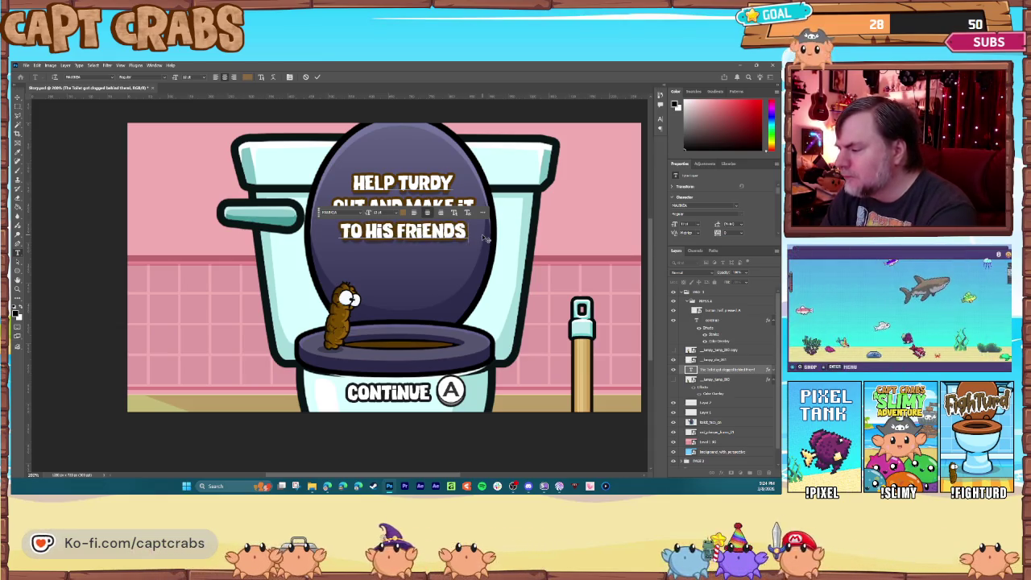
pyautogui.write('!')
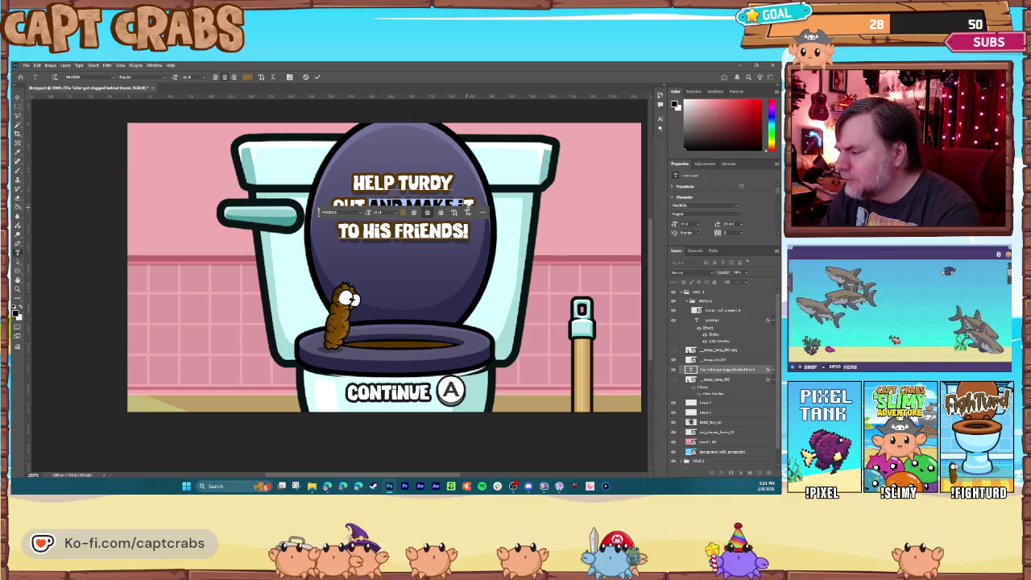
pyautogui.moveTo(369, 207); pyautogui.dragTo(477, 206)
pyautogui.write('ON')
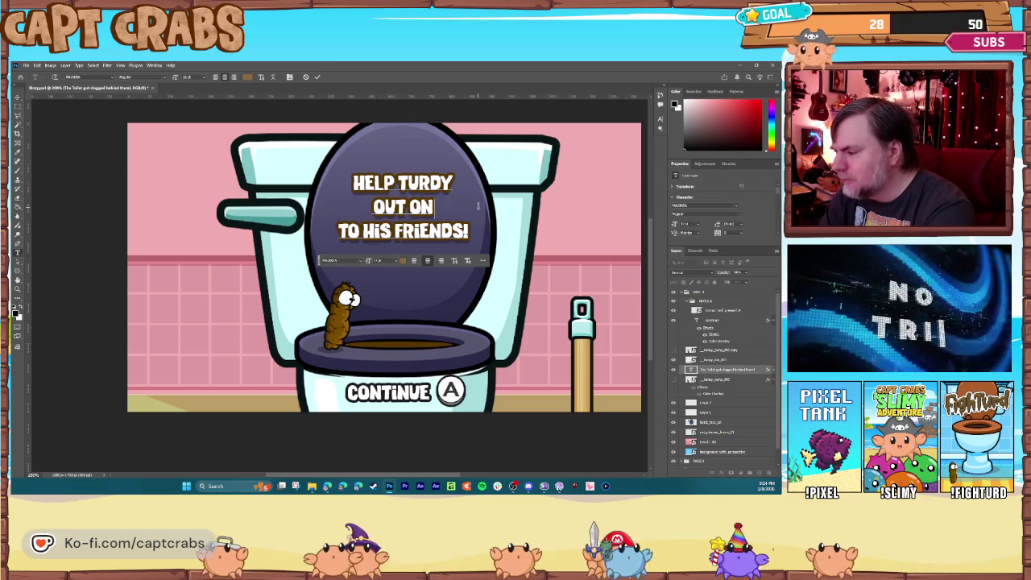
pyautogui.write(' HIS ADVENTURE')
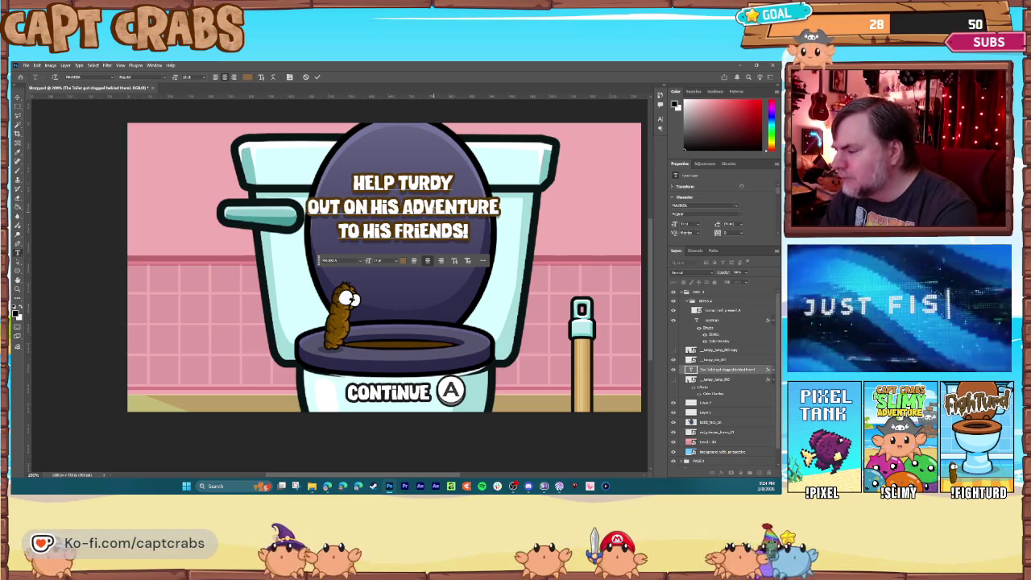
pyautogui.hotkey('ctrl', 'Left')
pyautogui.press('Return')
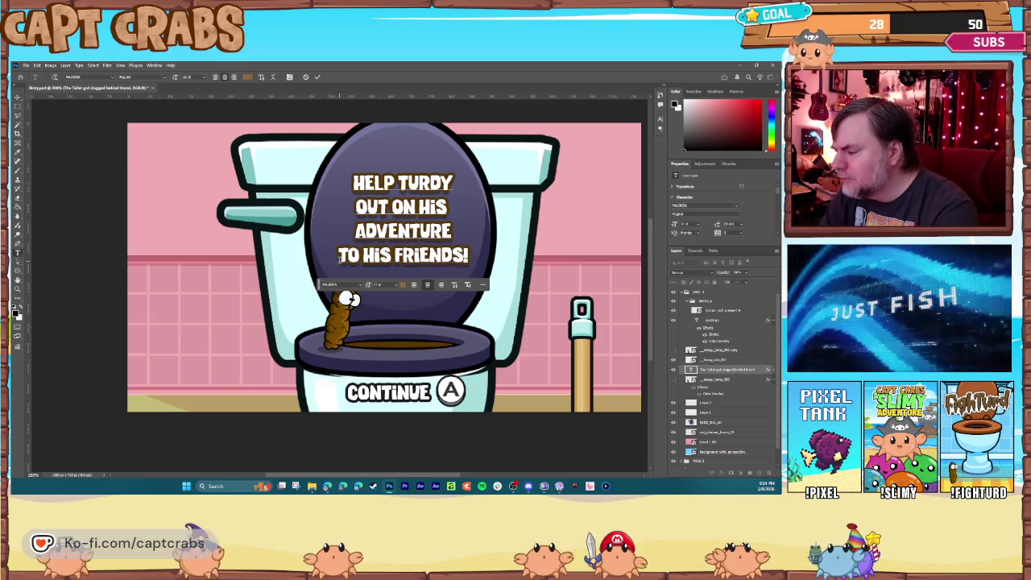
pyautogui.click(496, 259)
pyautogui.write('TO FIND HIS FR')
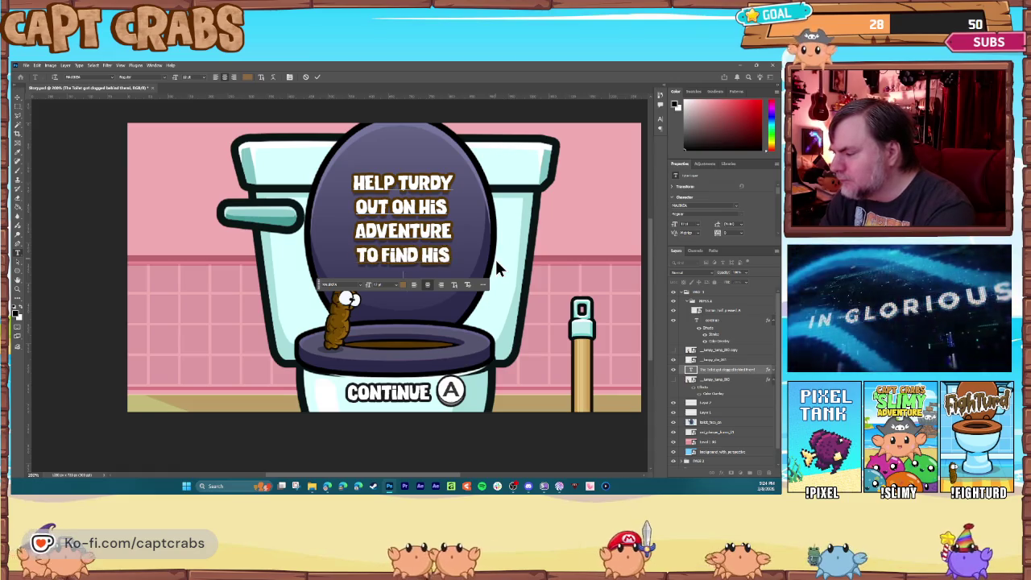
pyautogui.write('IENDS!')
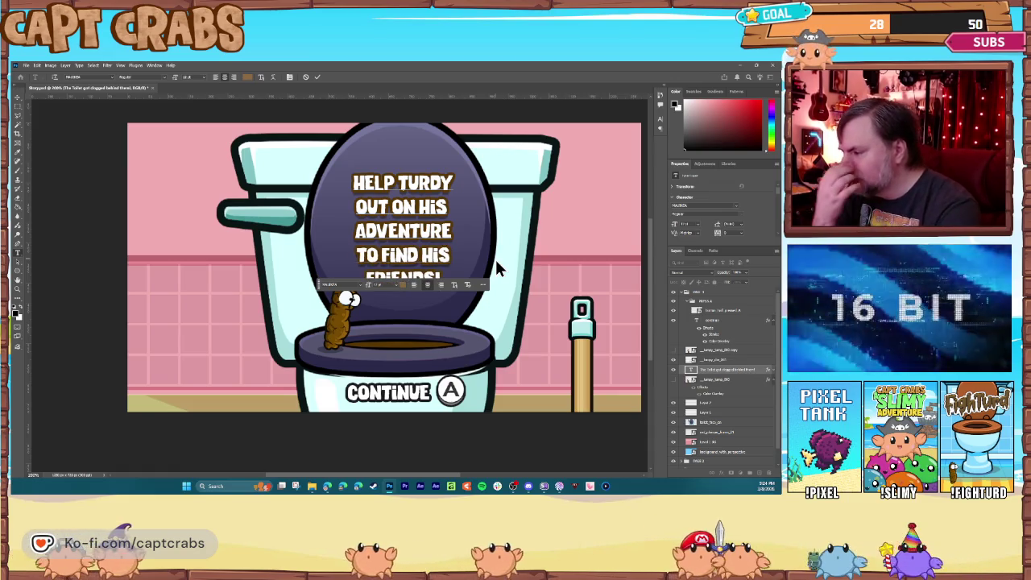
pyautogui.click(18, 97)
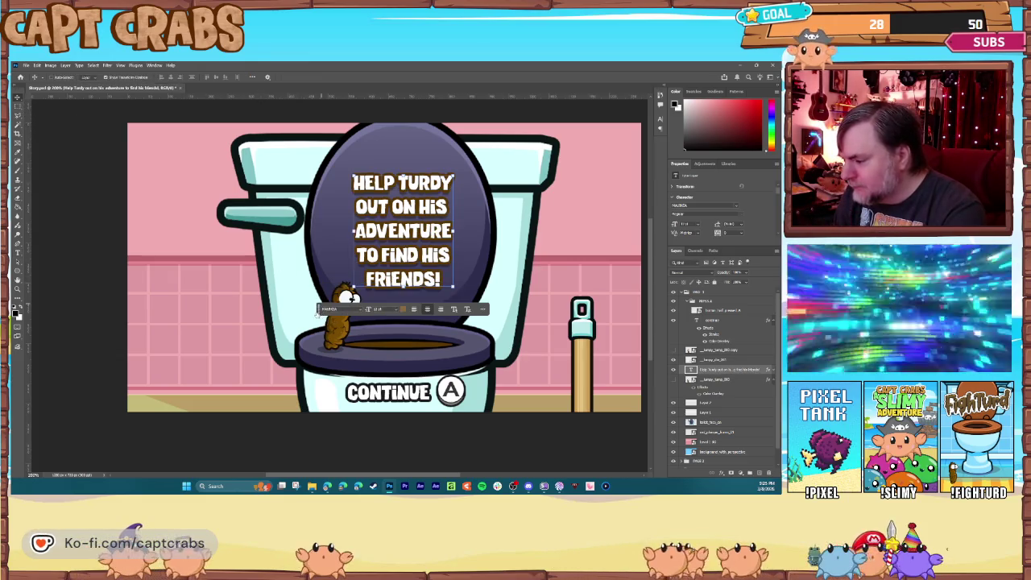
# Select the small Turdy character and minimise Photoshop to the desktop
pyautogui.moveTo(320, 309); pyautogui.dragTo(337, 436)
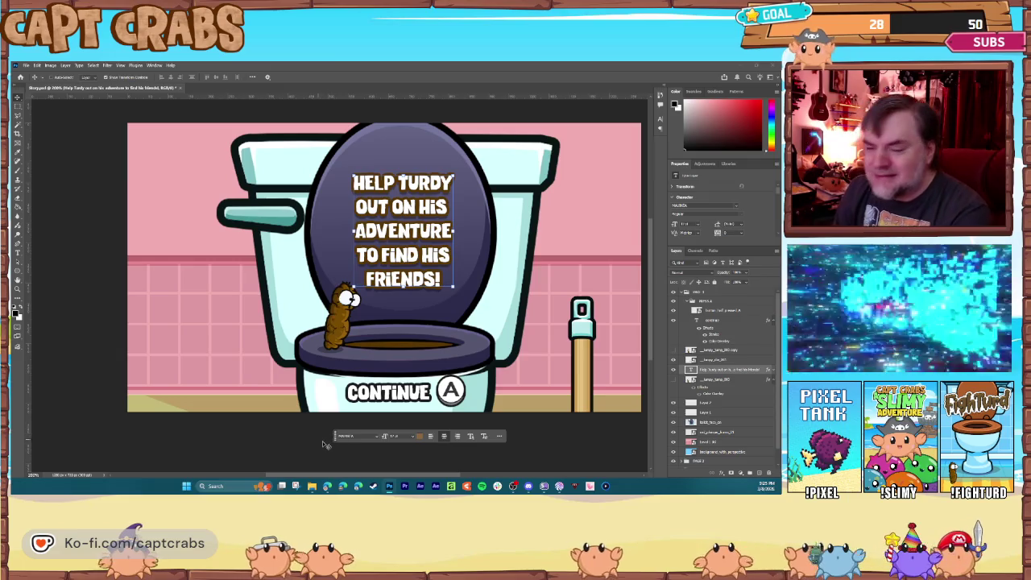
pyautogui.click(341, 324)
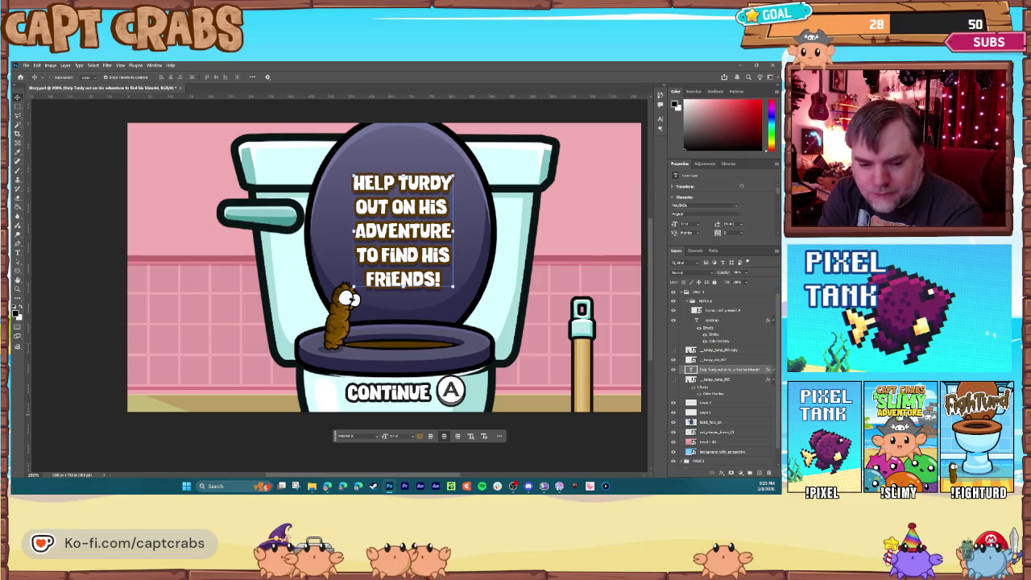
pyautogui.press('super+d')
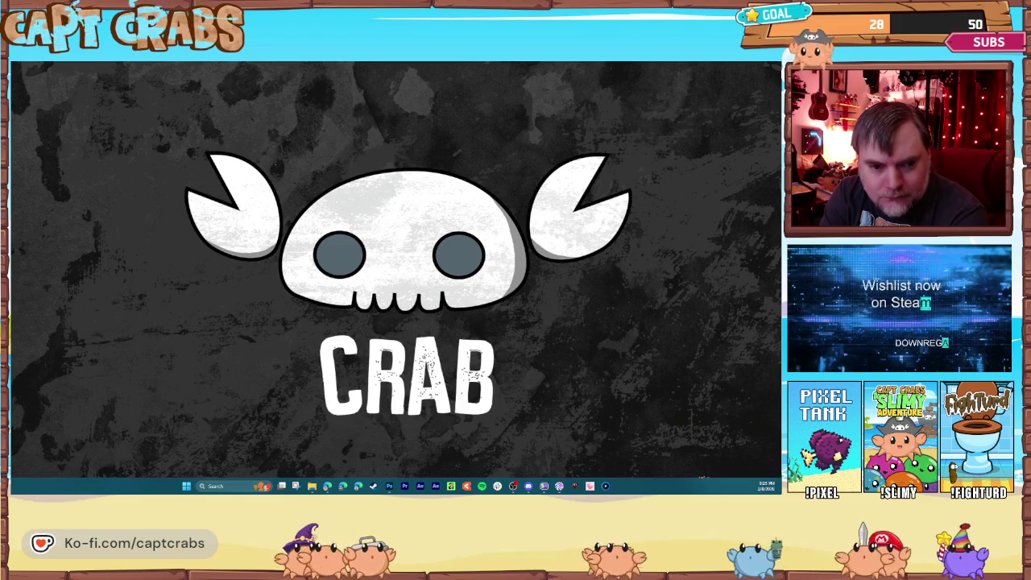
# Restore the Photoshop window showing the toilet page with its new caption
pyautogui.press('super+d')
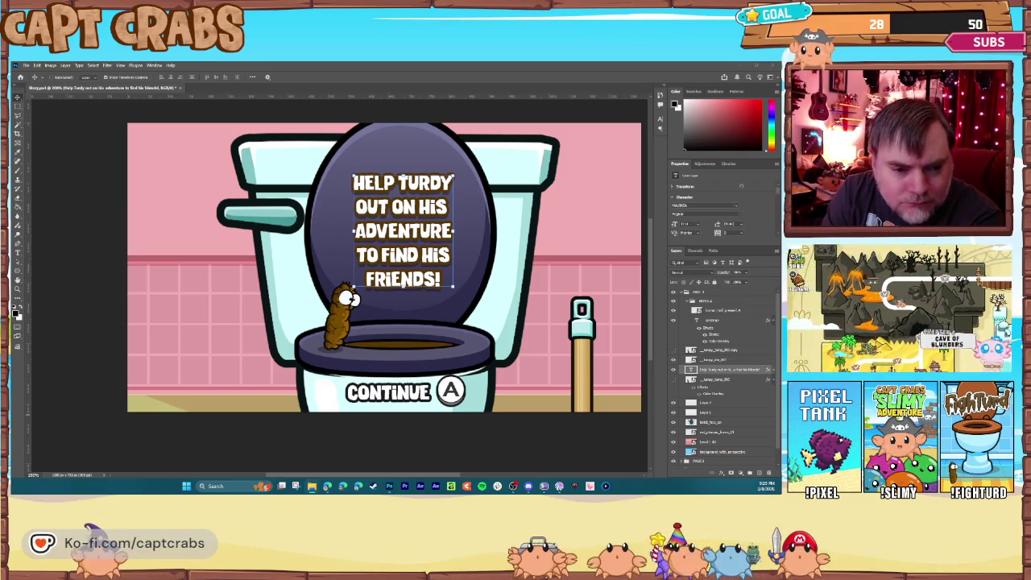
# Place a smaller Turdy sprite on the toilet seat's left rim and hide the original sprite
pyautogui.moveTo(267, 304); pyautogui.dragTo(328, 313)
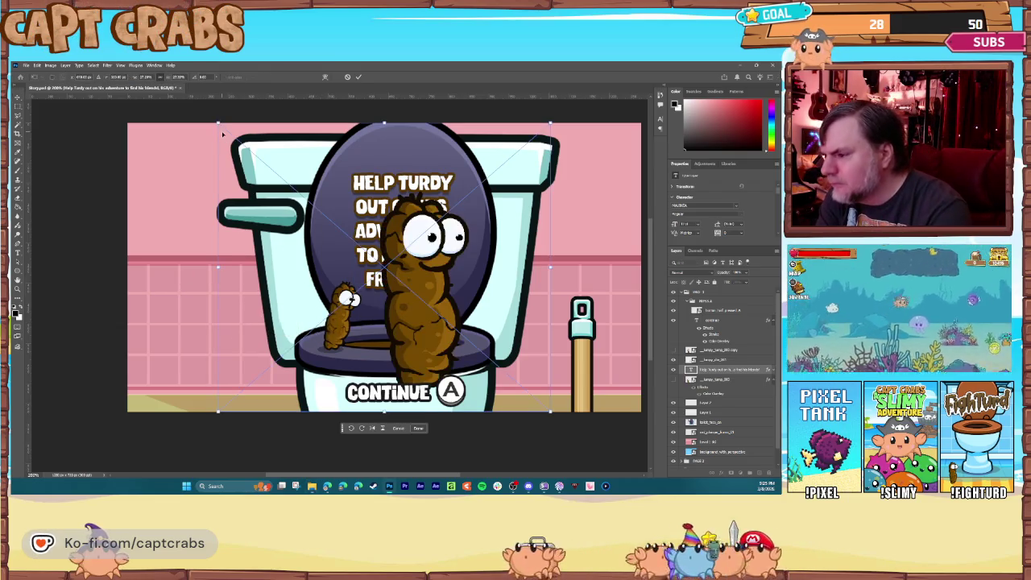
pyautogui.moveTo(216, 121); pyautogui.dragTo(434, 319)
pyautogui.moveTo(506, 388)
pyautogui.mouseDown()
pyautogui.moveTo(328, 340)
pyautogui.moveTo(337, 313)
pyautogui.moveTo(339, 333)
pyautogui.mouseUp()
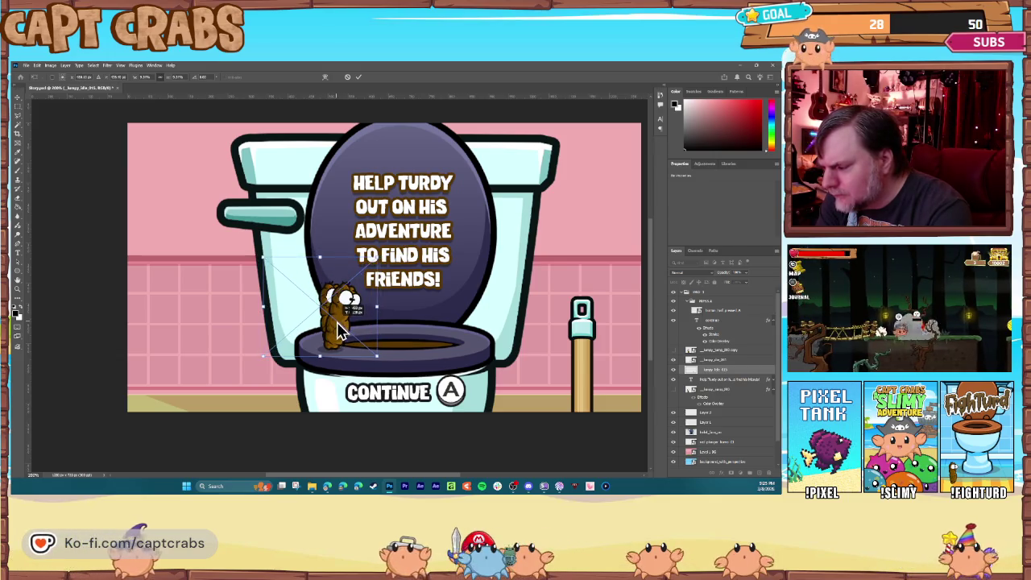
pyautogui.moveTo(263, 258); pyautogui.dragTo(261, 253)
pyautogui.press('Escape')
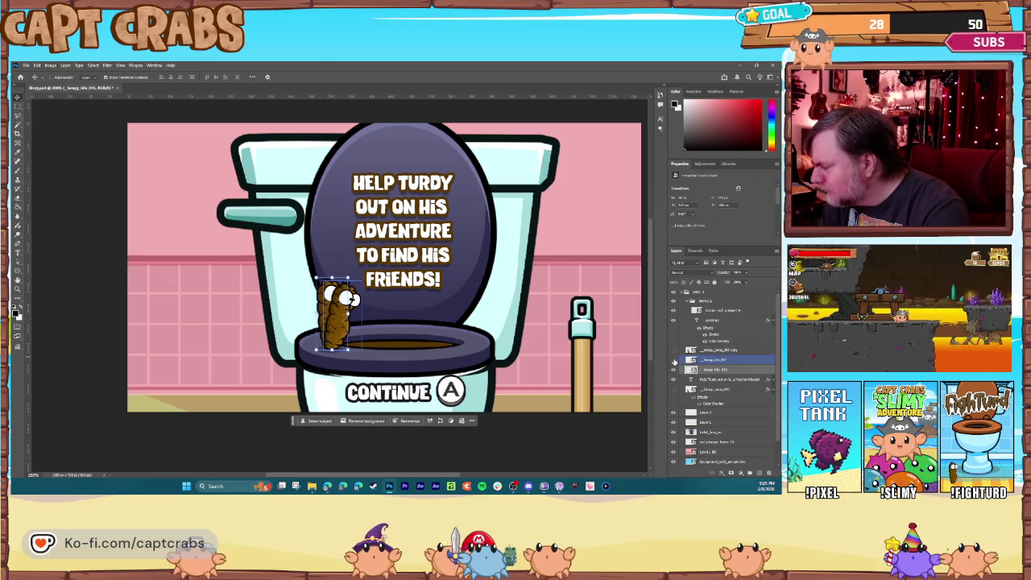
pyautogui.click(675, 360)
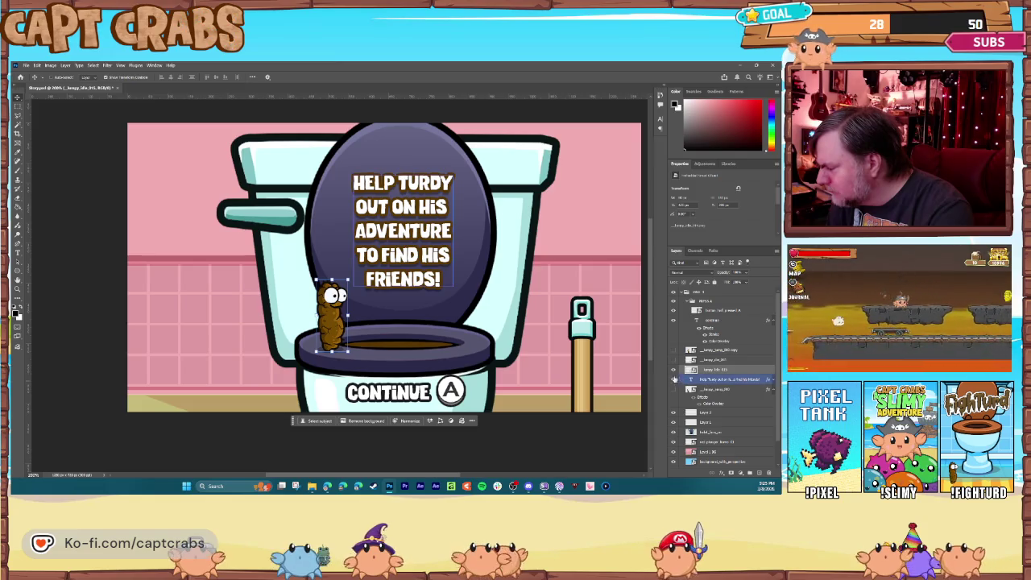
# Rasterize the placed Turdy sprite layer and zoom in on it
pyautogui.rightClick(711, 369)
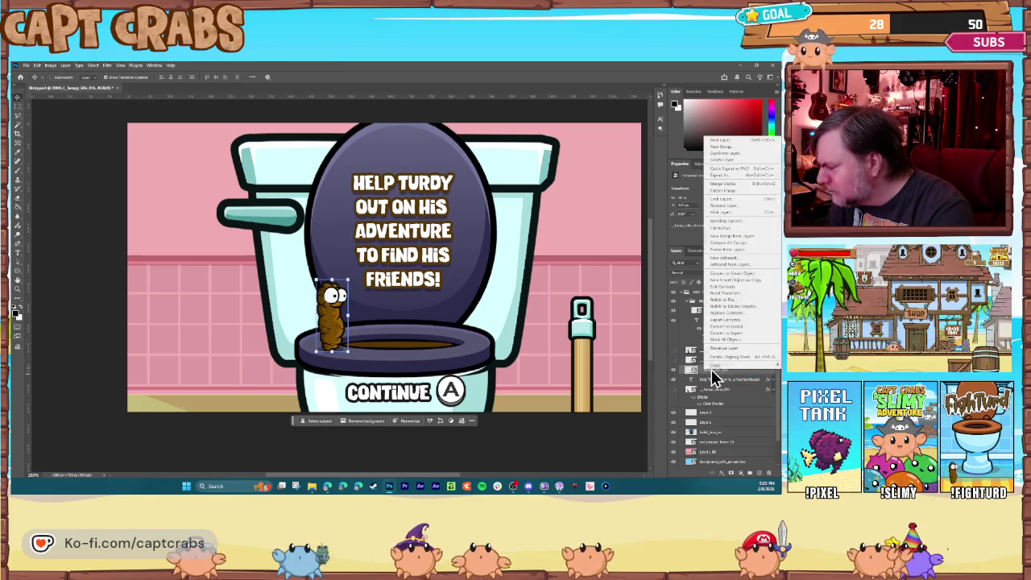
pyautogui.click(728, 349)
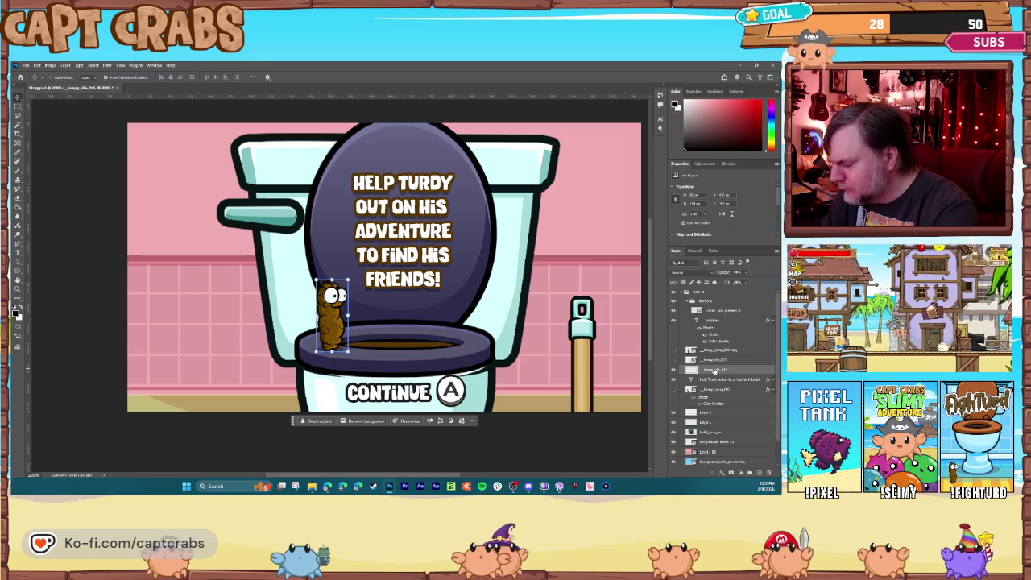
pyautogui.hotkey('ctrl', '+')
pyautogui.hotkey('ctrl', '+')
pyautogui.hotkey('ctrl', '+')
pyautogui.hotkey('ctrl', '+')
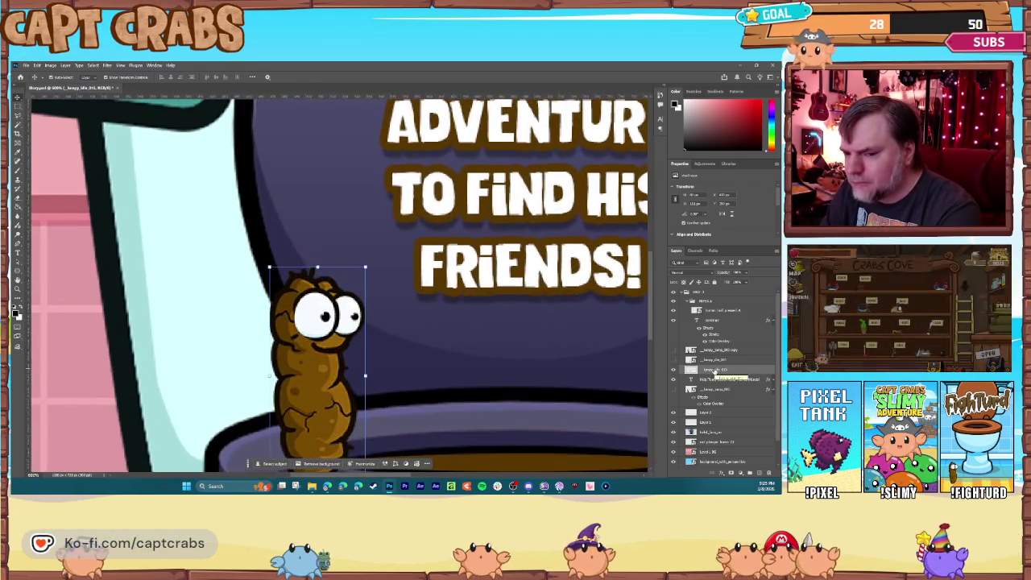
# Lasso the character's eyes and copy them onto a new pupils layer
pyautogui.click(19, 119)
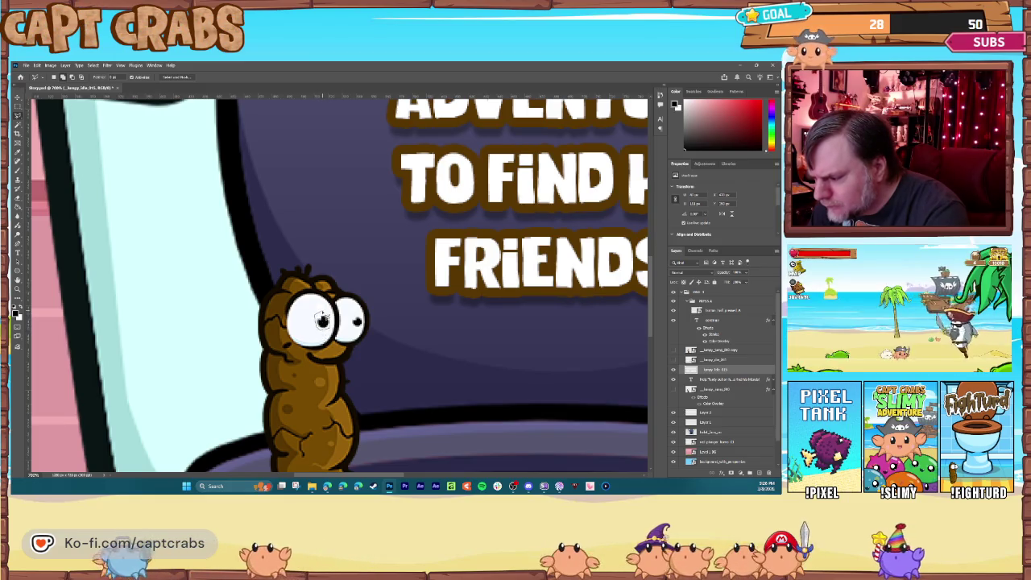
pyautogui.moveTo(322, 320); pyautogui.dragTo(344, 323)
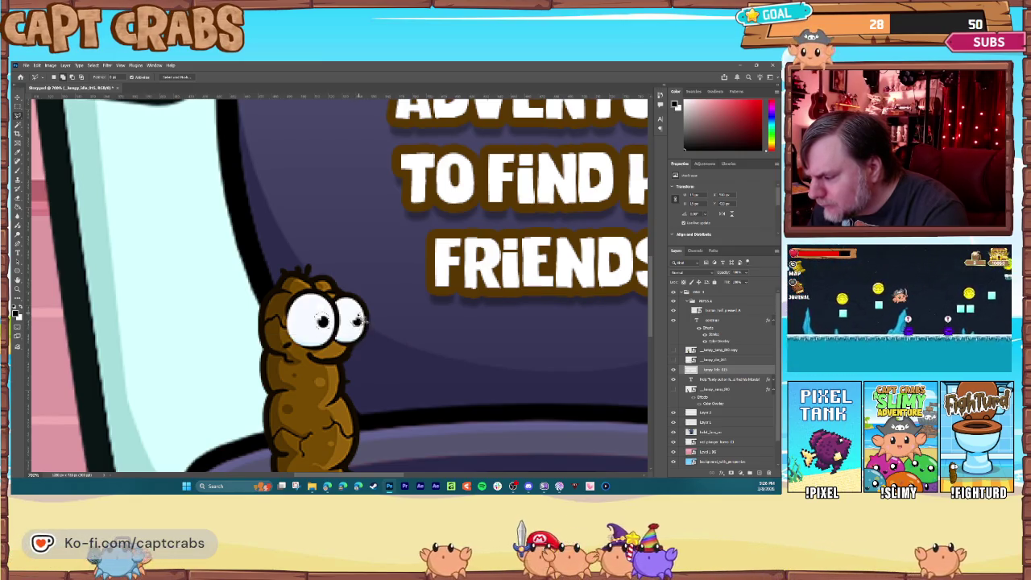
pyautogui.moveTo(321, 321); pyautogui.dragTo(347, 323)
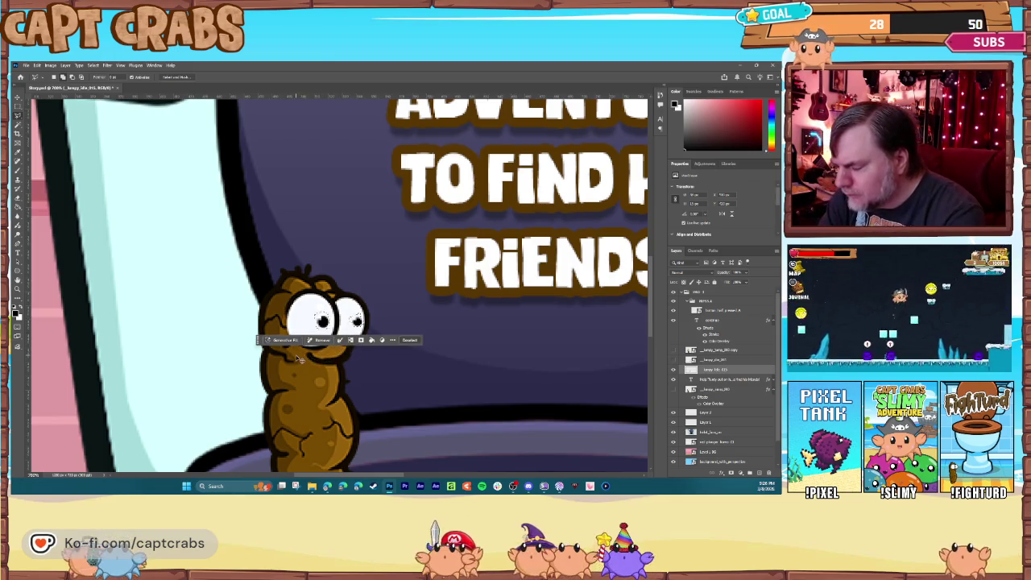
pyautogui.hotkey('ctrl', 'j')
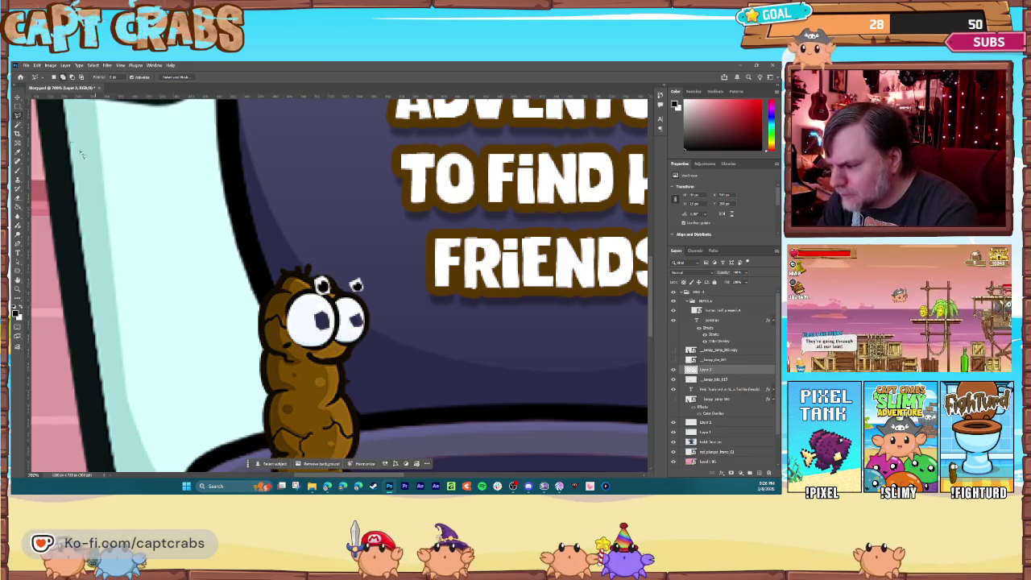
# Lower the eyelids over the pupils, shrink the brush, and zoom out to the whole scene
pyautogui.click(17, 99)
pyautogui.click(322, 284)
pyautogui.moveTo(322, 286); pyautogui.dragTo(326, 307)
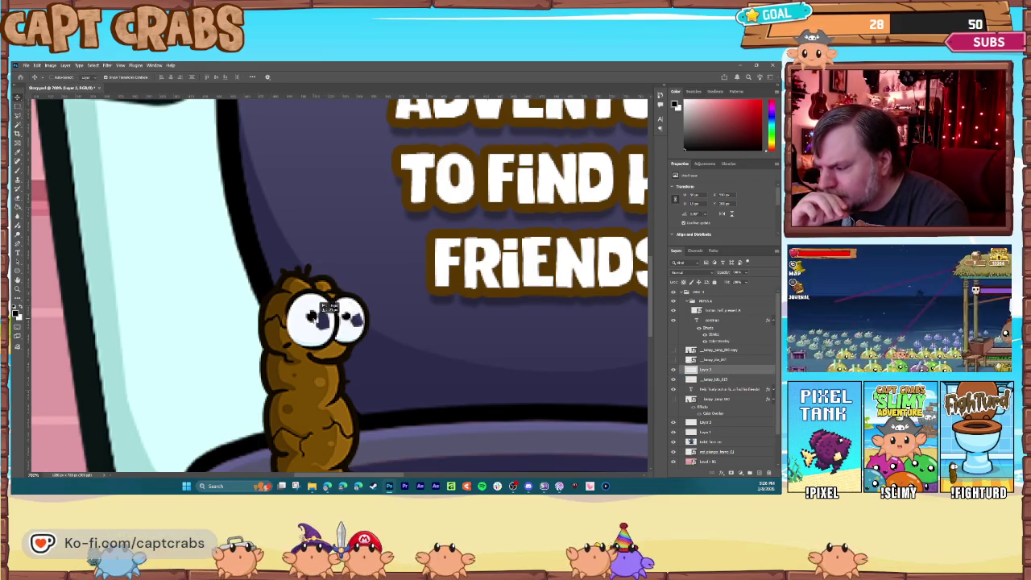
pyautogui.click(325, 311)
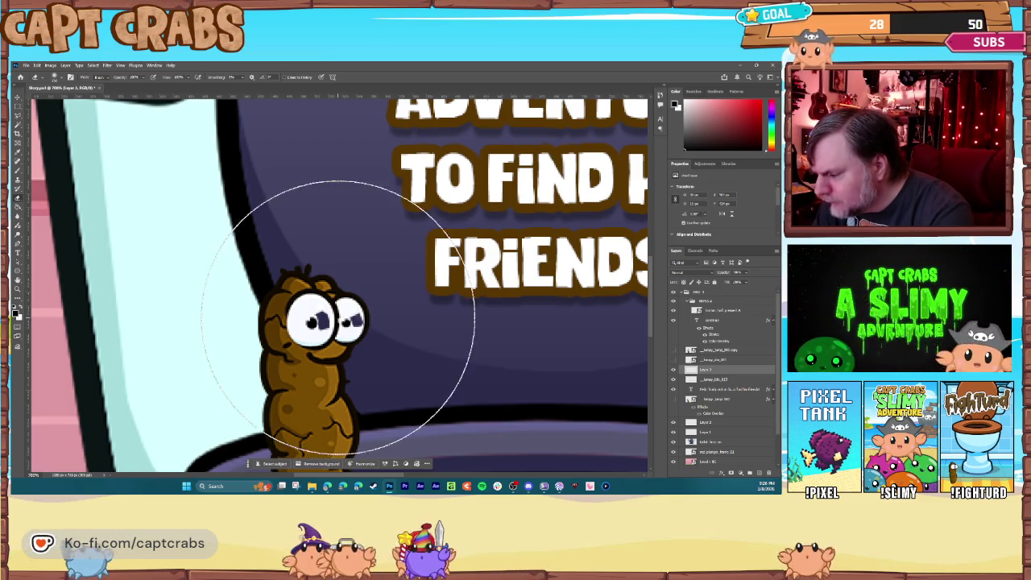
pyautogui.press('[')
pyautogui.press('[')
pyautogui.press('[')
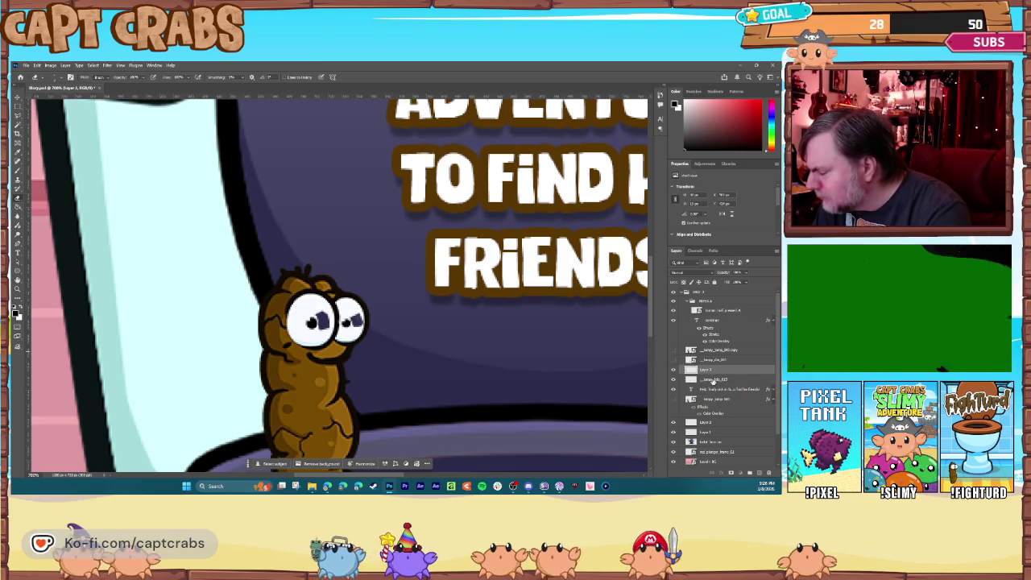
pyautogui.click(712, 380)
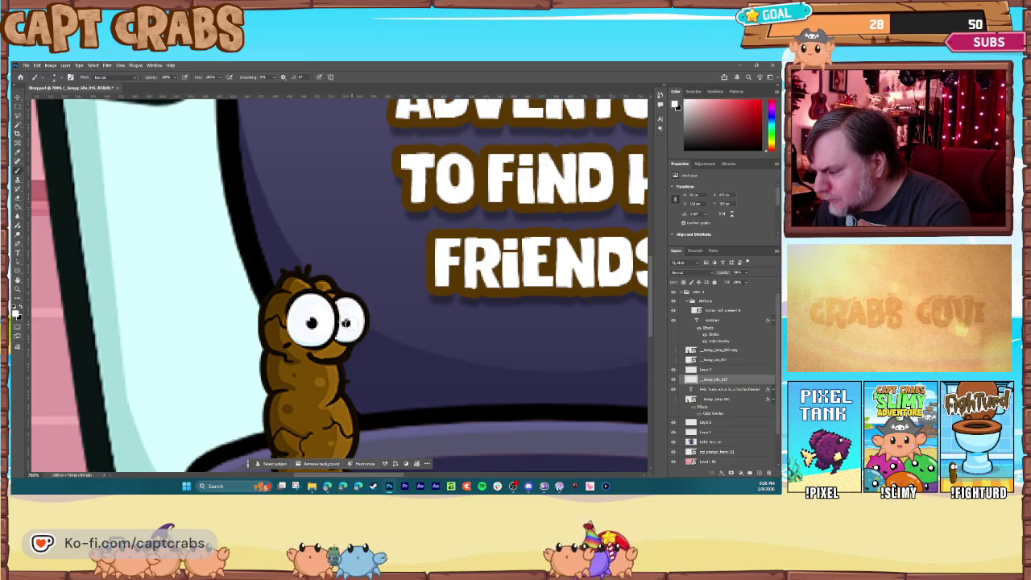
pyautogui.hotkey('ctrl', '-')
pyautogui.hotkey('ctrl', '-')
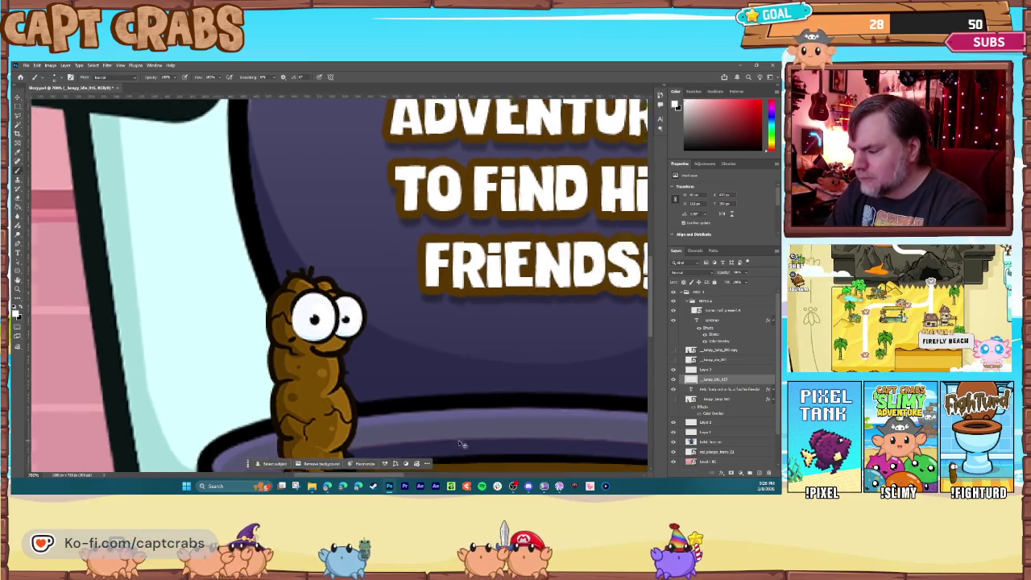
pyautogui.hotkey('ctrl', '-')
pyautogui.hotkey('ctrl', '-')
pyautogui.hotkey('ctrl', '-')
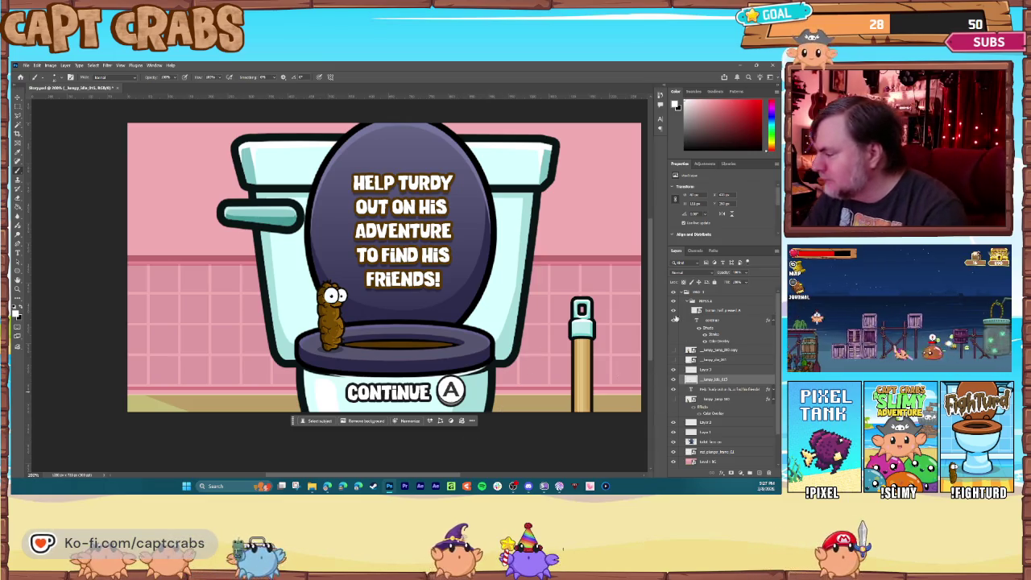
# Hide PAGE 3 and PAGE 2 and Quick Export the first page as PNG named Page 1
pyautogui.click(683, 291)
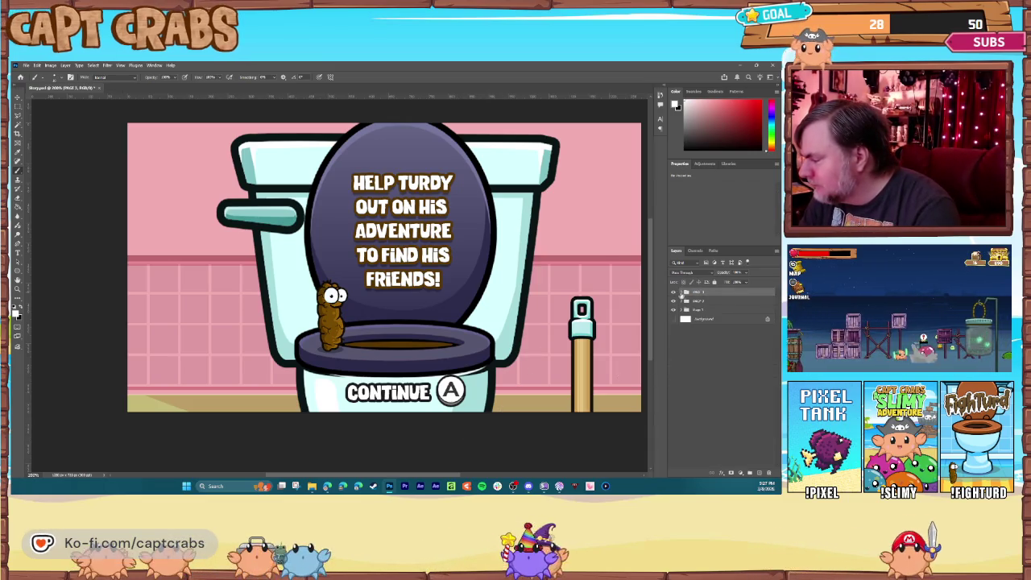
pyautogui.click(673, 291)
pyautogui.click(673, 301)
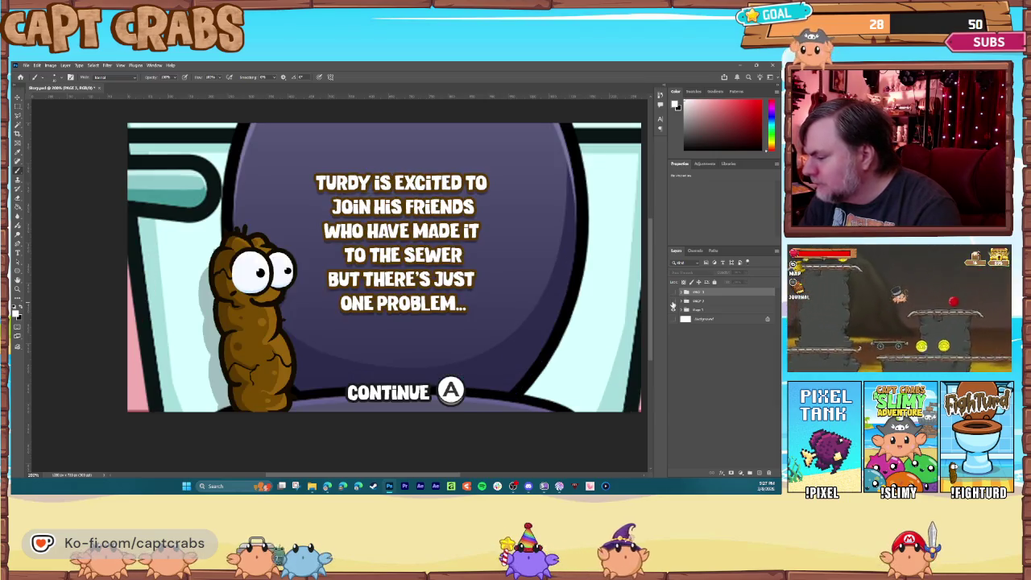
pyautogui.click(26, 65)
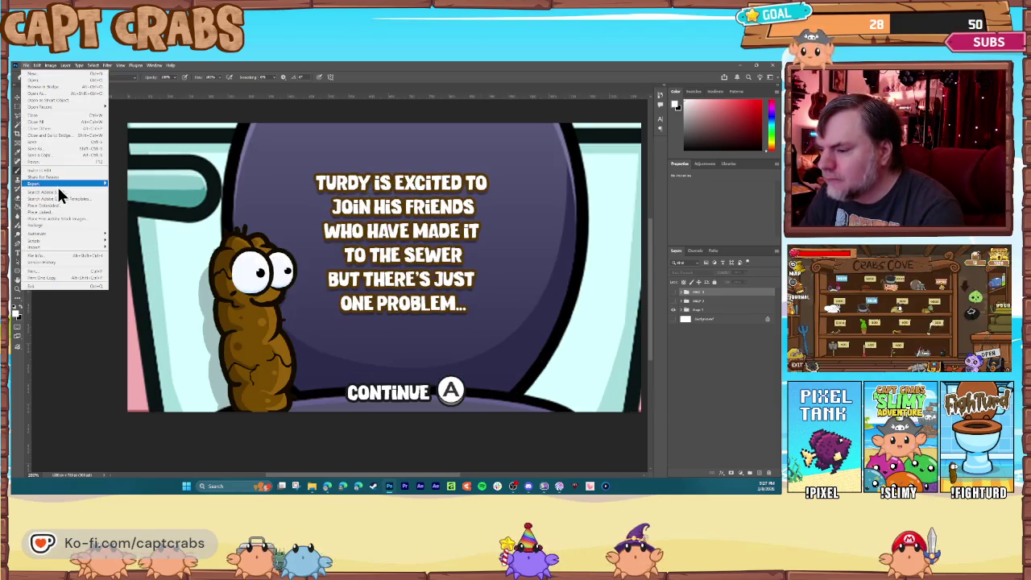
pyautogui.moveTo(57, 186)
pyautogui.click(129, 183)
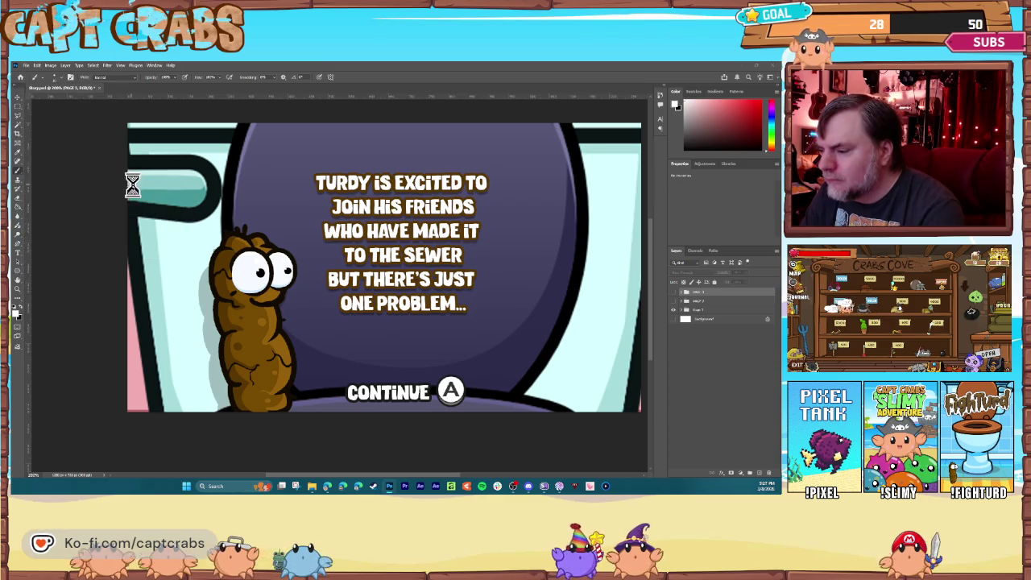
pyautogui.write('Page 1')
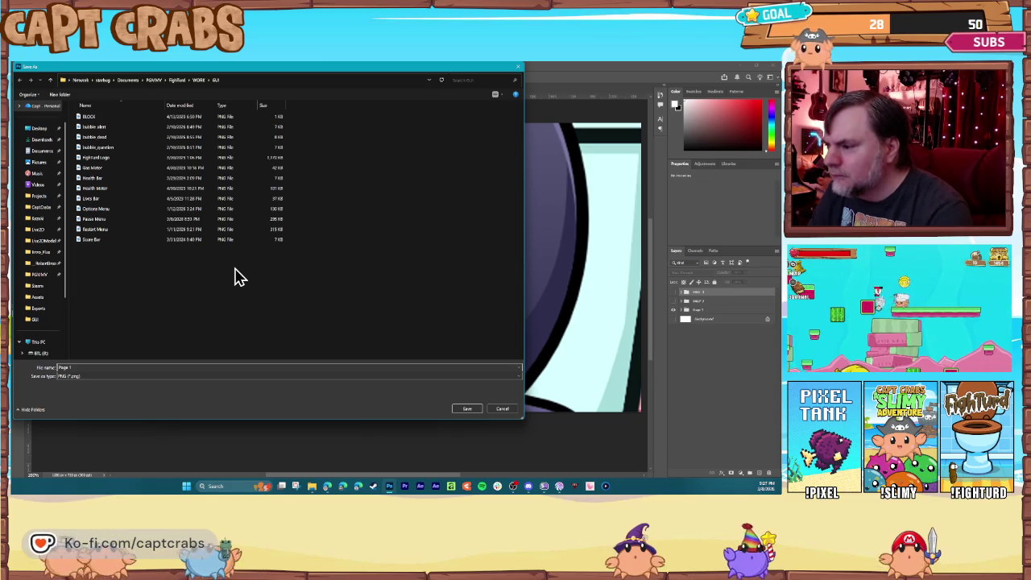
pyautogui.press('Return')
# Show the toilet-clogged page and Quick Export it as a PNG
pyautogui.click(674, 291)
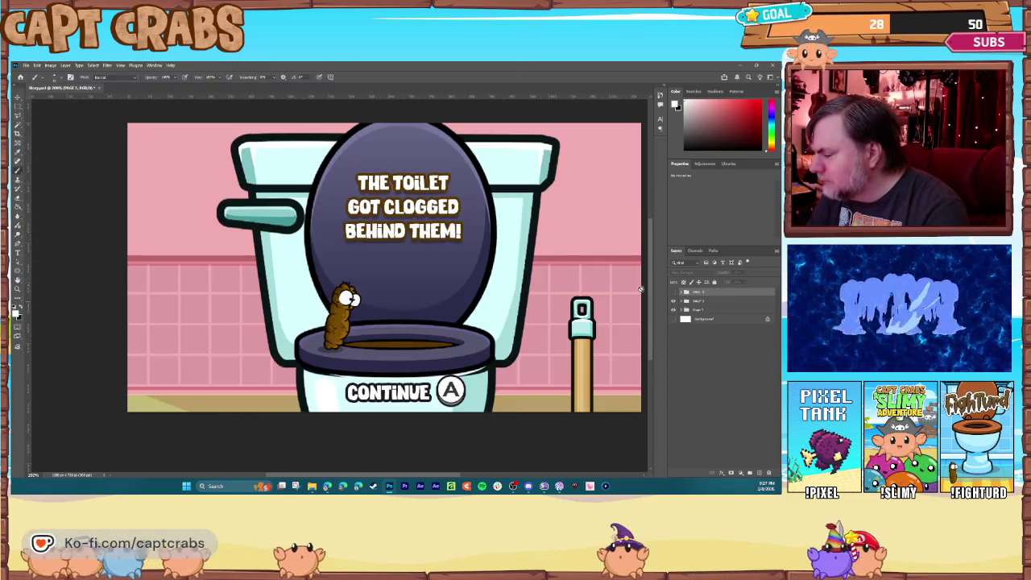
pyautogui.click(26, 65)
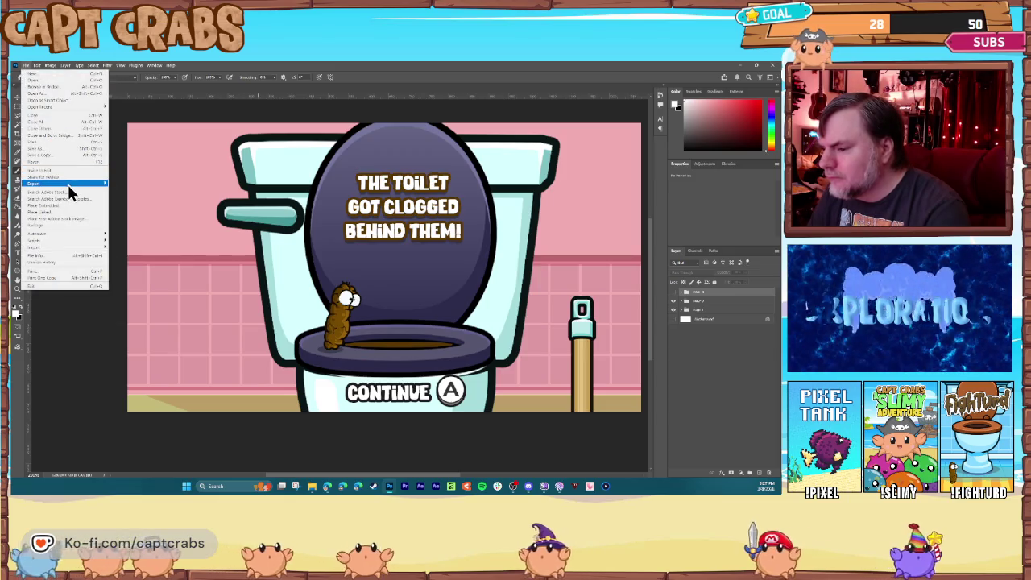
pyautogui.moveTo(68, 191)
pyautogui.click(137, 191)
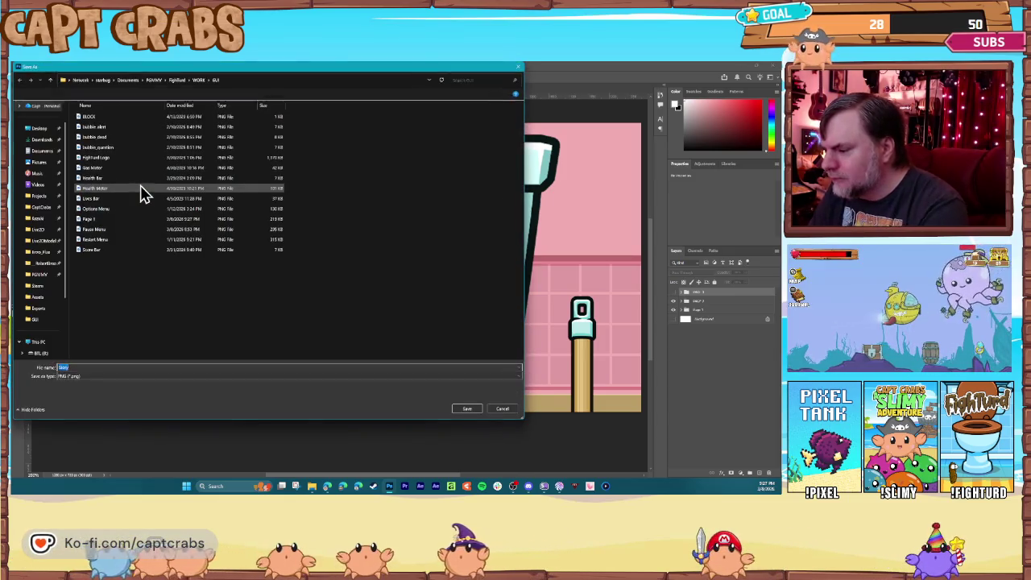
pyautogui.press('Return')
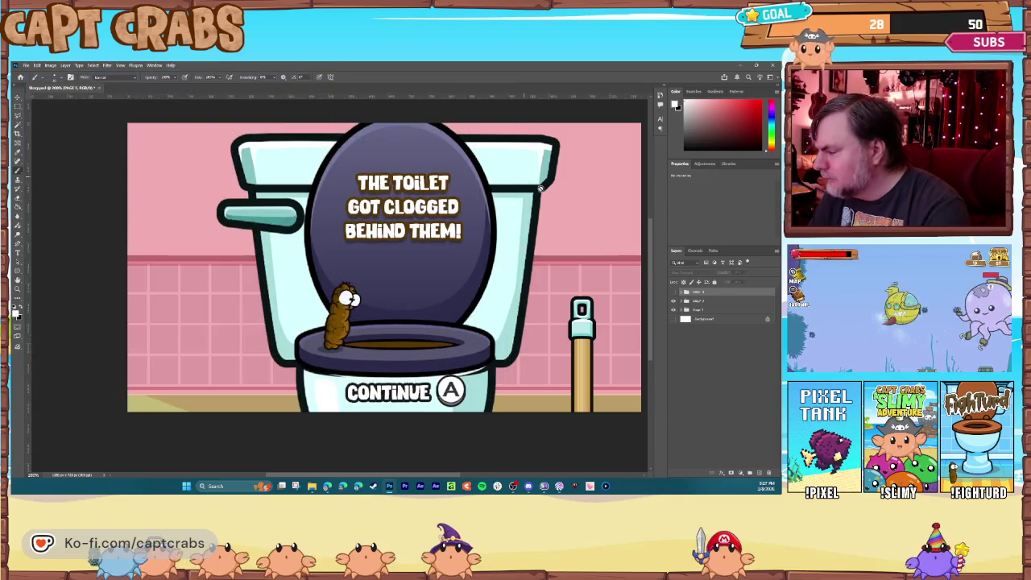
# Quick Export the Help Turdy page as a PNG, then select Intro Logos in Pixel Game Maker MV
pyautogui.click(673, 293)
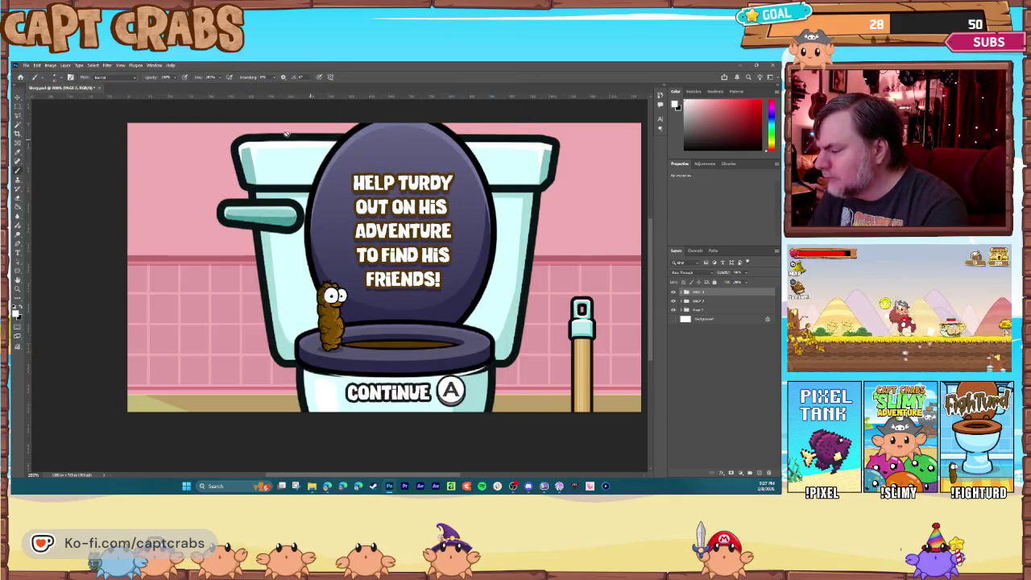
pyautogui.click(673, 293)
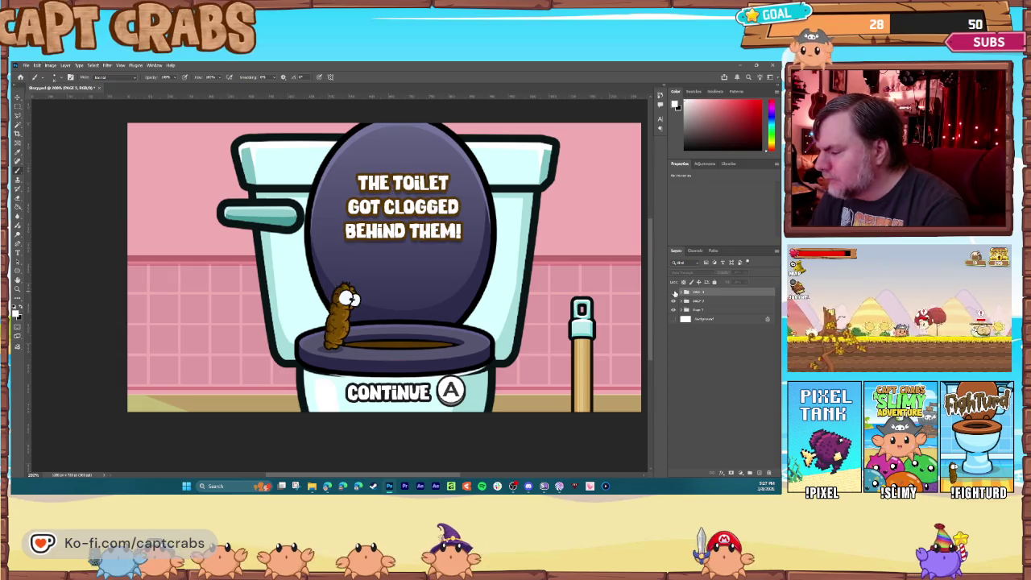
pyautogui.click(674, 293)
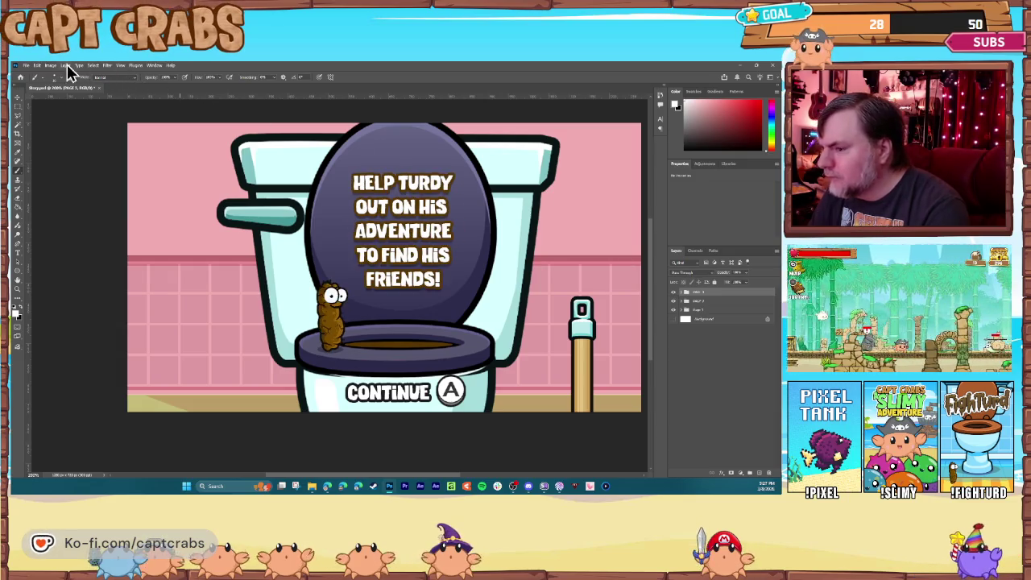
pyautogui.click(28, 65)
pyautogui.moveTo(69, 185)
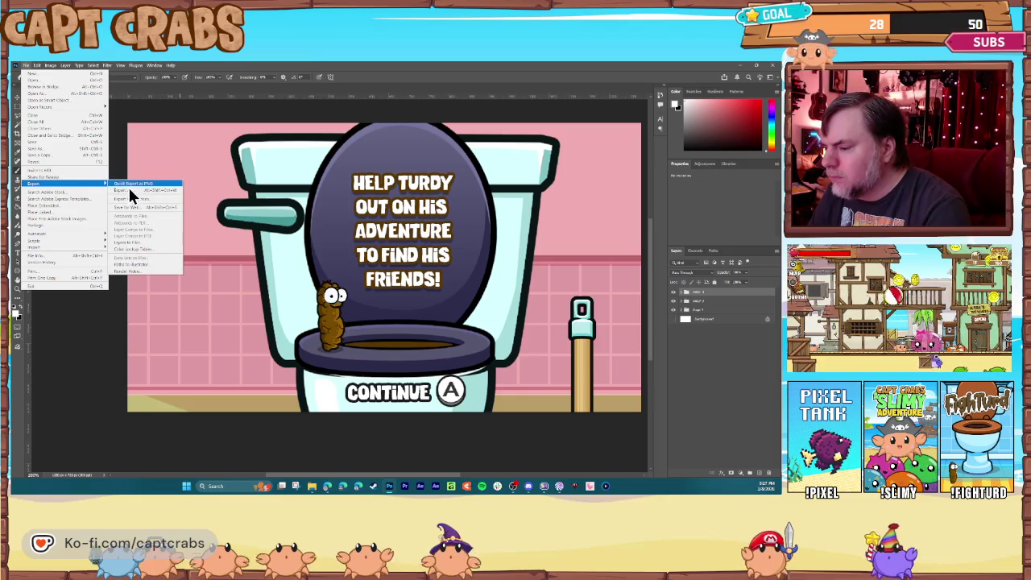
pyautogui.click(129, 184)
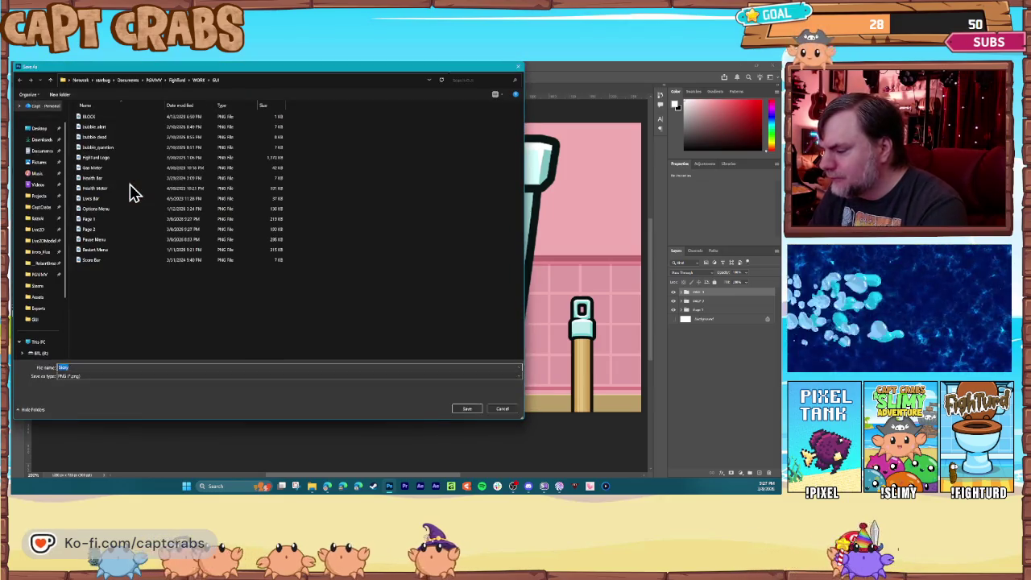
pyautogui.press('Return')
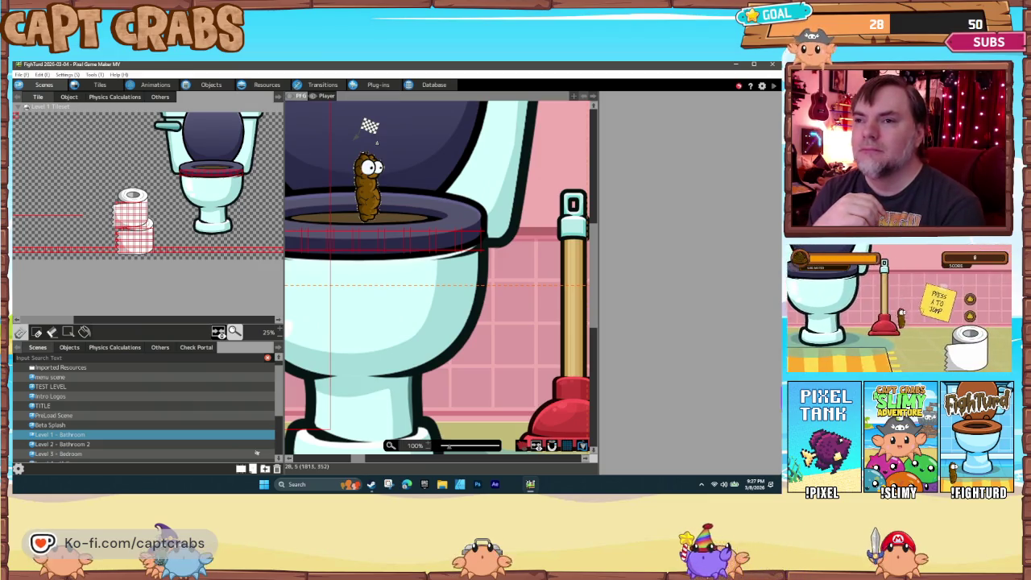
pyautogui.click(127, 397)
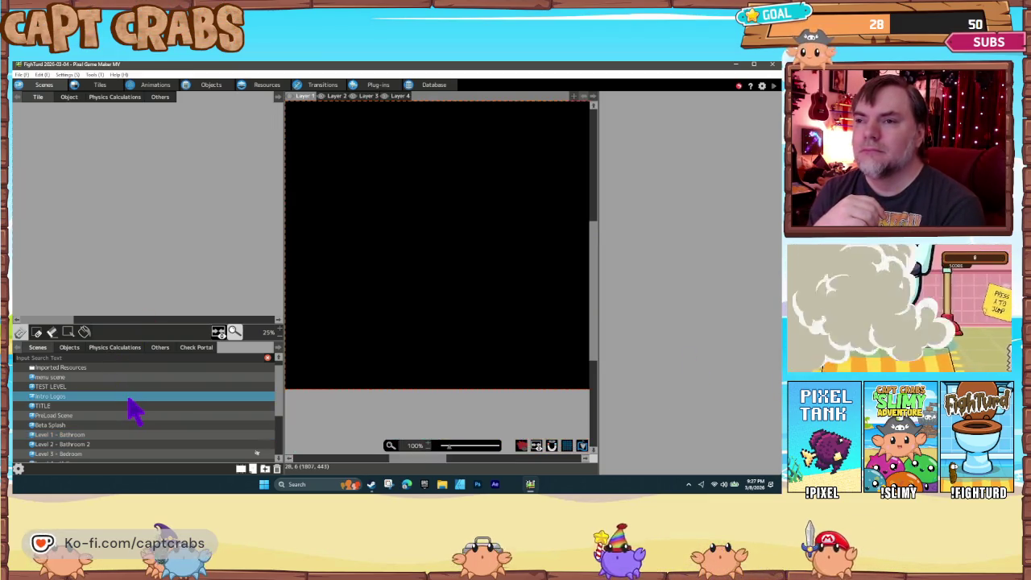
pyautogui.rightClick(128, 401)
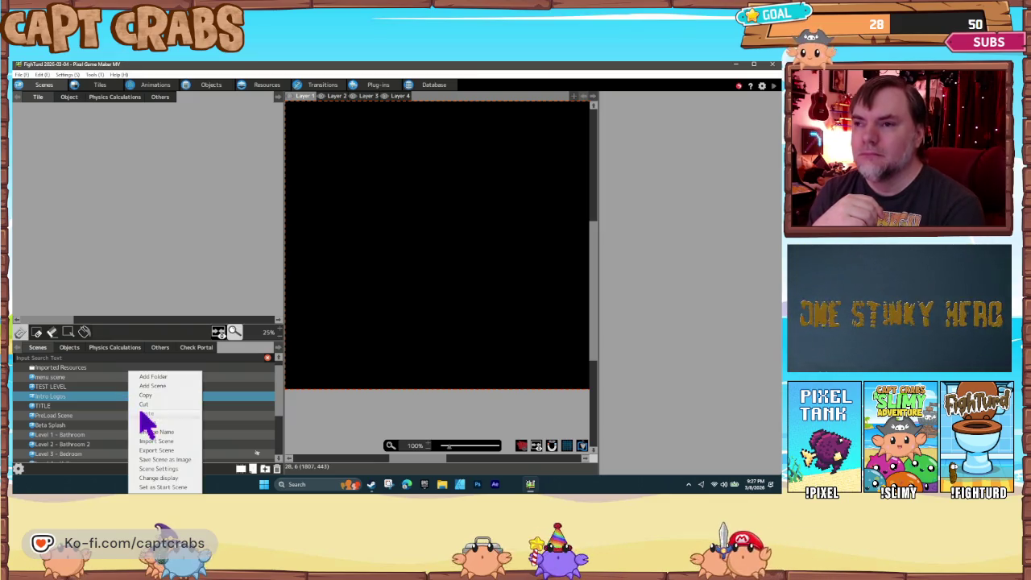
# Copy and paste Intro Logos in the Scenes list, rename the copy 'Story', and list its objects
pyautogui.click(142, 395)
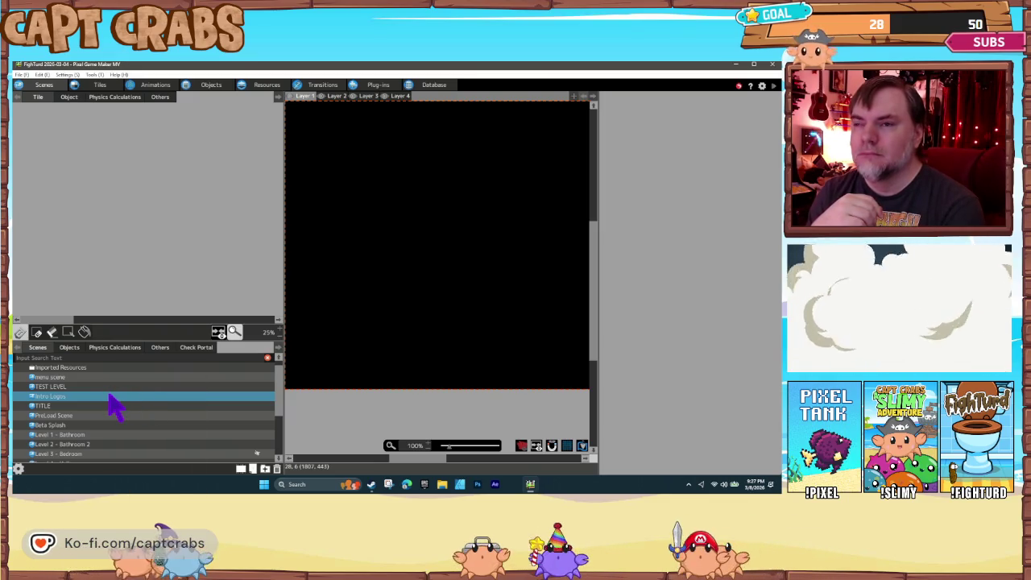
pyautogui.rightClick(111, 396)
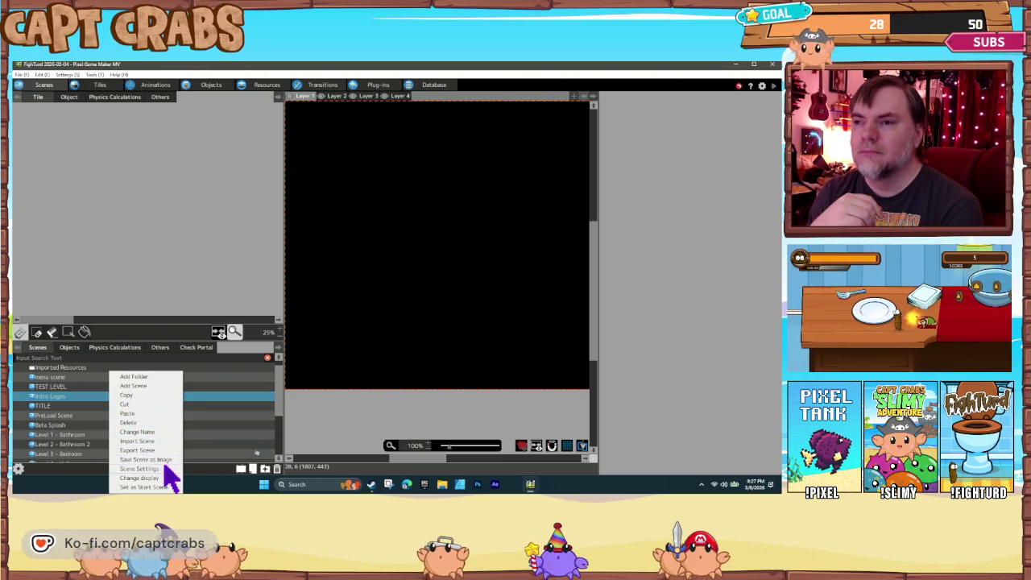
pyautogui.click(141, 414)
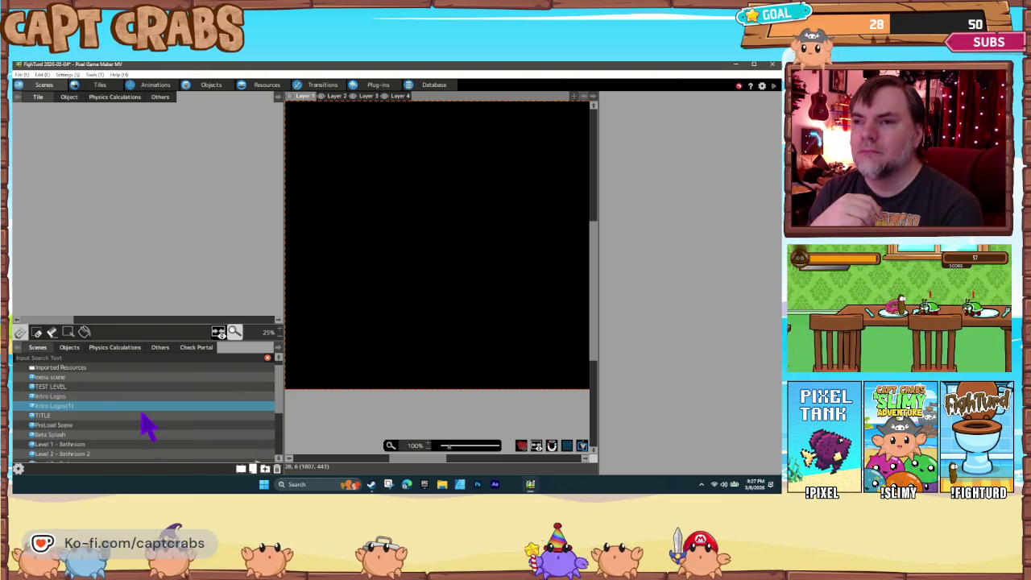
pyautogui.rightClick(71, 406)
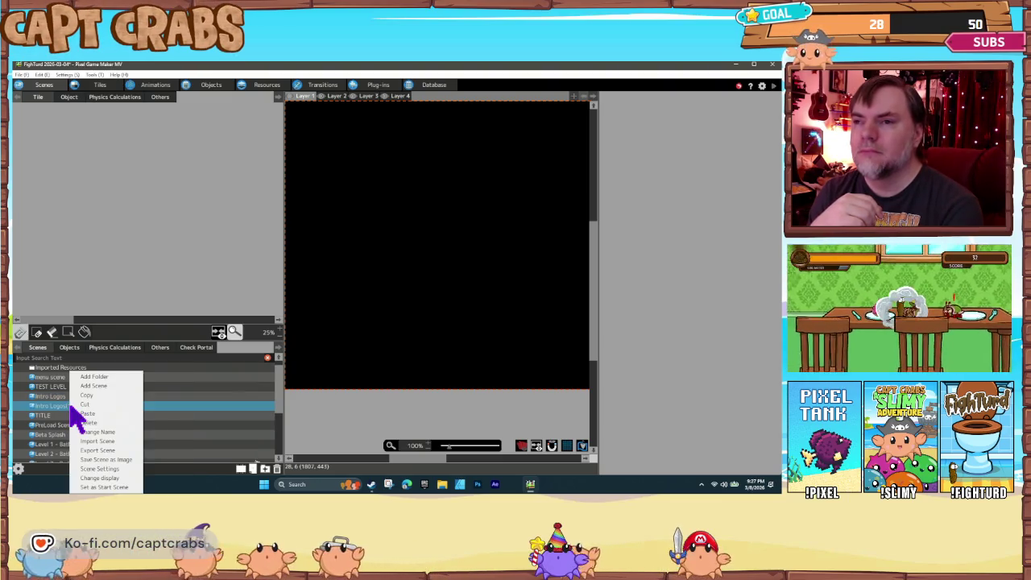
pyautogui.click(106, 432)
pyautogui.write('Story')
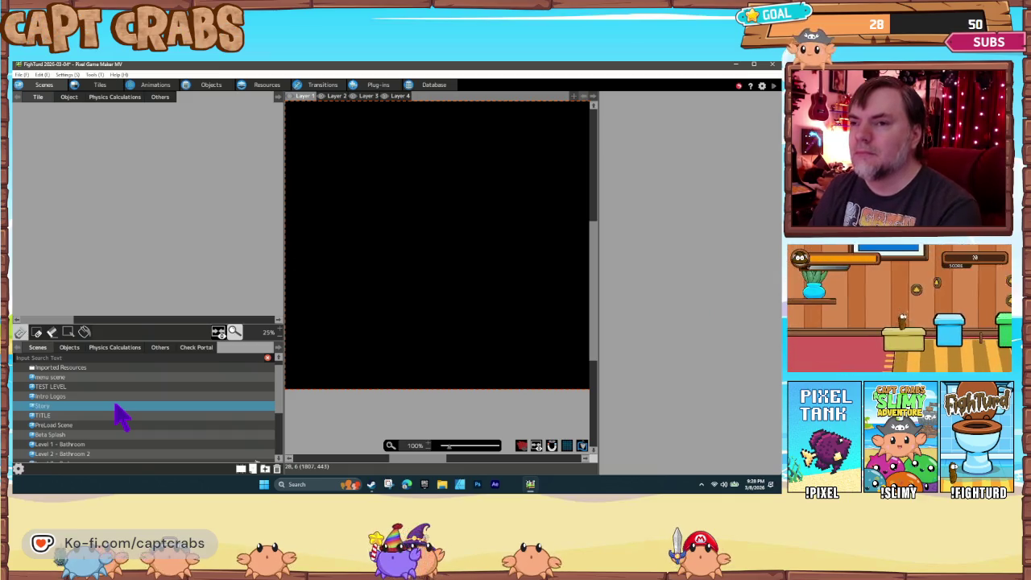
pyautogui.click(81, 349)
# Inspect the DRE Logo object's Play Video action, which plays the Crabs Cove Logo video, without changes
pyautogui.click(105, 376)
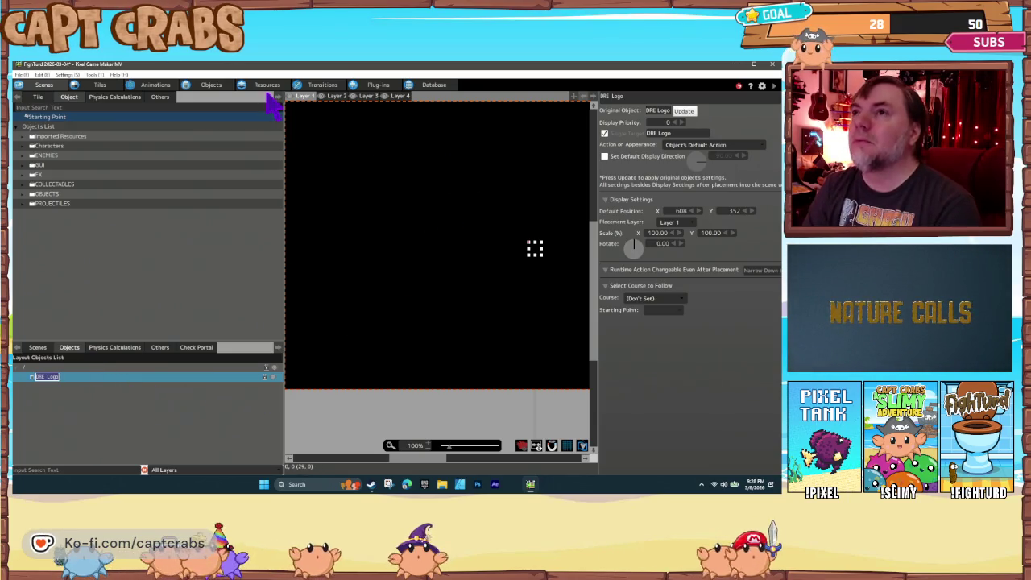
pyautogui.click(219, 89)
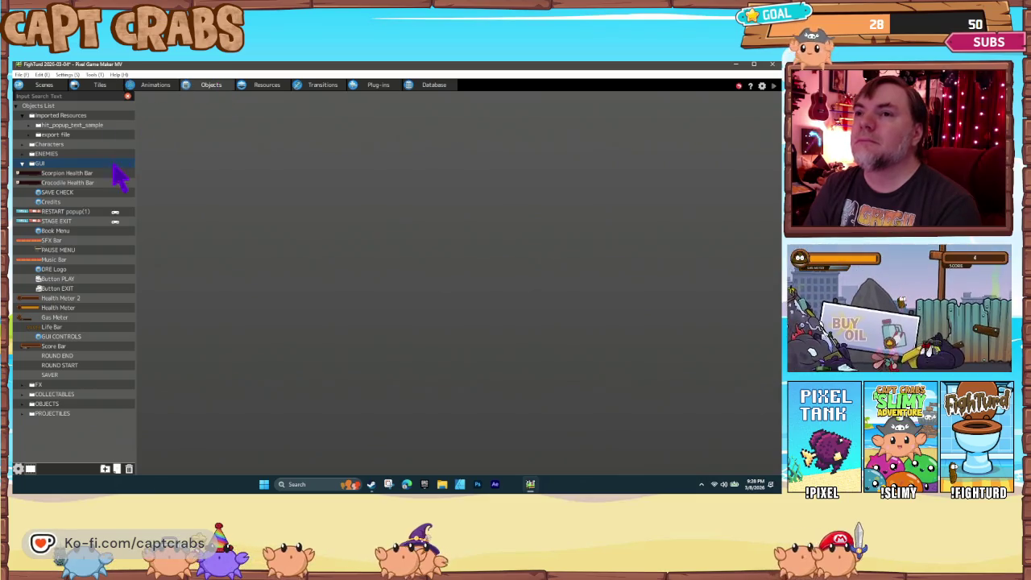
pyautogui.click(65, 270)
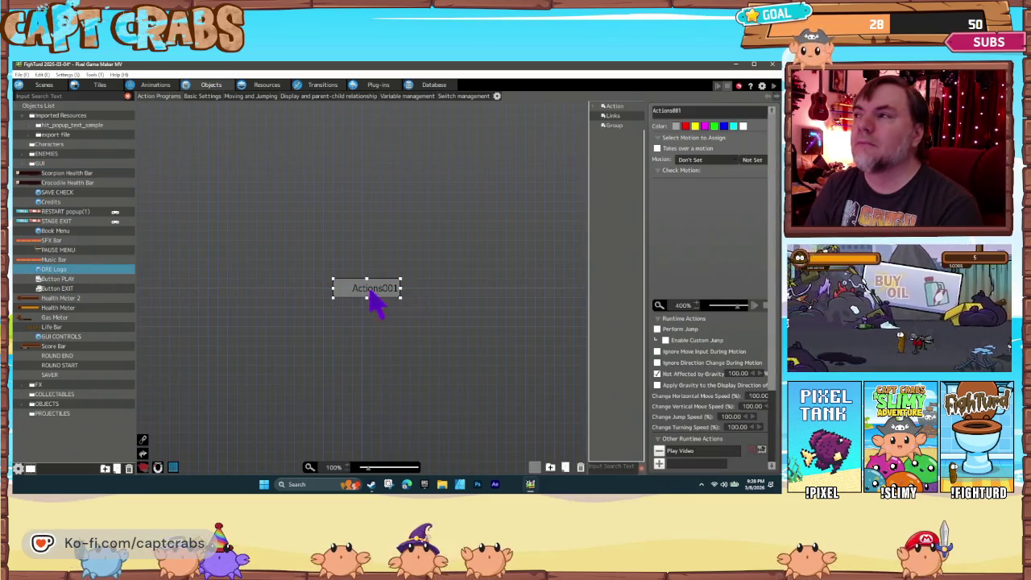
pyautogui.doubleClick(691, 453)
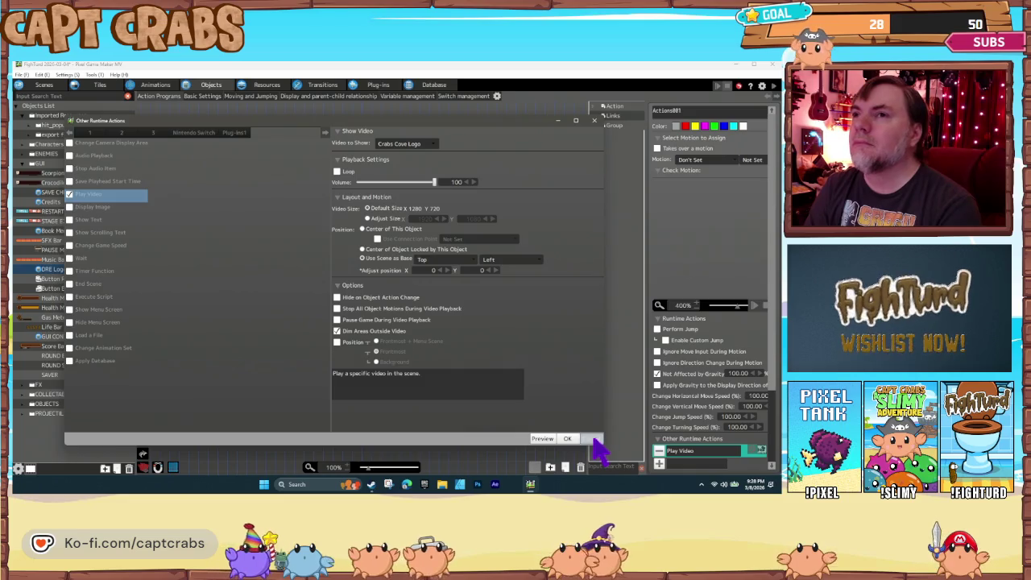
pyautogui.click(594, 440)
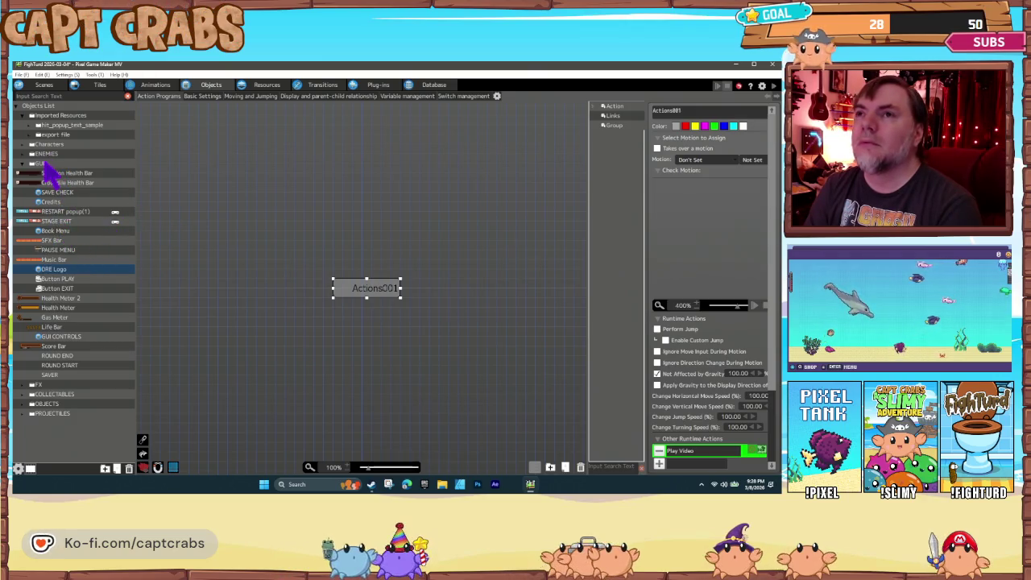
pyautogui.rightClick(46, 163)
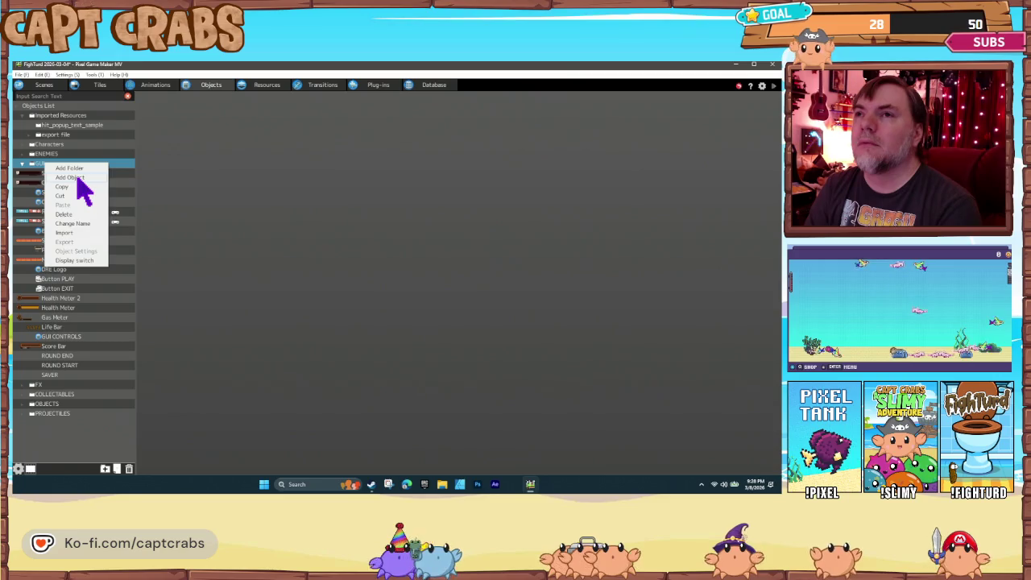
# Add GUI object 'Story Intro', removing both Enemy Group detections and the Default Tile wall detection
pyautogui.click(72, 177)
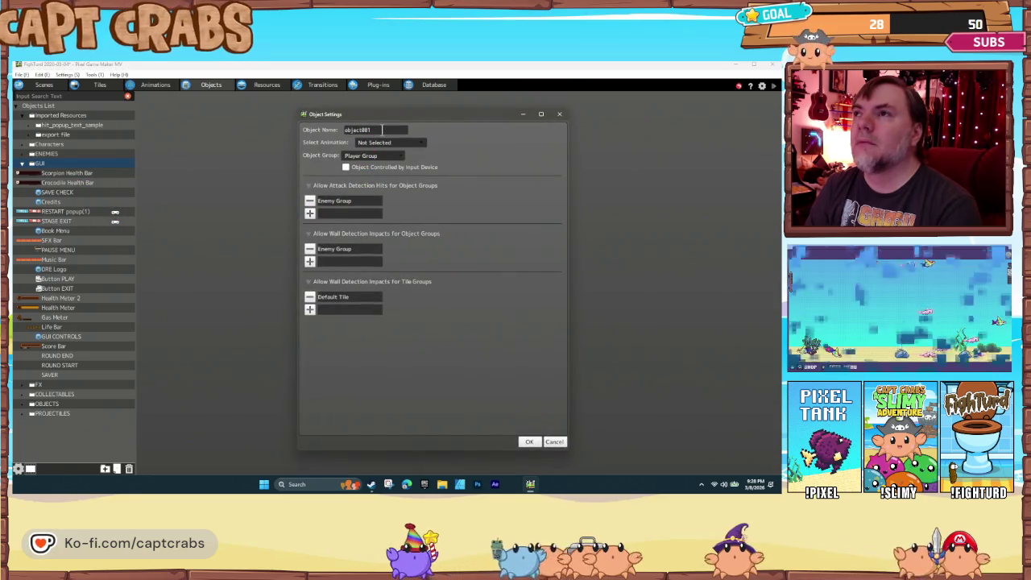
pyautogui.moveTo(383, 130); pyautogui.dragTo(310, 131)
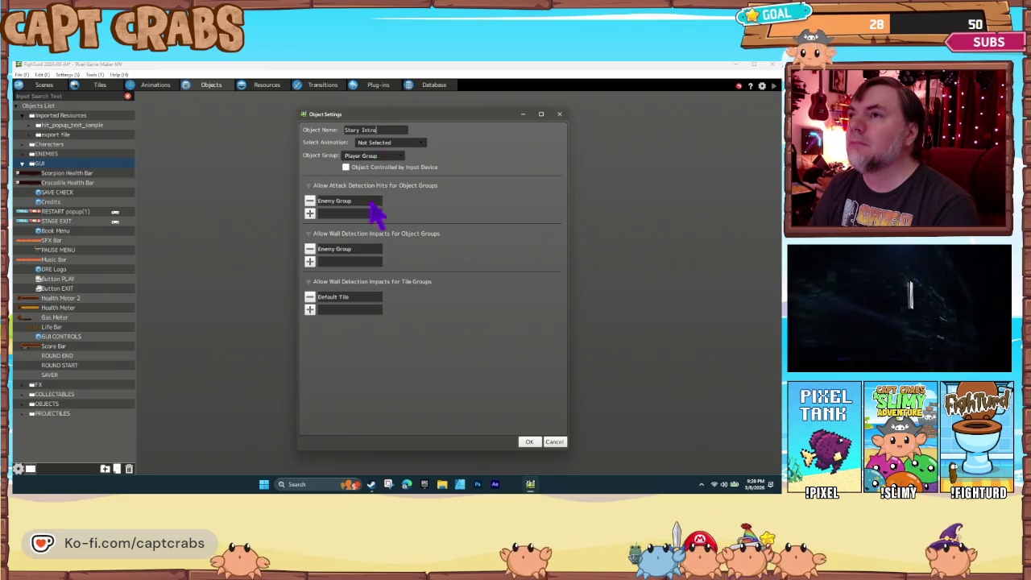
pyautogui.click(309, 201)
pyautogui.click(310, 236)
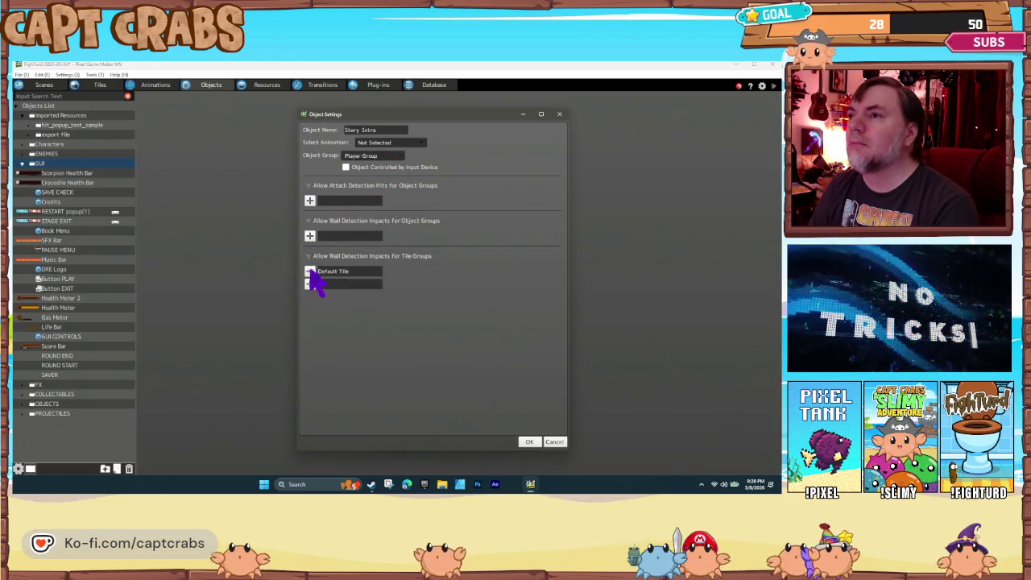
pyautogui.click(311, 271)
pyautogui.click(525, 442)
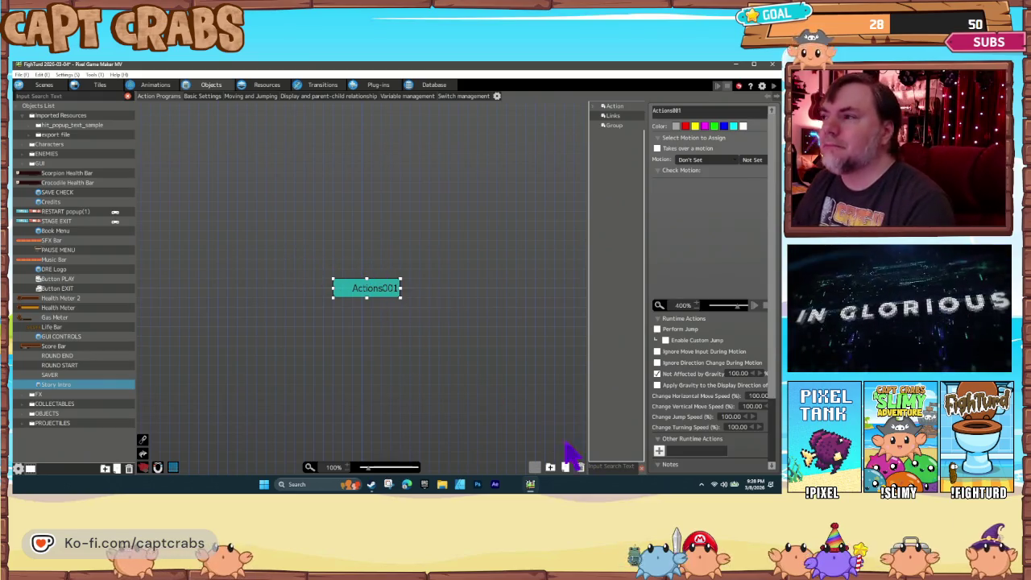
# Add a Display Image runtime action to Actions001 and rename that action 'Page 1'
pyautogui.click(659, 450)
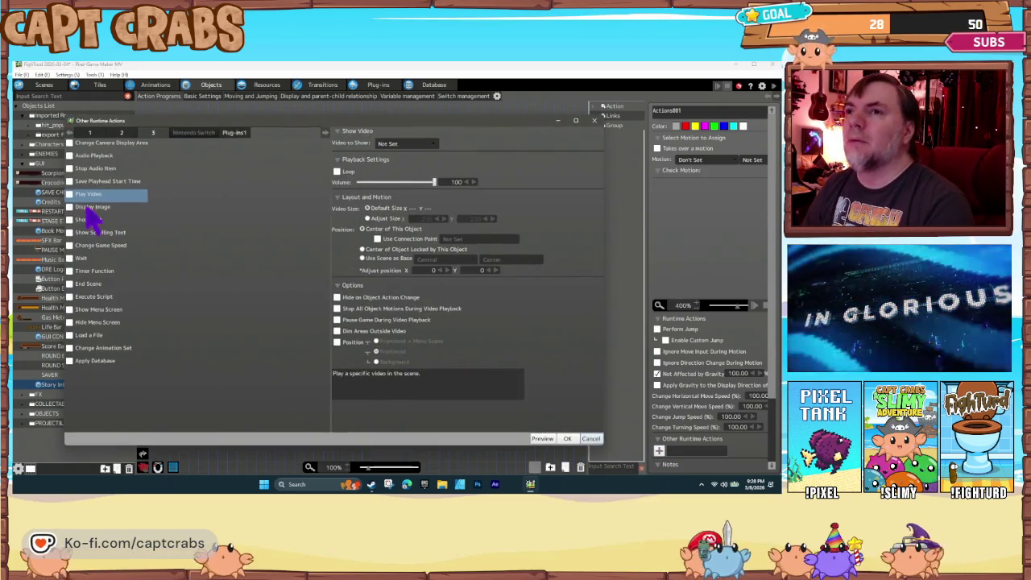
pyautogui.click(91, 207)
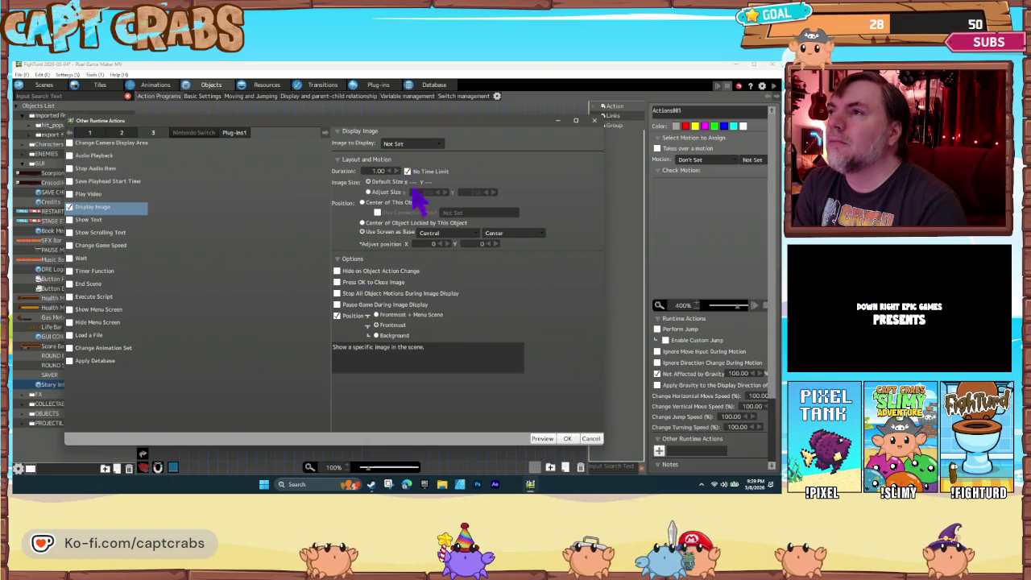
pyautogui.click(567, 439)
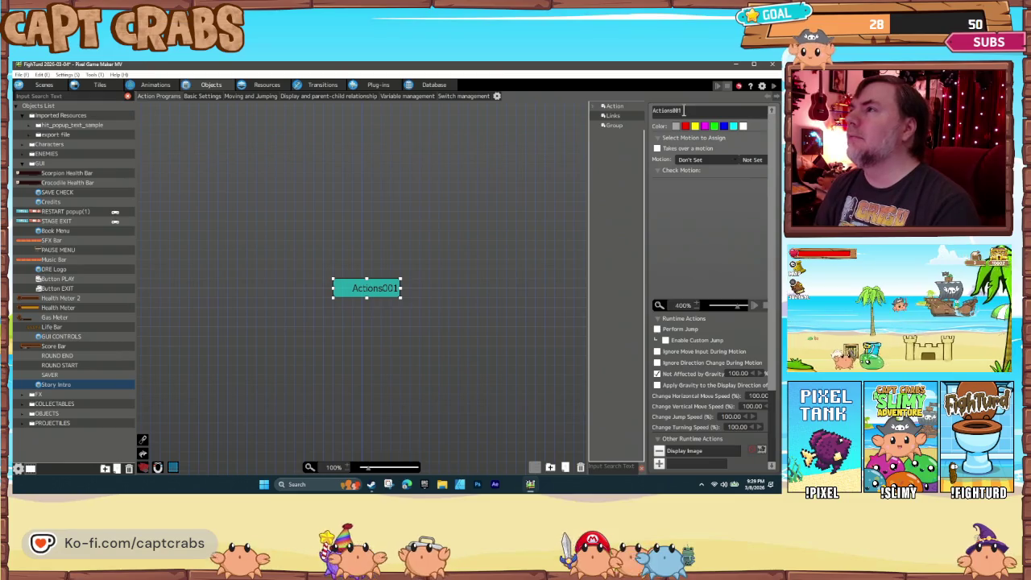
pyautogui.write('Page 1')
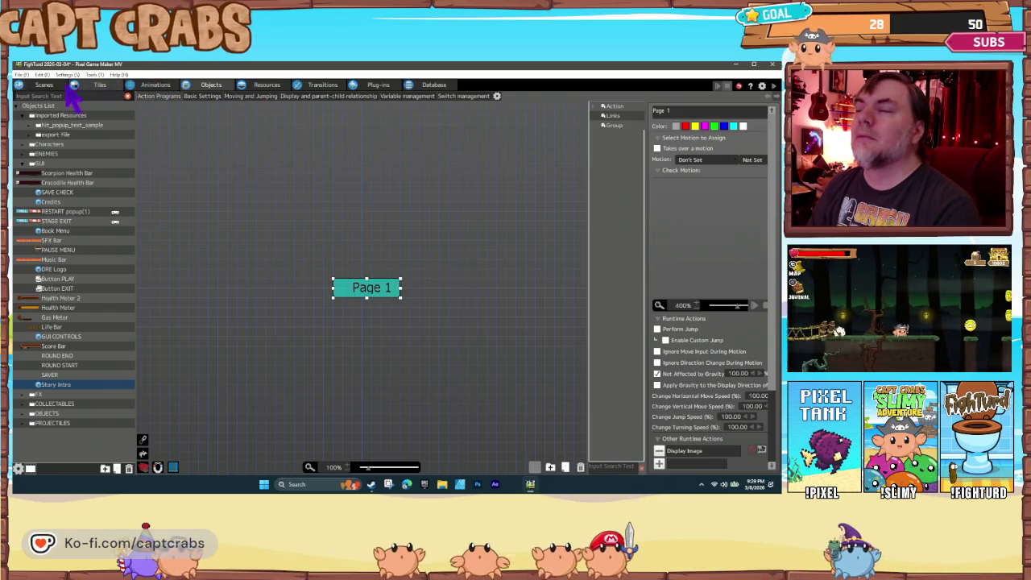
pyautogui.click(43, 85)
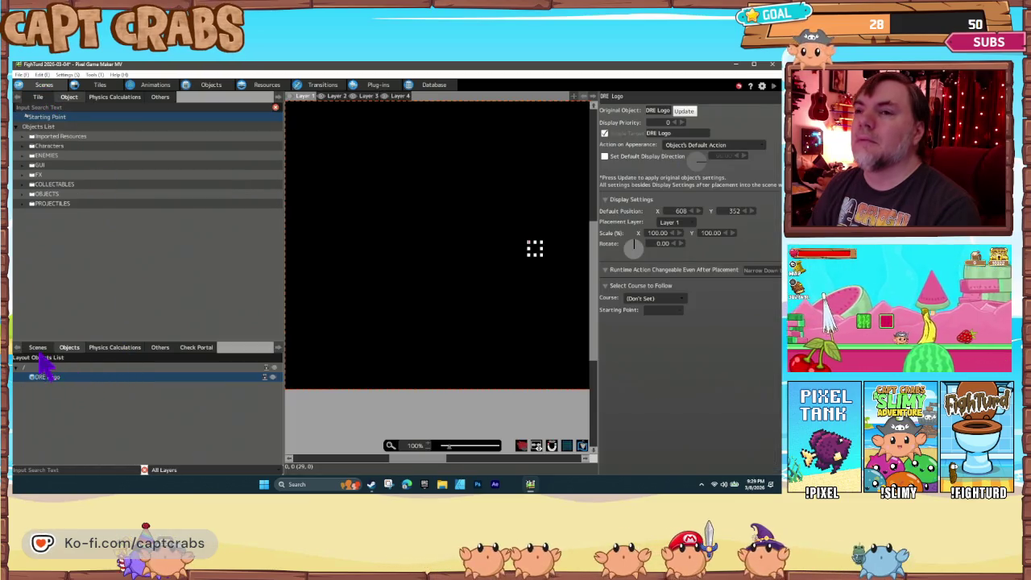
# Delete DRE Logo from the Story scene and drag a Story Intro object onto the canvas
pyautogui.click(38, 348)
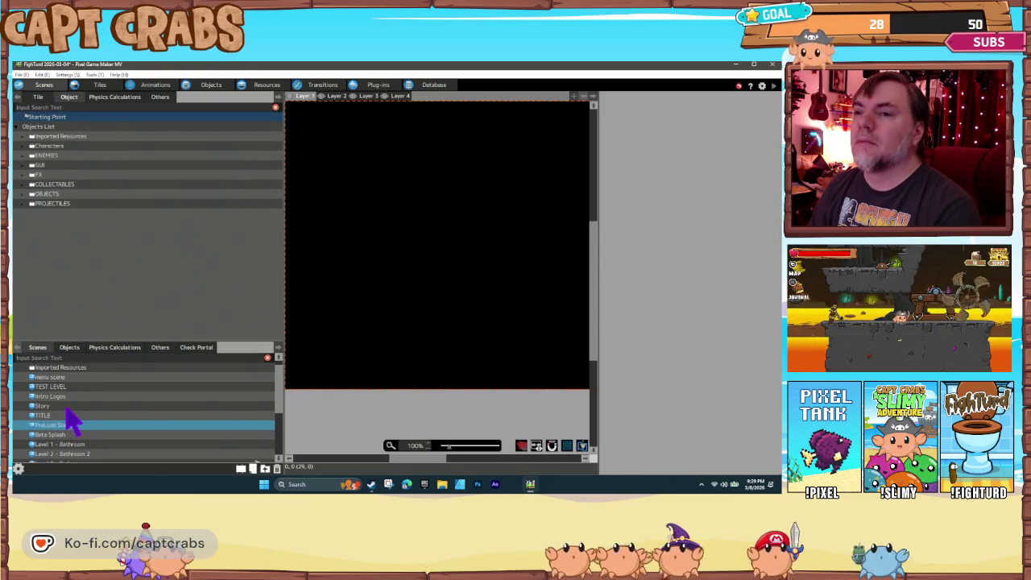
pyautogui.click(69, 348)
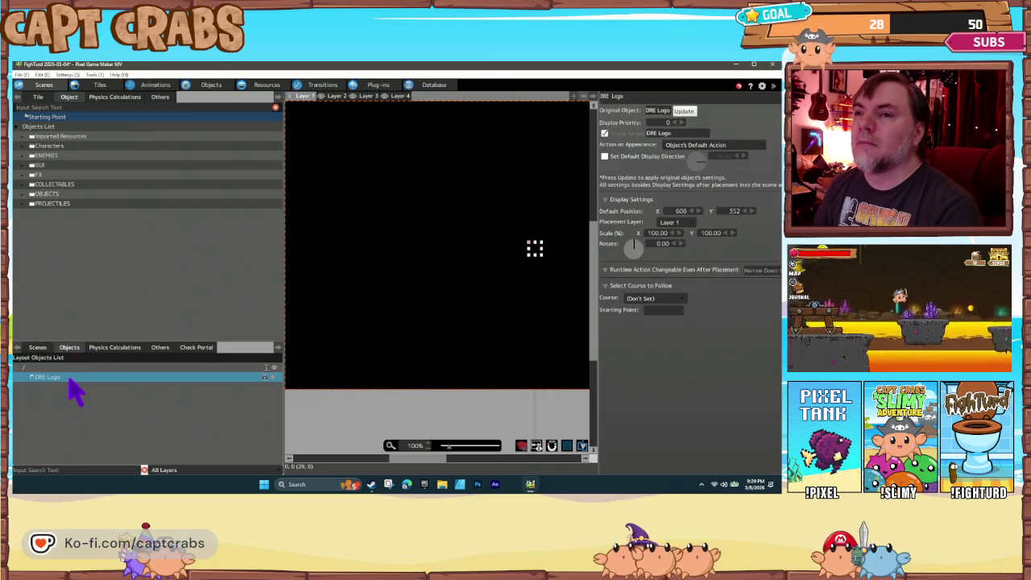
pyautogui.press('Delete')
pyautogui.click(421, 289)
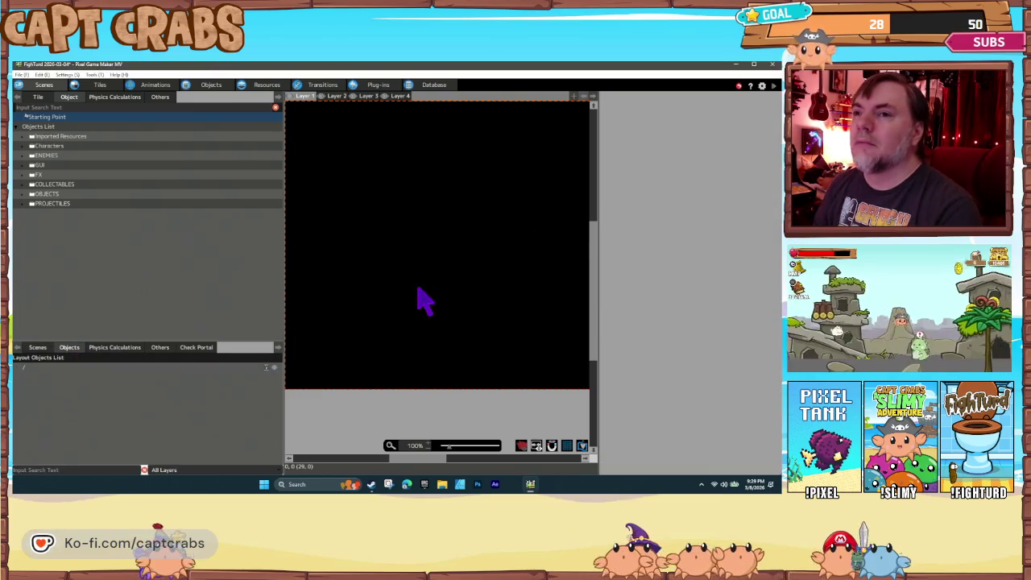
pyautogui.click(22, 165)
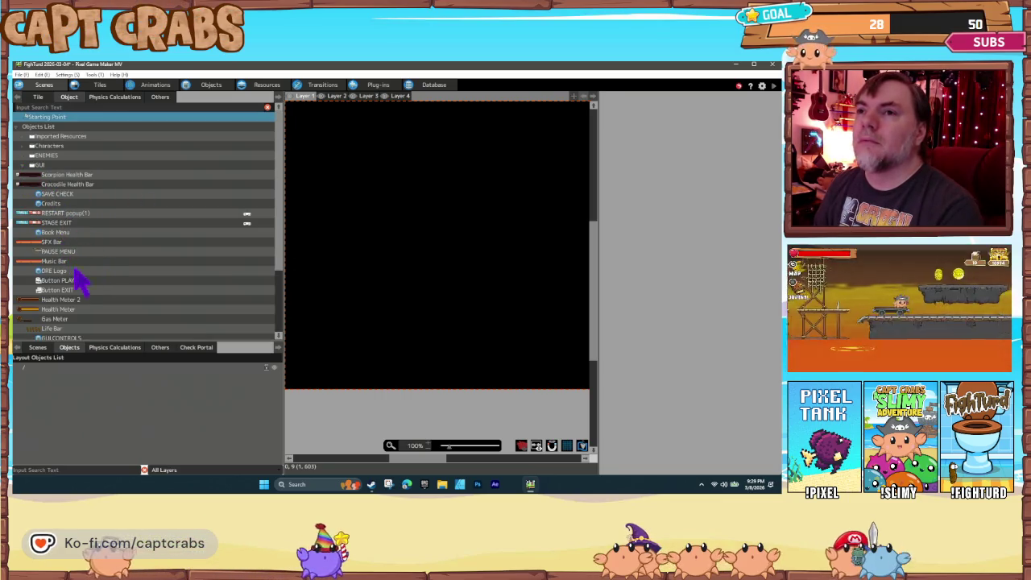
pyautogui.scroll(-3, 81, 276)
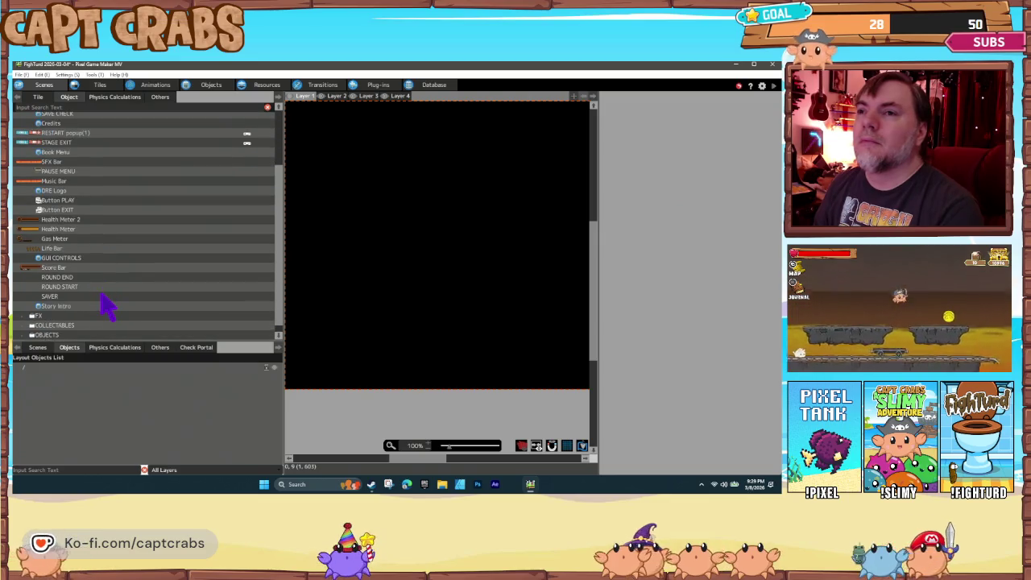
pyautogui.moveTo(69, 298)
pyautogui.mouseDown()
pyautogui.moveTo(449, 295)
pyautogui.moveTo(503, 256)
pyautogui.mouseUp()
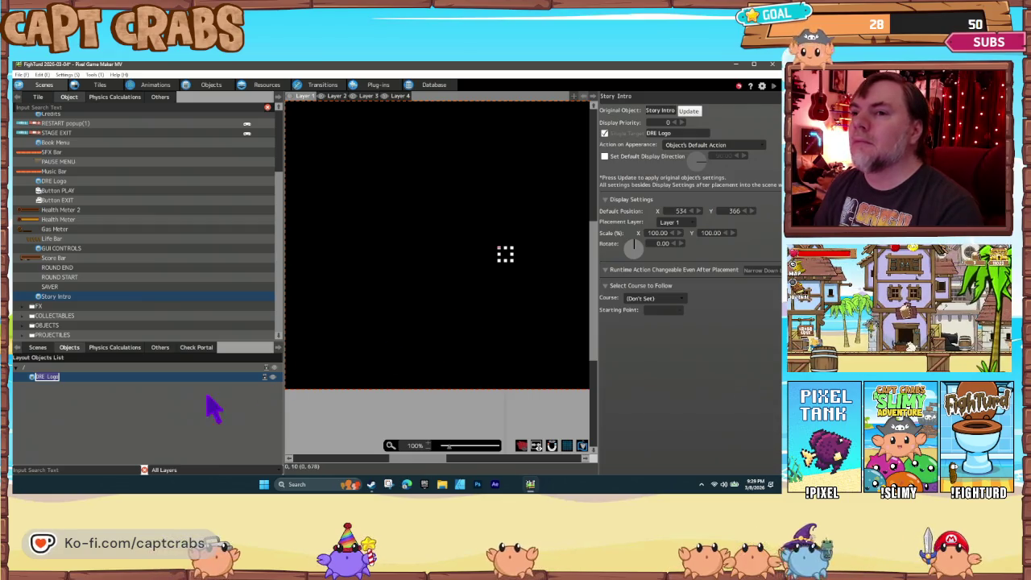
pyautogui.click(156, 407)
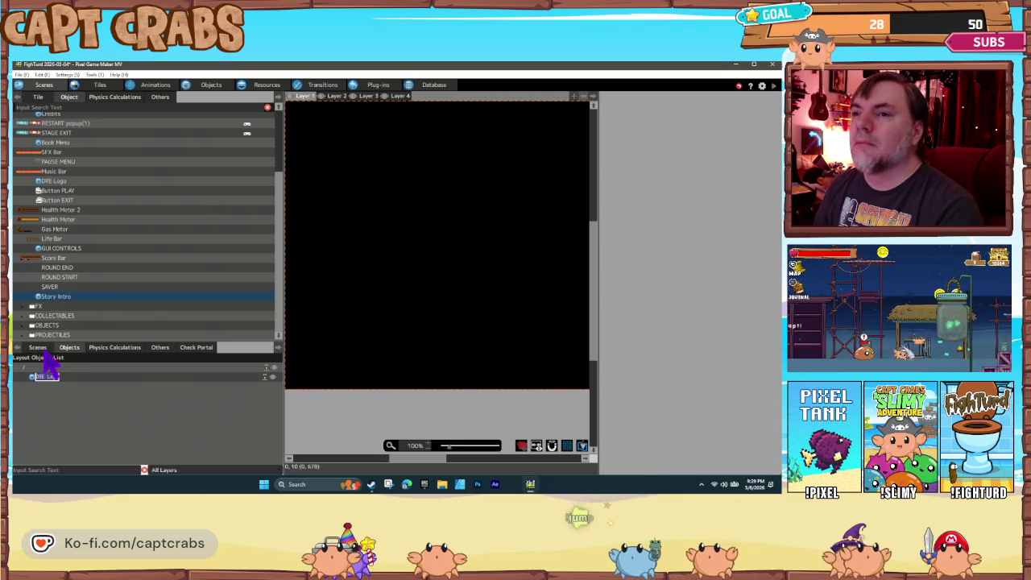
# Delete the old Story Intro placement and place a fresh Story Intro on the canvas
pyautogui.click(44, 351)
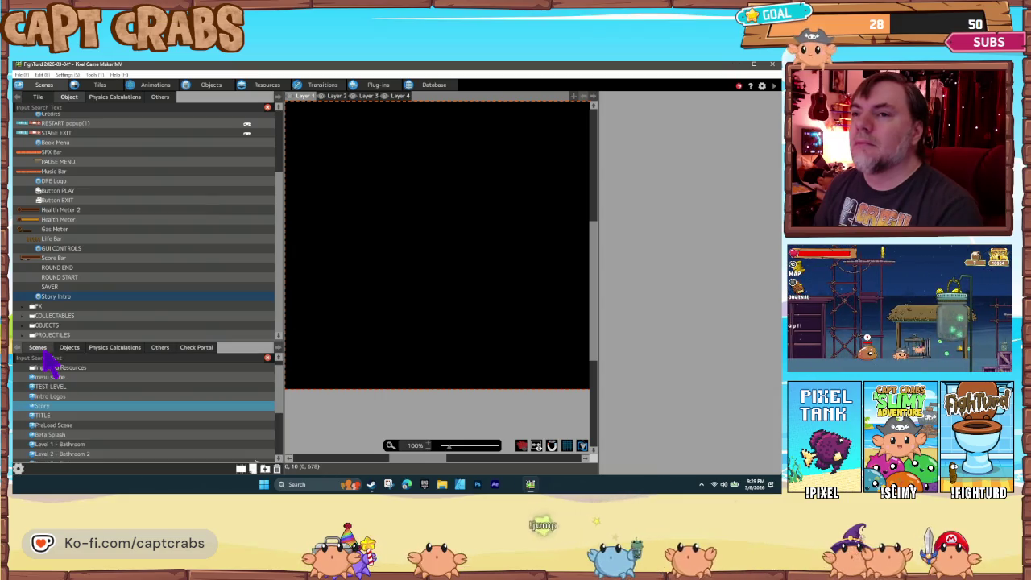
pyautogui.doubleClick(78, 397)
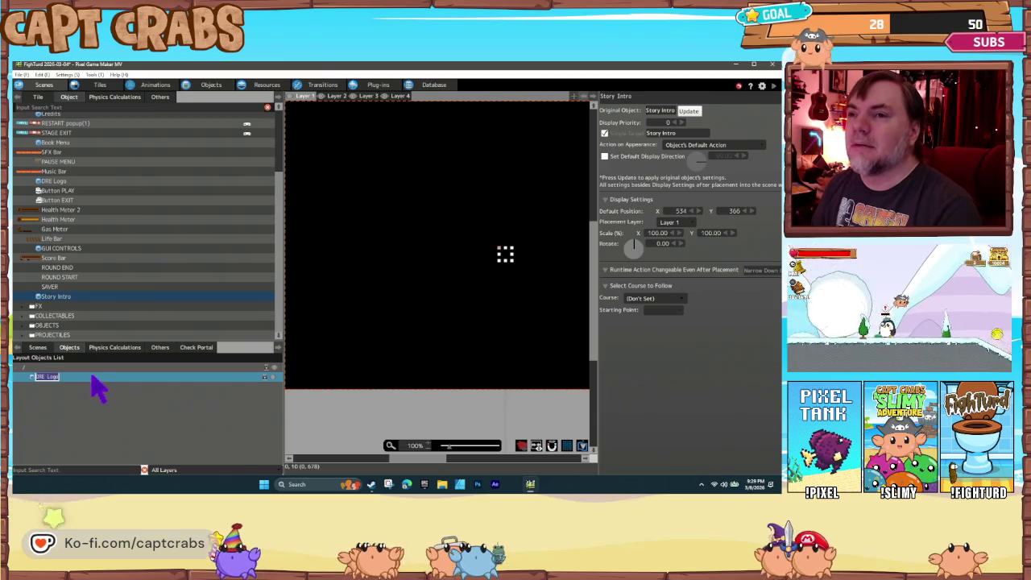
pyautogui.press('Delete')
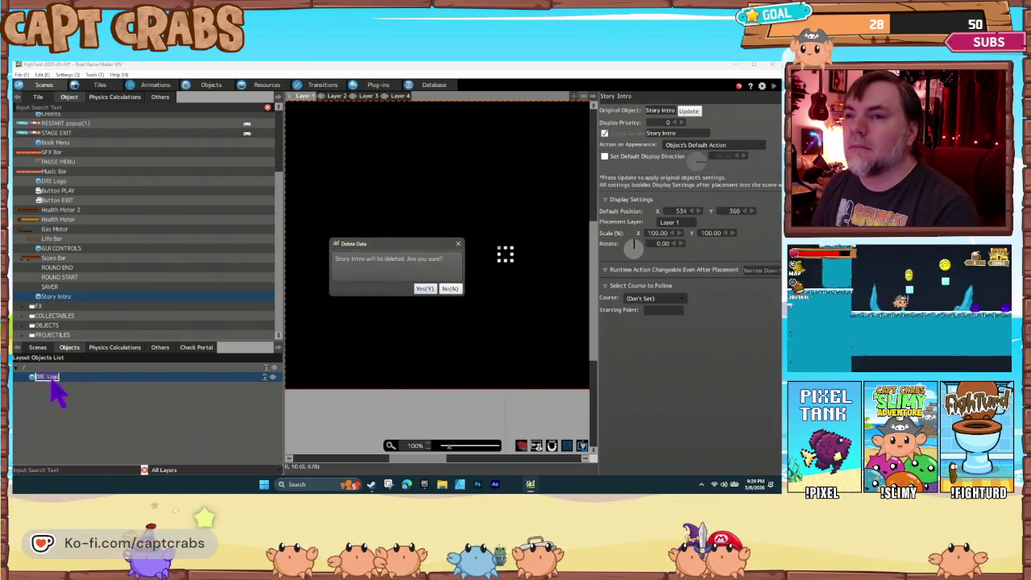
pyautogui.click(426, 289)
pyautogui.click(70, 296)
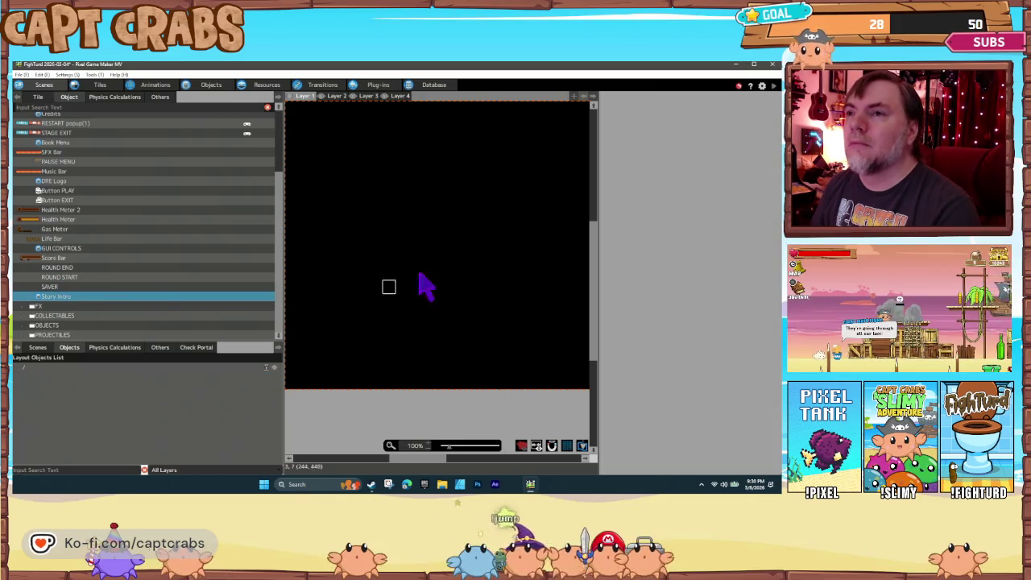
pyautogui.click(491, 258)
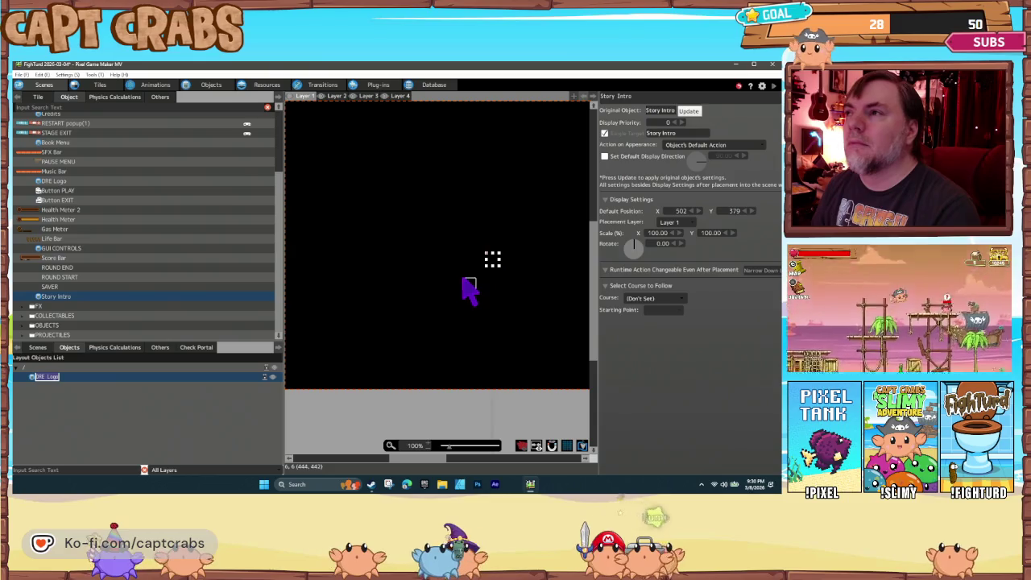
pyautogui.click(61, 384)
pyautogui.click(60, 379)
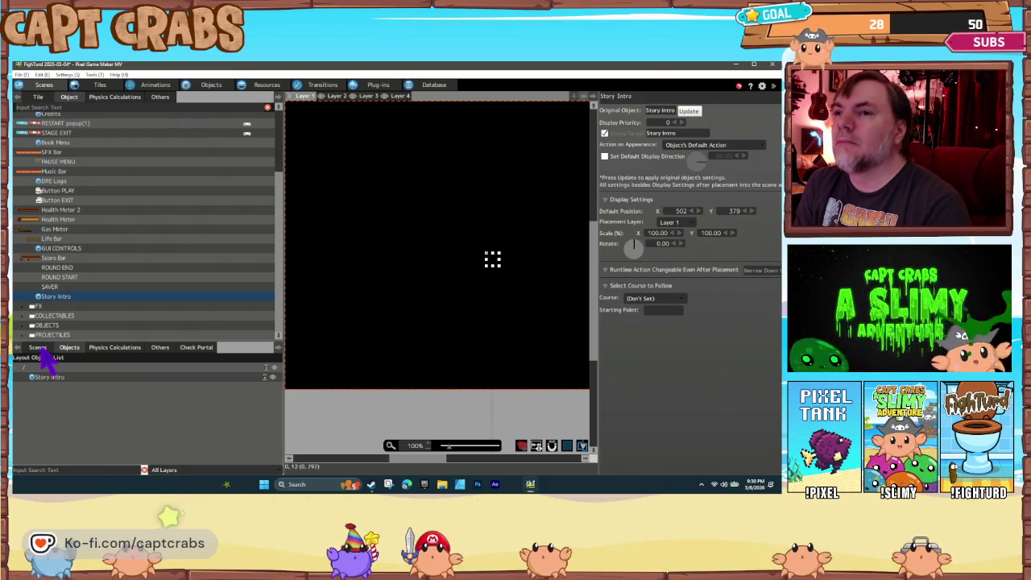
pyautogui.click(40, 349)
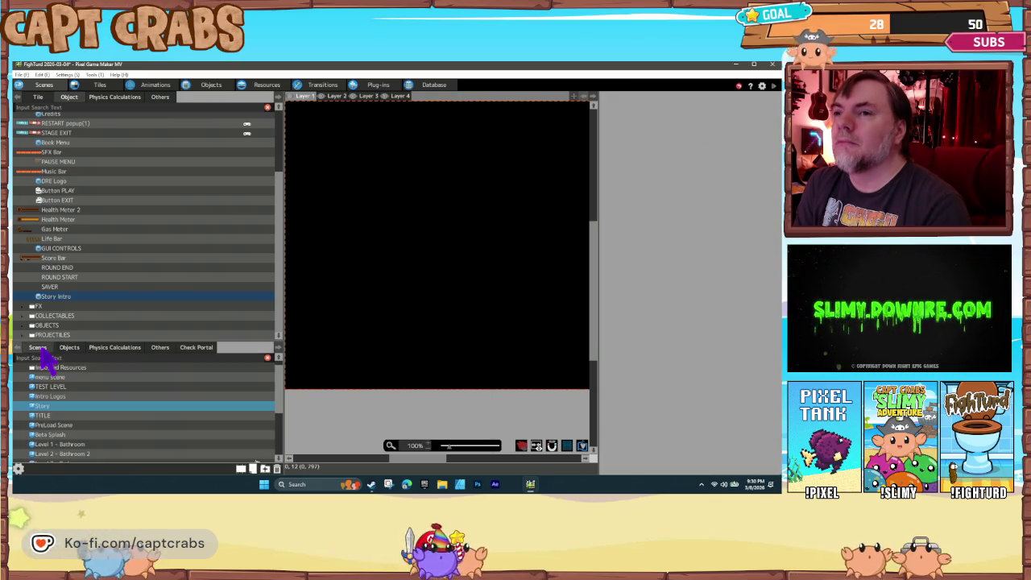
# Set the Story scene as the start scene
pyautogui.click(65, 349)
pyautogui.click(38, 348)
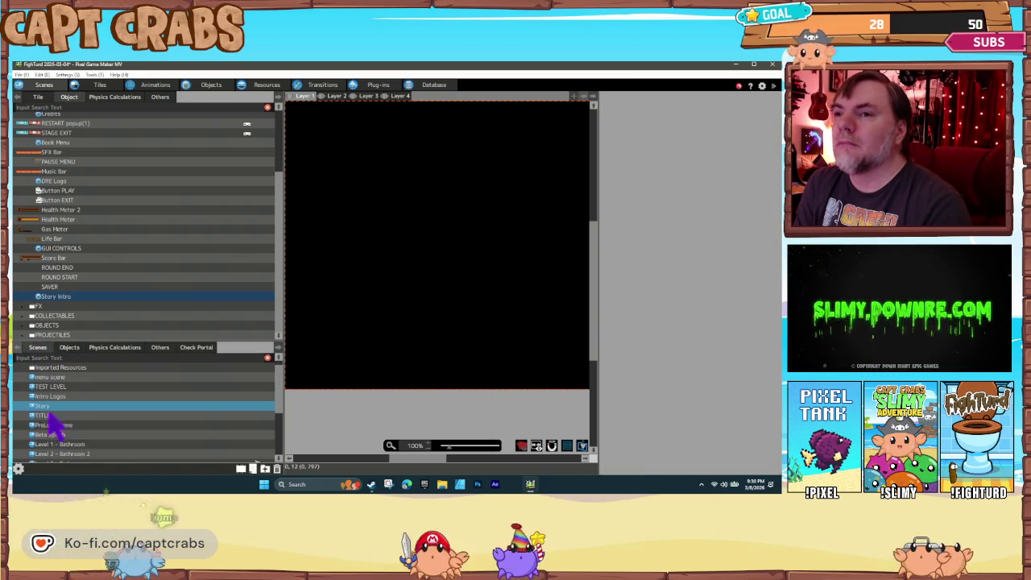
pyautogui.rightClick(67, 429)
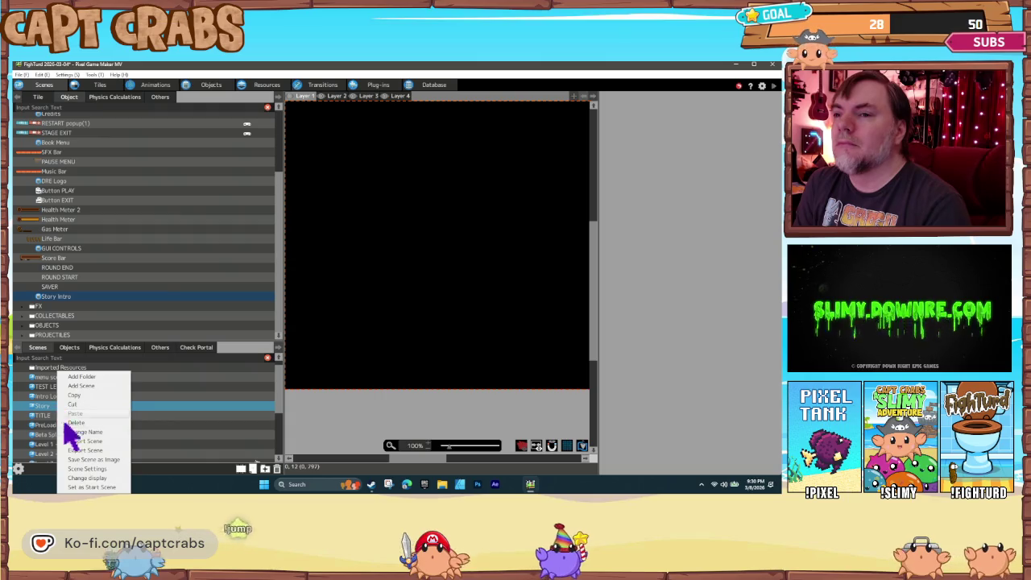
pyautogui.click(103, 486)
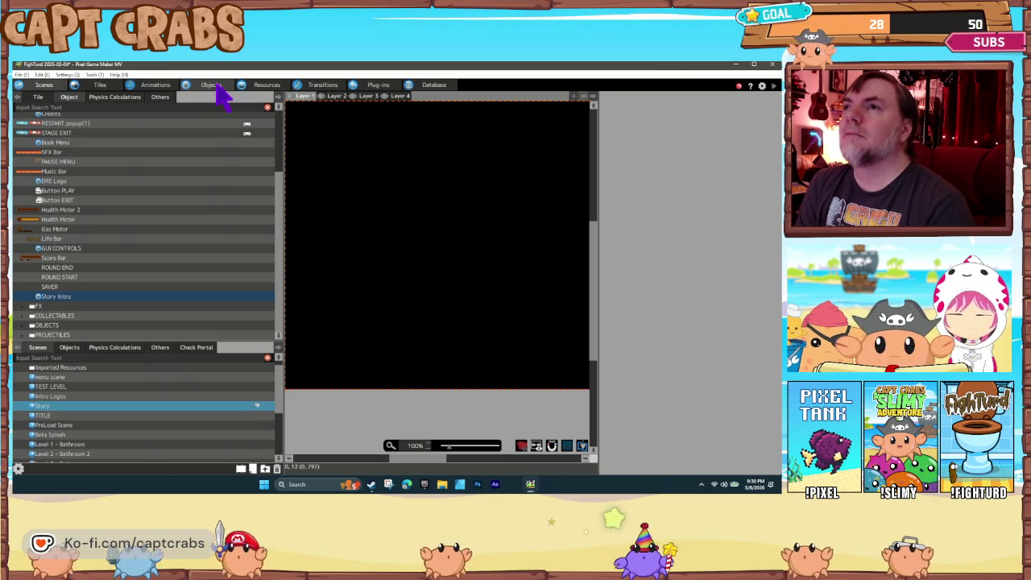
# Set the Story scene's background music to Silly Walk in Scene Settings
pyautogui.rightClick(94, 410)
pyautogui.click(125, 468)
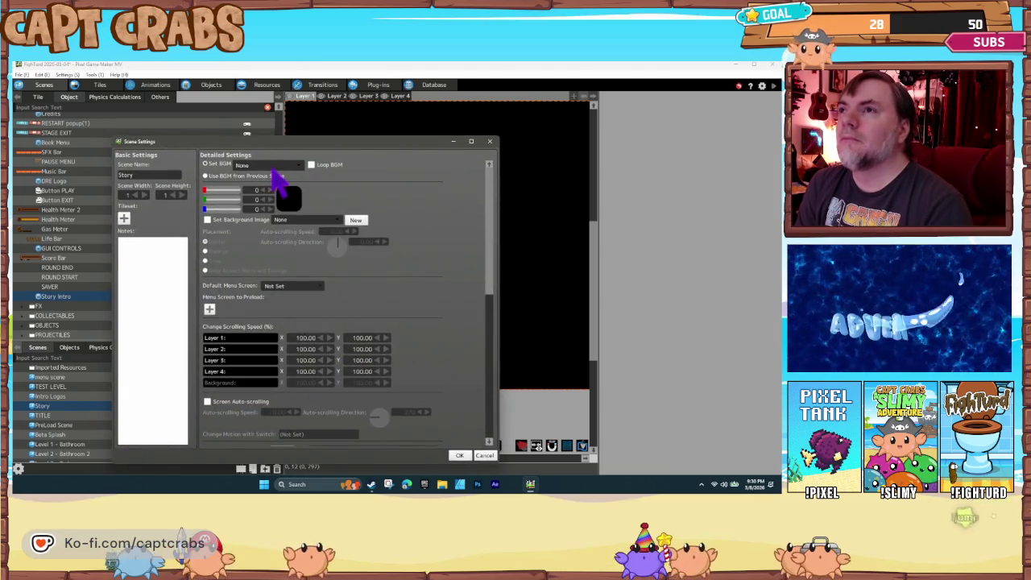
pyautogui.click(271, 169)
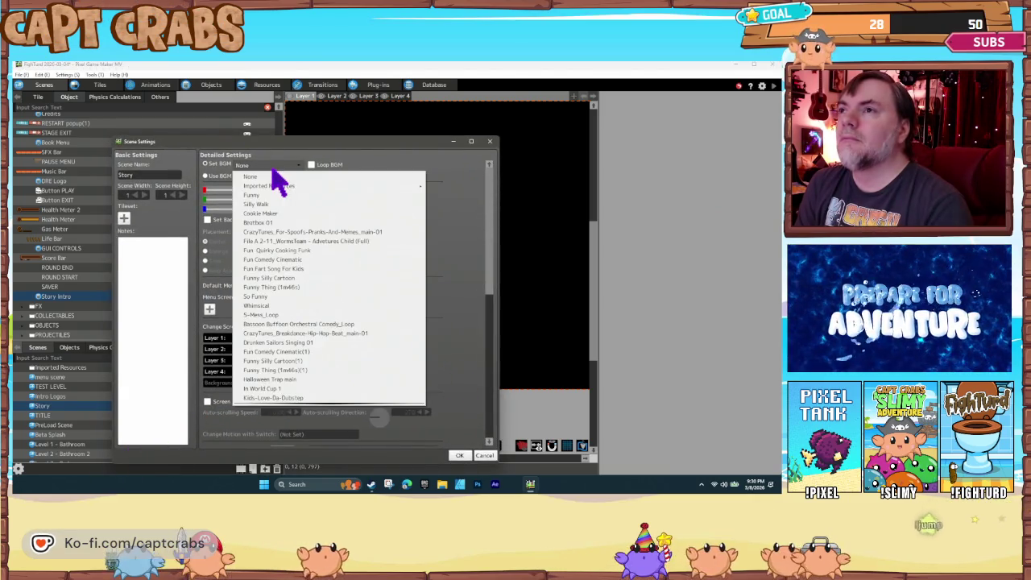
pyautogui.click(298, 206)
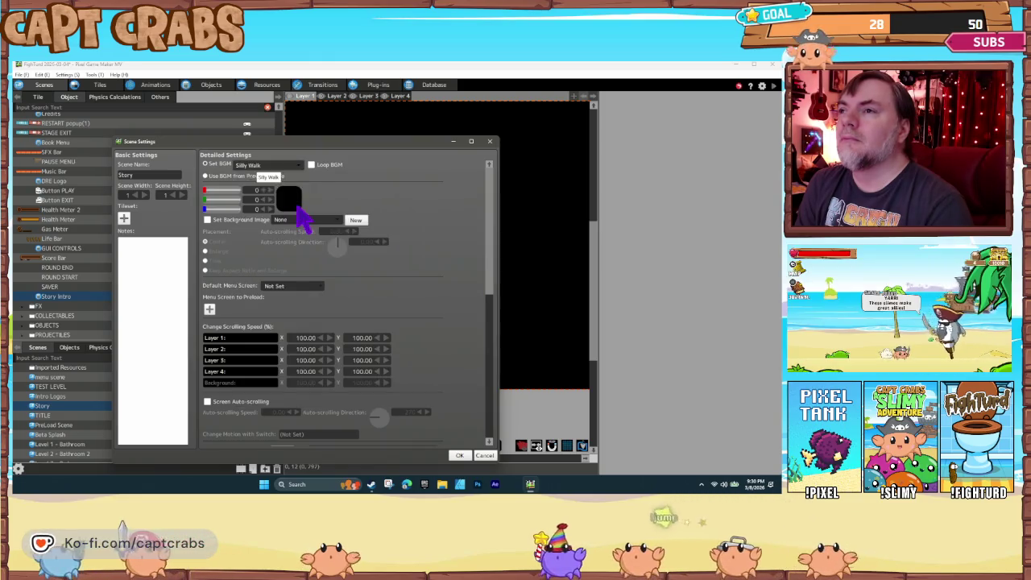
pyautogui.click(459, 455)
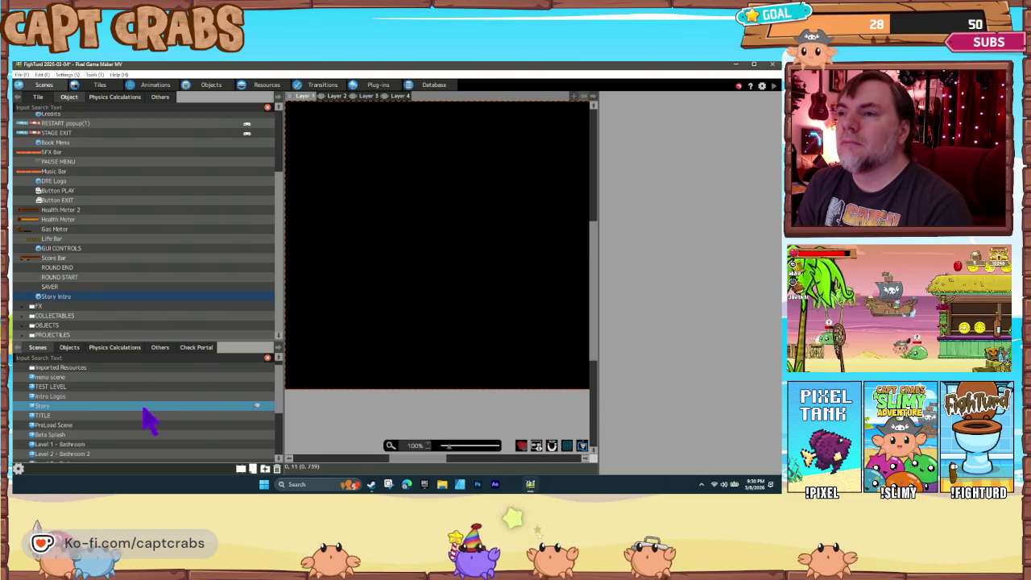
pyautogui.rightClick(143, 408)
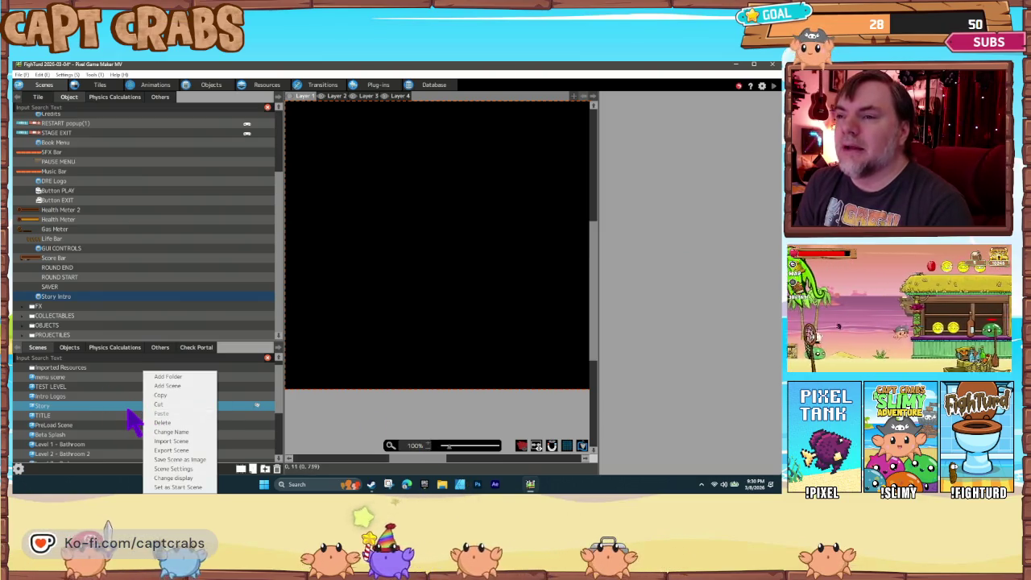
pyautogui.press('Escape')
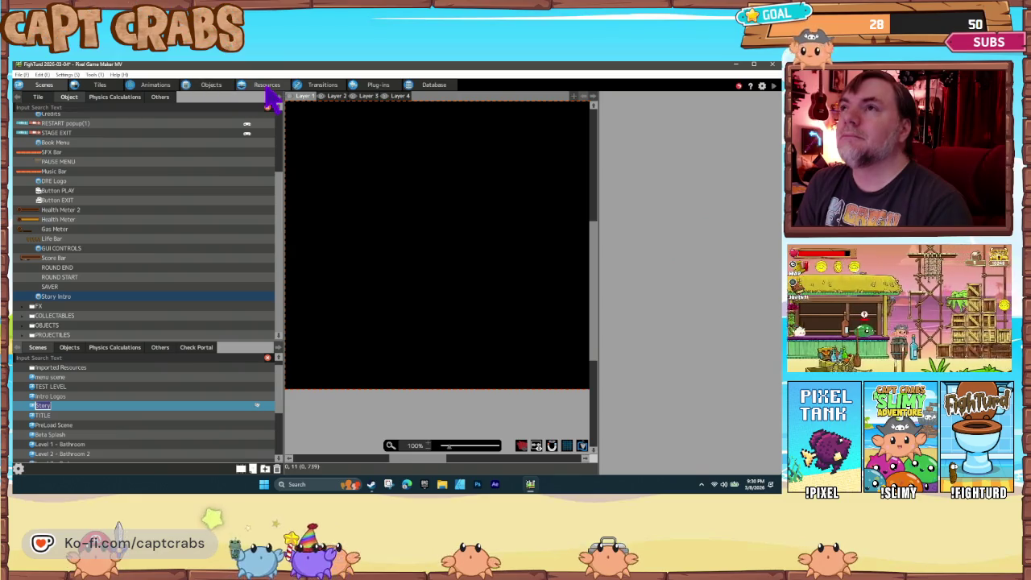
# Add Page 1, Page 2 and Page 3 from WORK/GUI to the GUI image folder
pyautogui.click(272, 87)
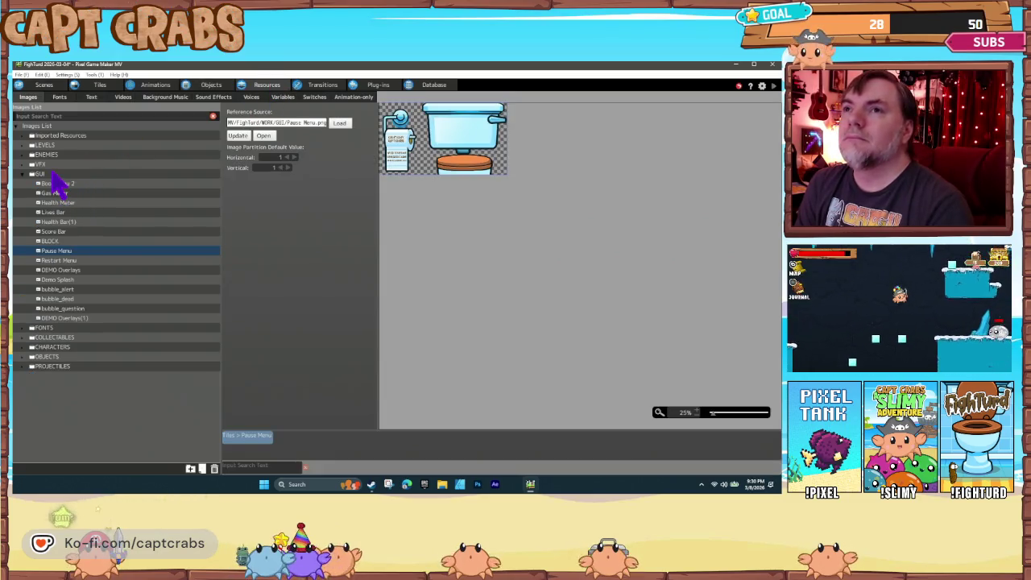
pyautogui.click(53, 173)
pyautogui.rightClick(56, 175)
pyautogui.click(74, 188)
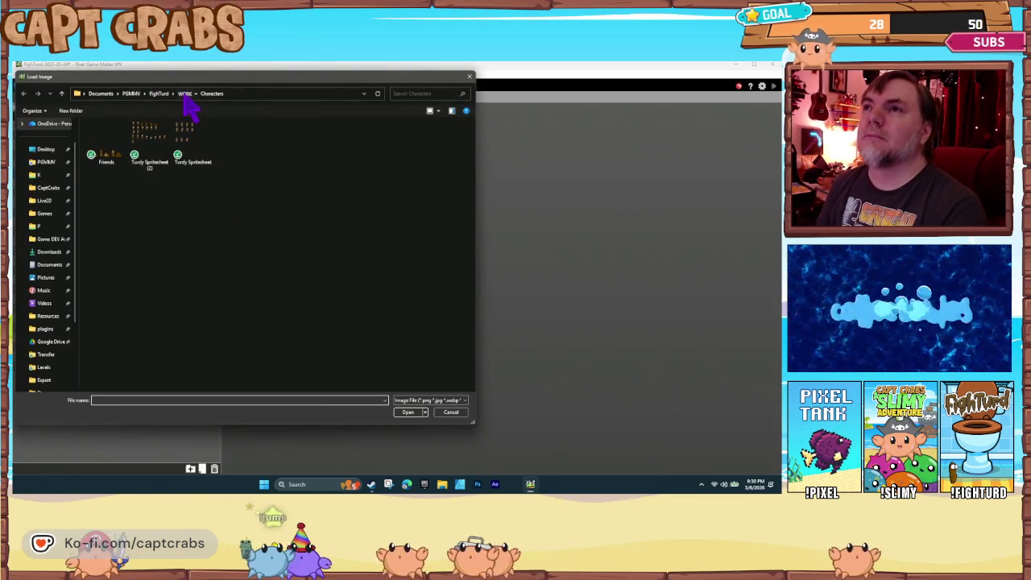
pyautogui.click(186, 96)
pyautogui.doubleClick(127, 171)
pyautogui.moveTo(143, 234)
pyautogui.mouseDown()
pyautogui.moveTo(193, 217)
pyautogui.moveTo(170, 233)
pyautogui.moveTo(231, 202)
pyautogui.mouseUp()
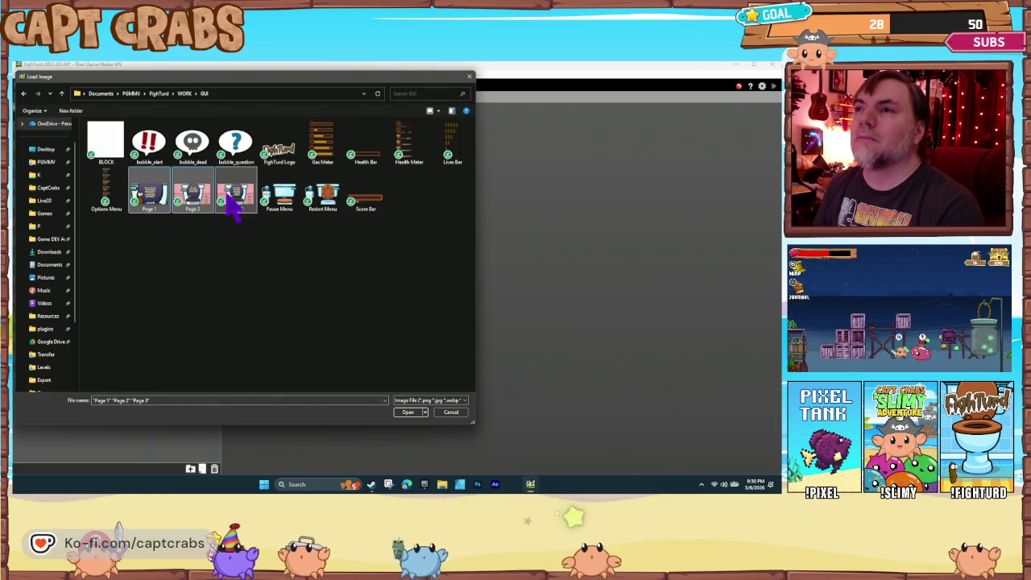
pyautogui.click(408, 413)
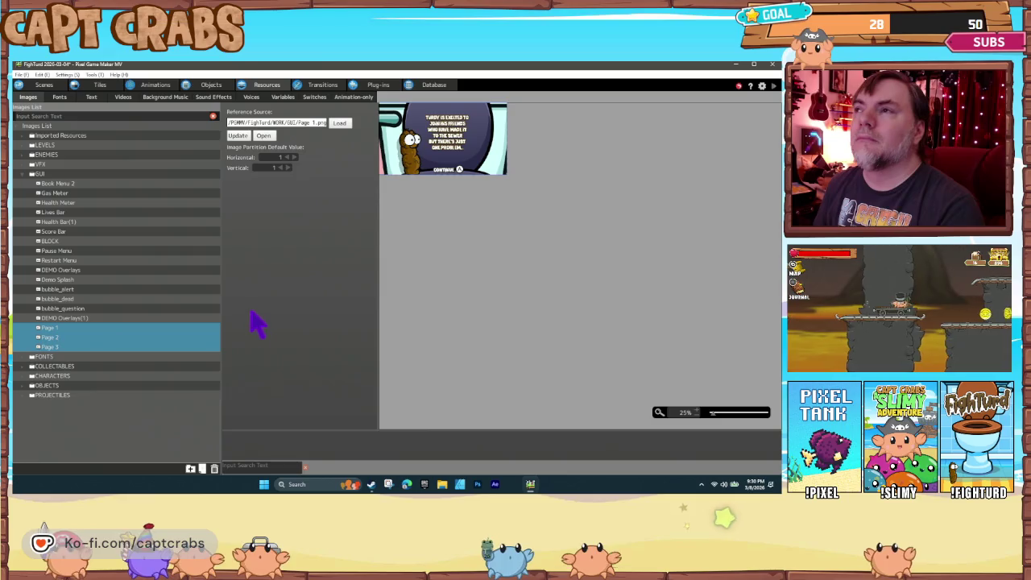
# Preview the imported Page 1, Page 2 and Page 3 images
pyautogui.click(66, 298)
pyautogui.click(64, 329)
pyautogui.click(80, 337)
pyautogui.click(98, 347)
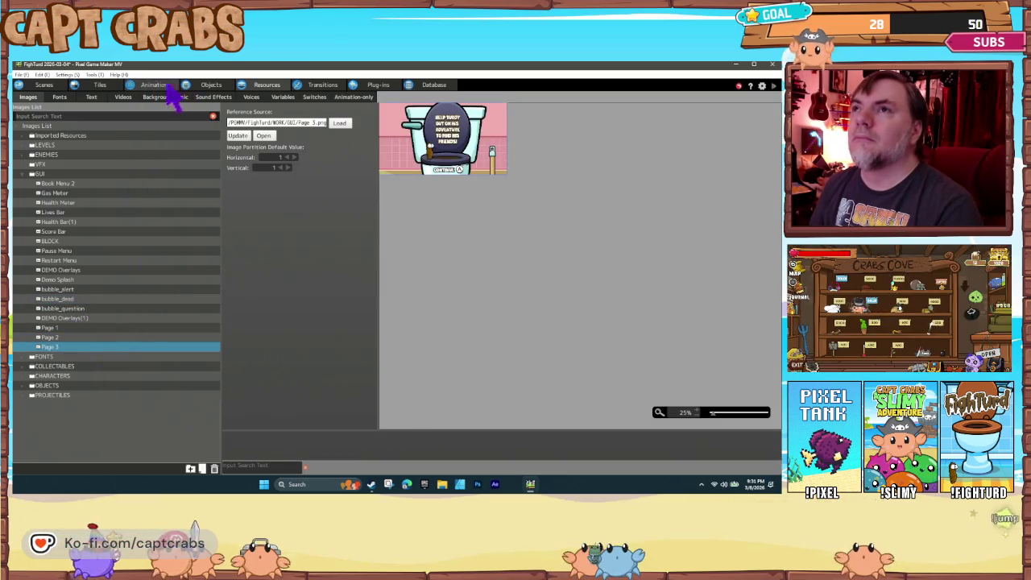
# Set Story Intro's Display Image action to show the GUI > Page 1 image
pyautogui.click(203, 86)
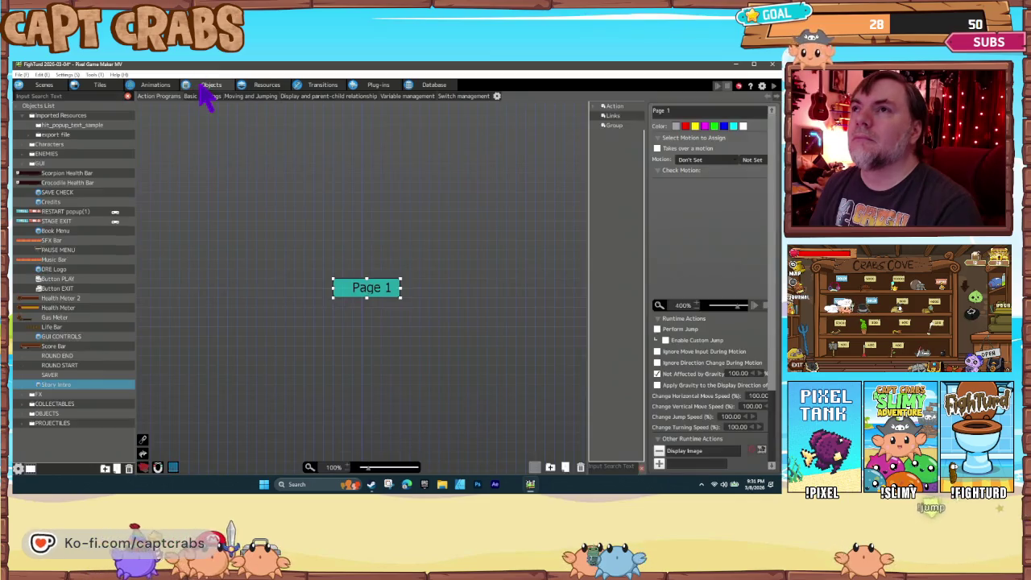
pyautogui.doubleClick(681, 450)
pyautogui.click(399, 144)
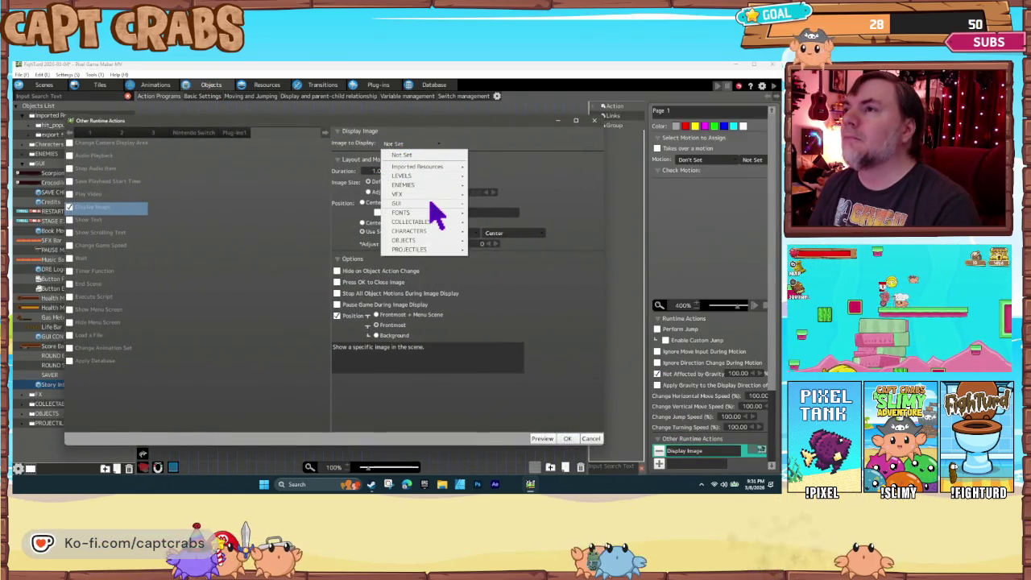
pyautogui.moveTo(457, 203)
pyautogui.click(489, 342)
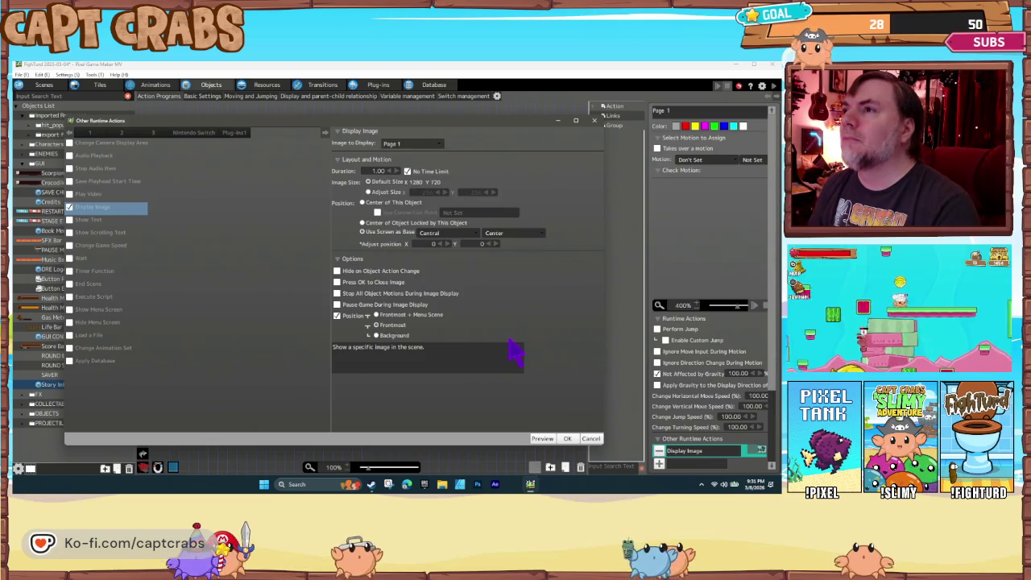
pyautogui.click(567, 440)
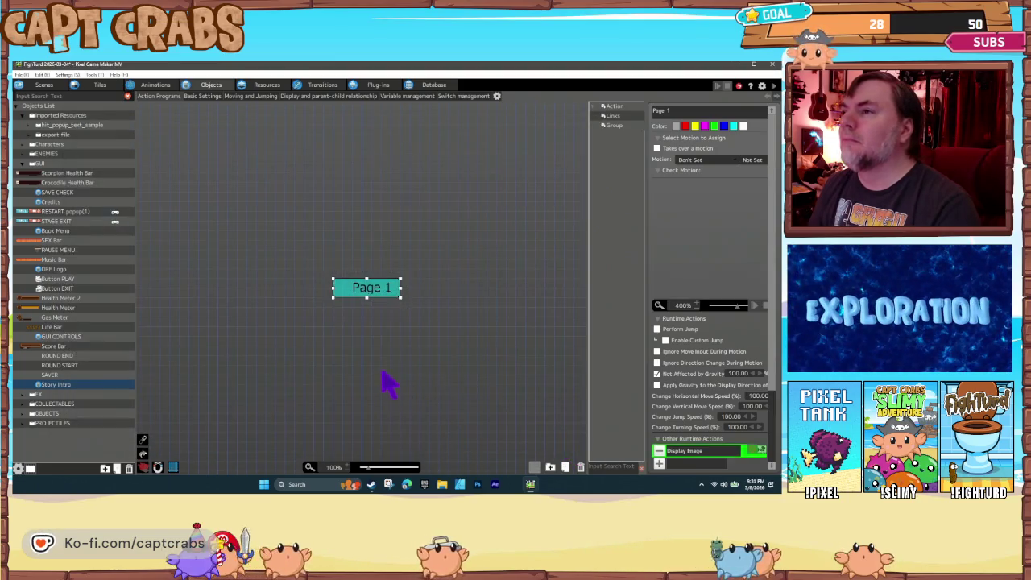
pyautogui.click(387, 371)
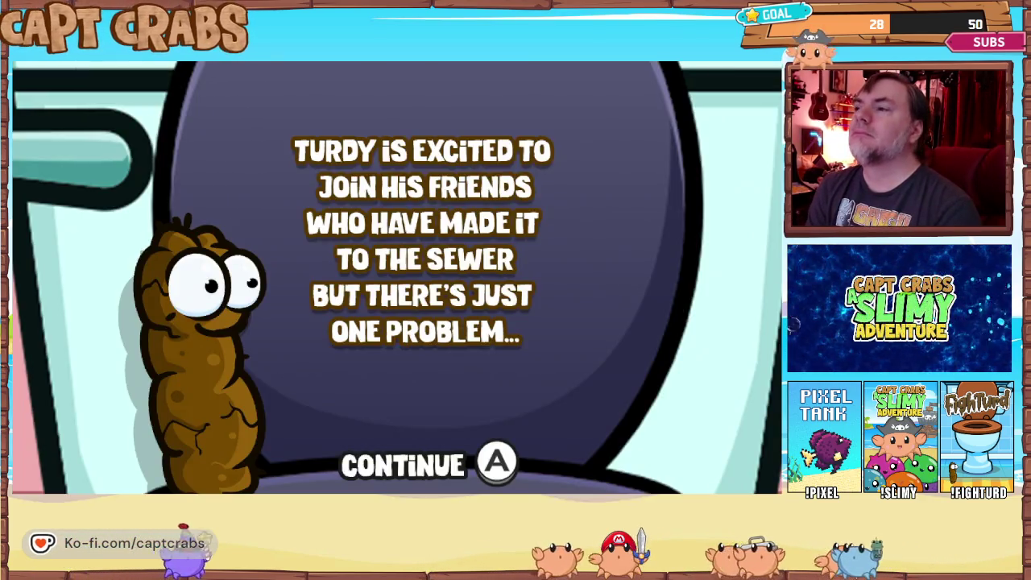
# Exit fullscreen, enlarge the test window showing Page 1, then close the test game
pyautogui.hotkey('alt', 'Return')
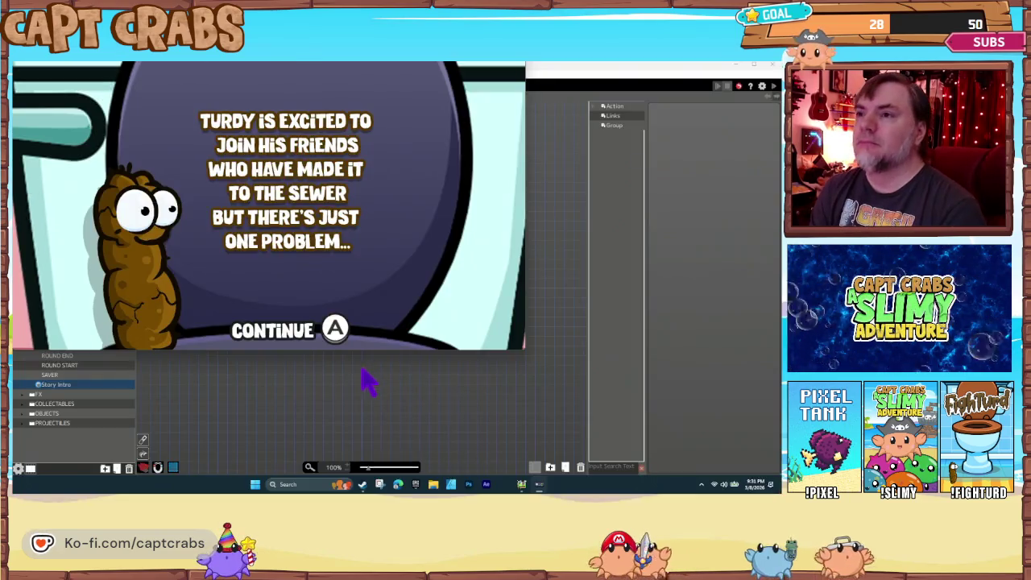
pyautogui.moveTo(524, 348); pyautogui.dragTo(534, 361)
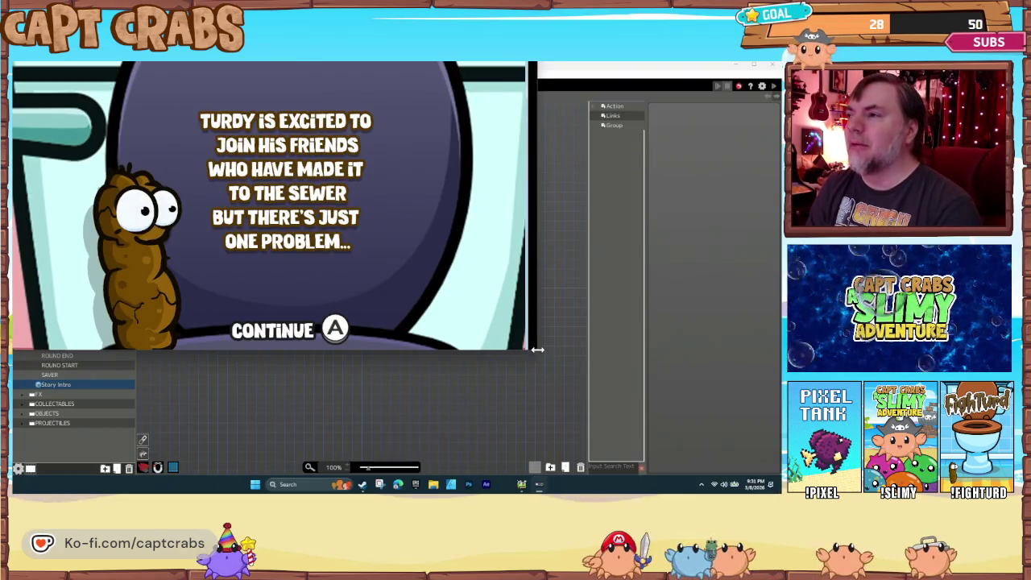
pyautogui.click(528, 68)
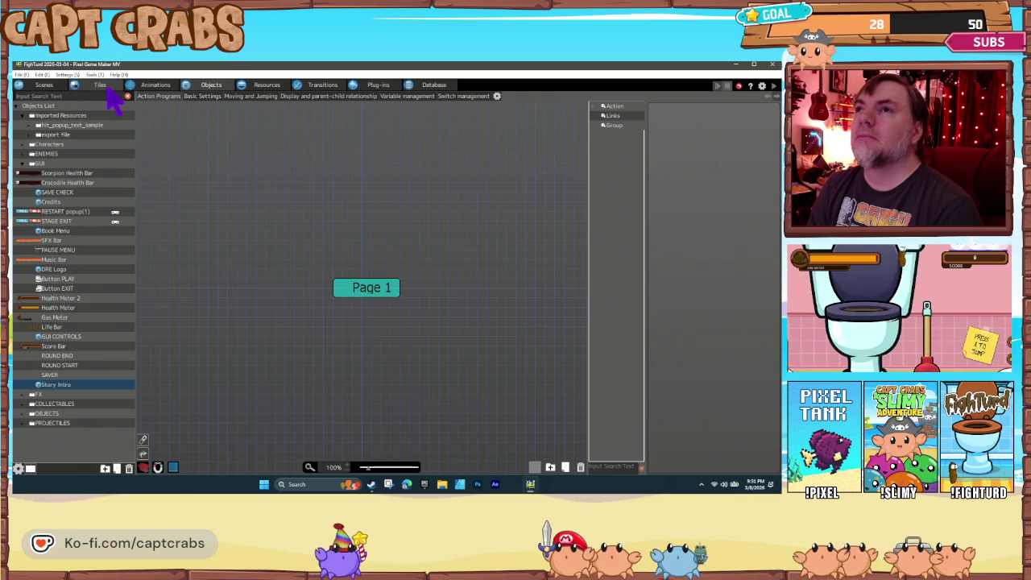
# Place a Book Menu object near the Story scene's top-left corner, then start a test play
pyautogui.click(44, 86)
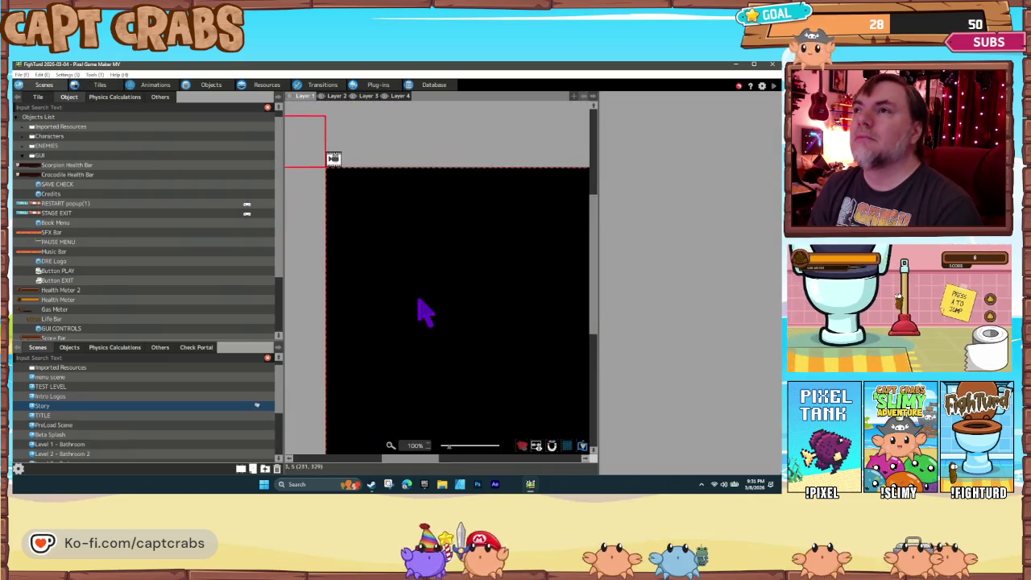
pyautogui.moveTo(425, 310); pyautogui.dragTo(442, 323)
pyautogui.scroll(-1, 84, 208)
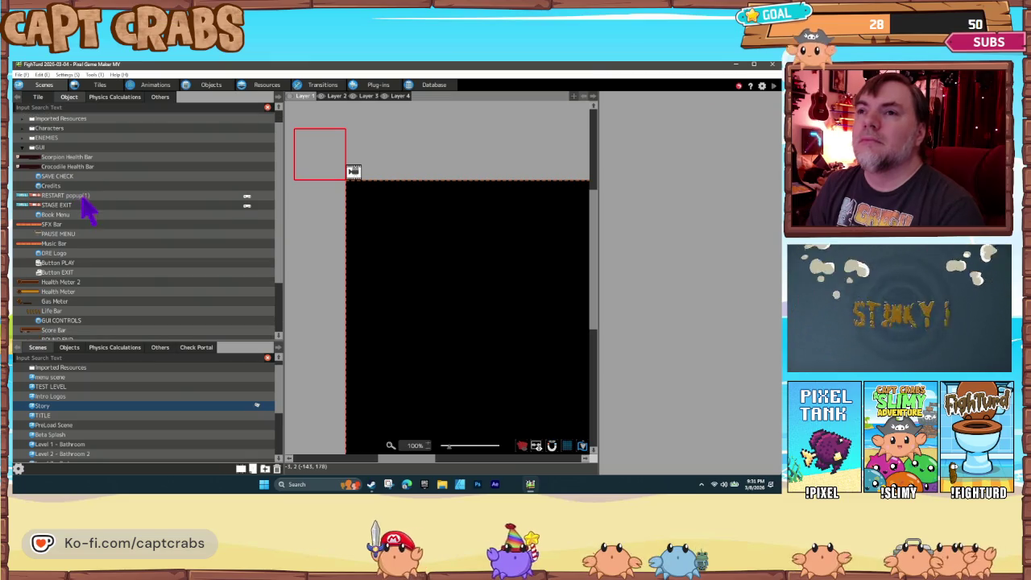
pyautogui.scroll(-4, 87, 242)
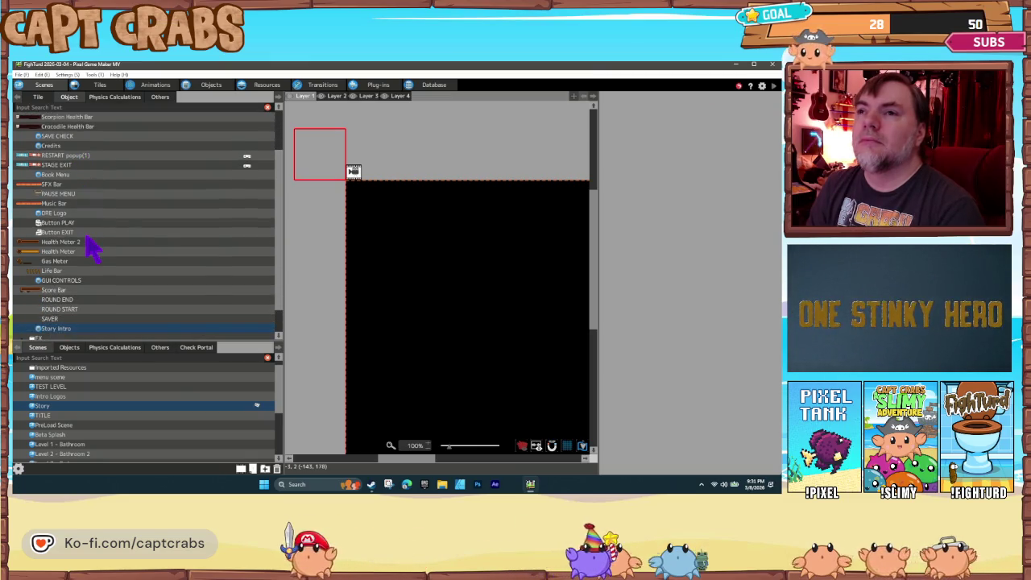
pyautogui.scroll(3, 90, 250)
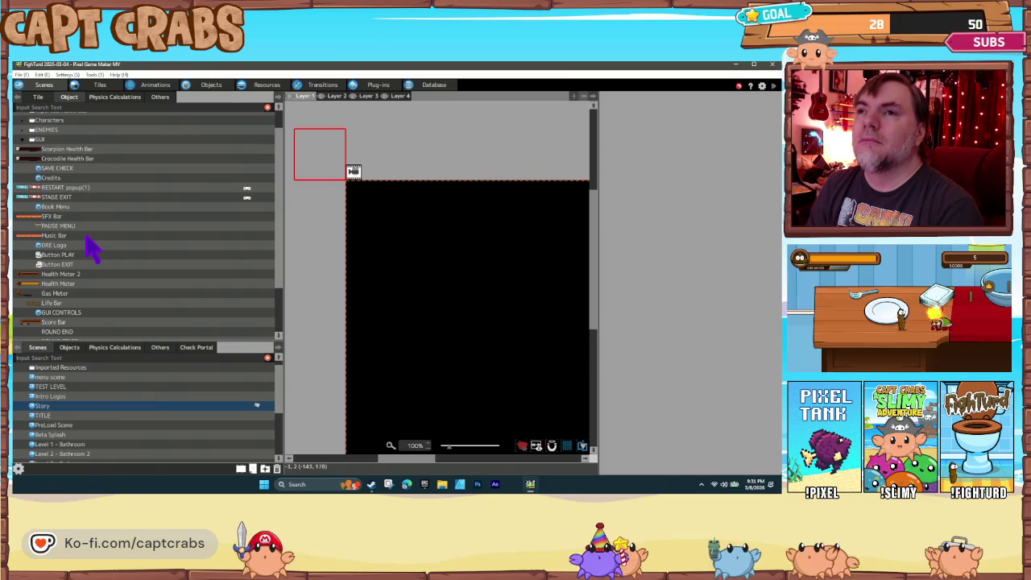
pyautogui.scroll(1, 87, 244)
pyautogui.click(68, 224)
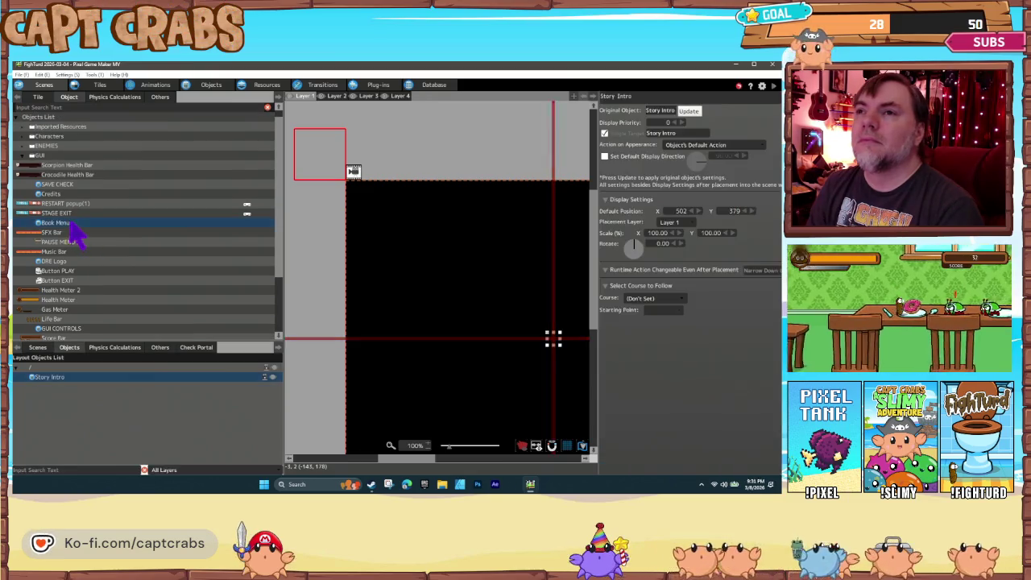
pyautogui.click(332, 168)
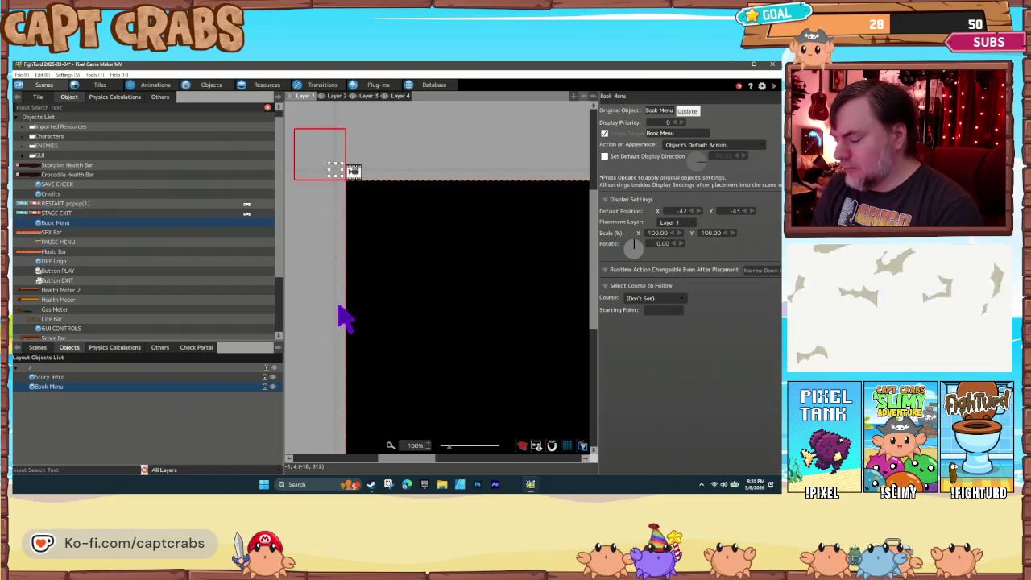
pyautogui.hotkey('ctrl', 's')
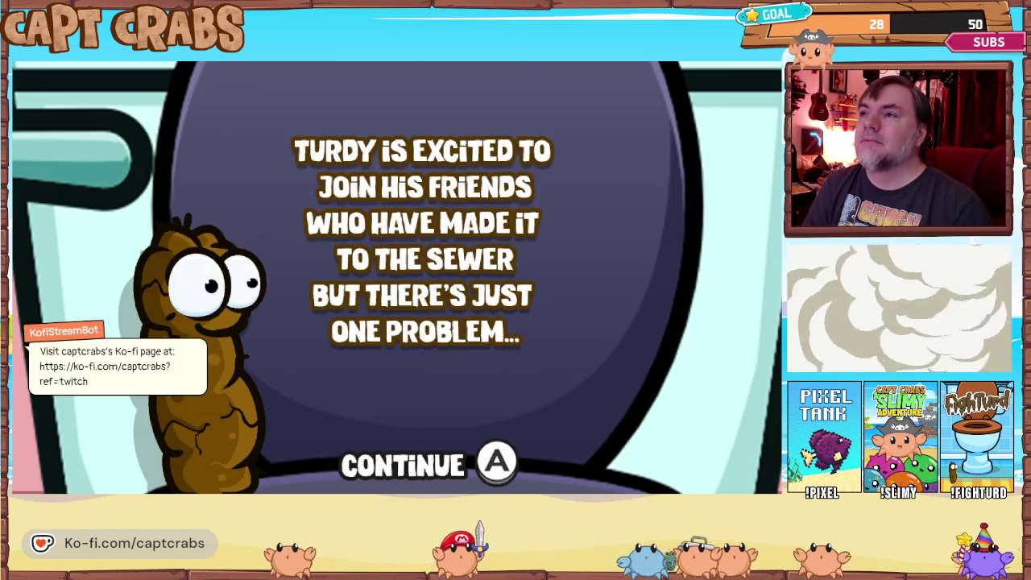
# Quit the story test play through the pause menu's Exit Game option
pyautogui.press('Escape')
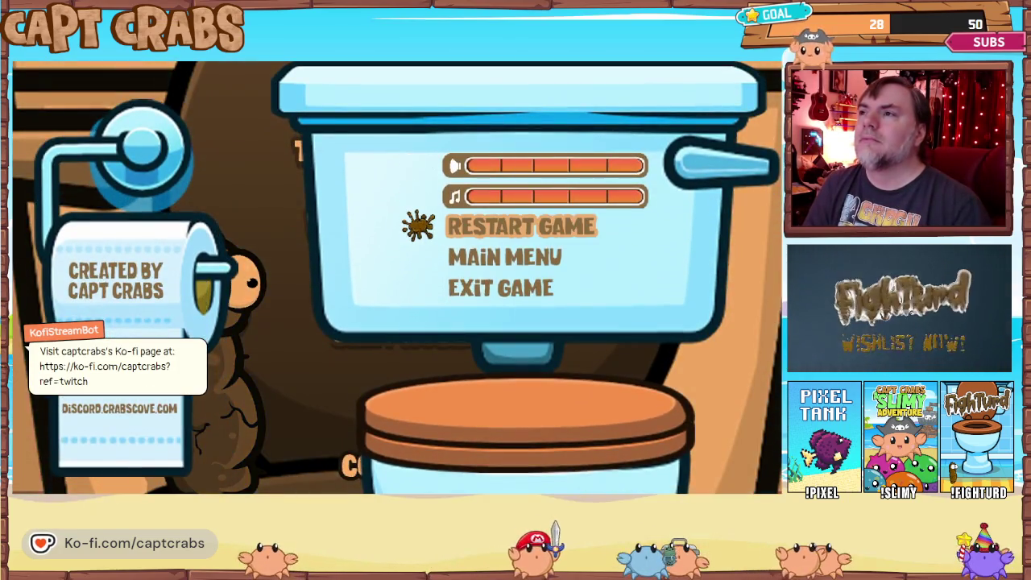
pyautogui.press('Escape')
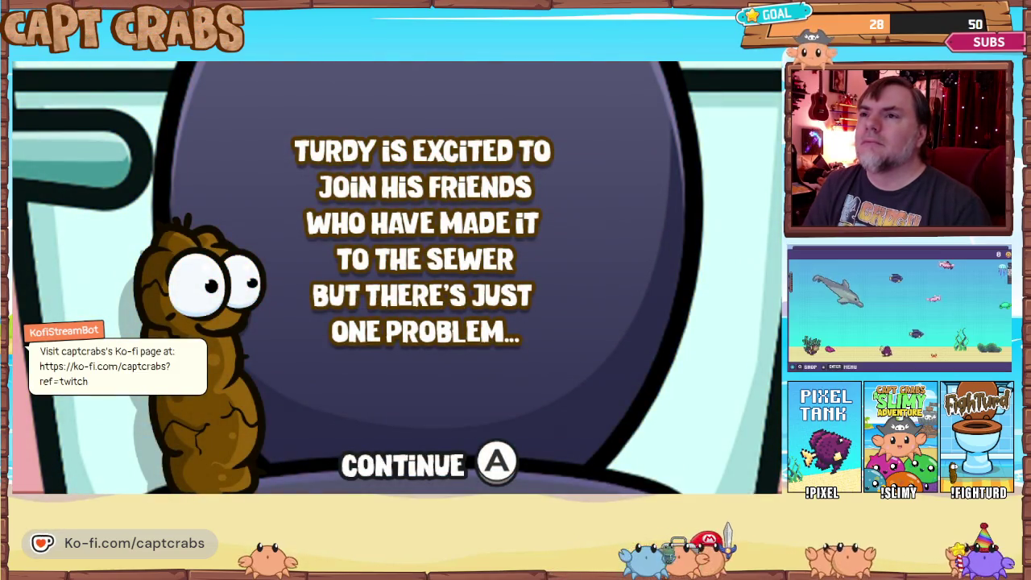
pyautogui.press('Escape')
pyautogui.press('Down')
pyautogui.press('Down')
pyautogui.press('Return')
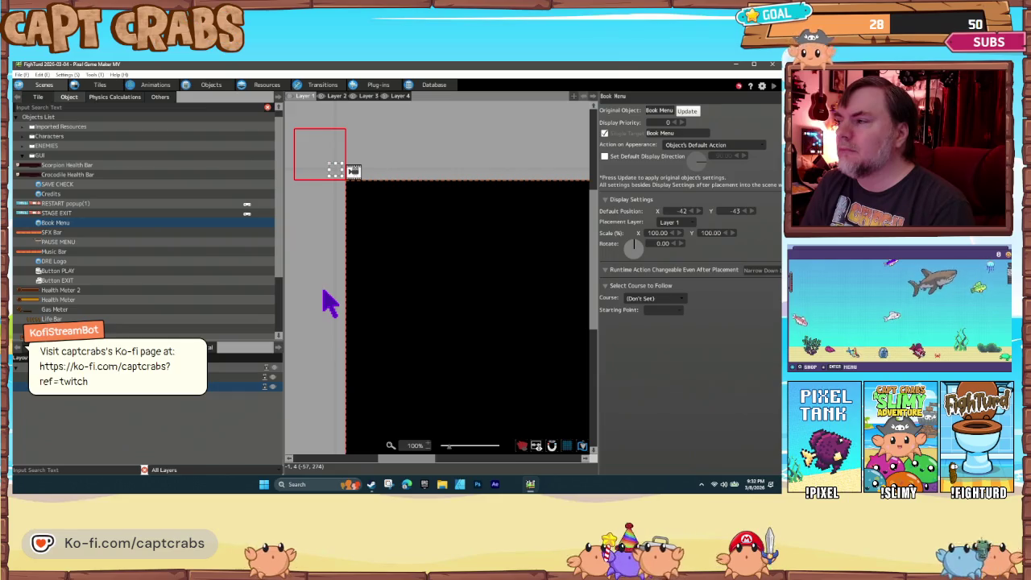
# Bring up the Story Intro object's action program with its Page 1 action
pyautogui.scroll(-3, 326, 302)
pyautogui.scroll(1, 321, 329)
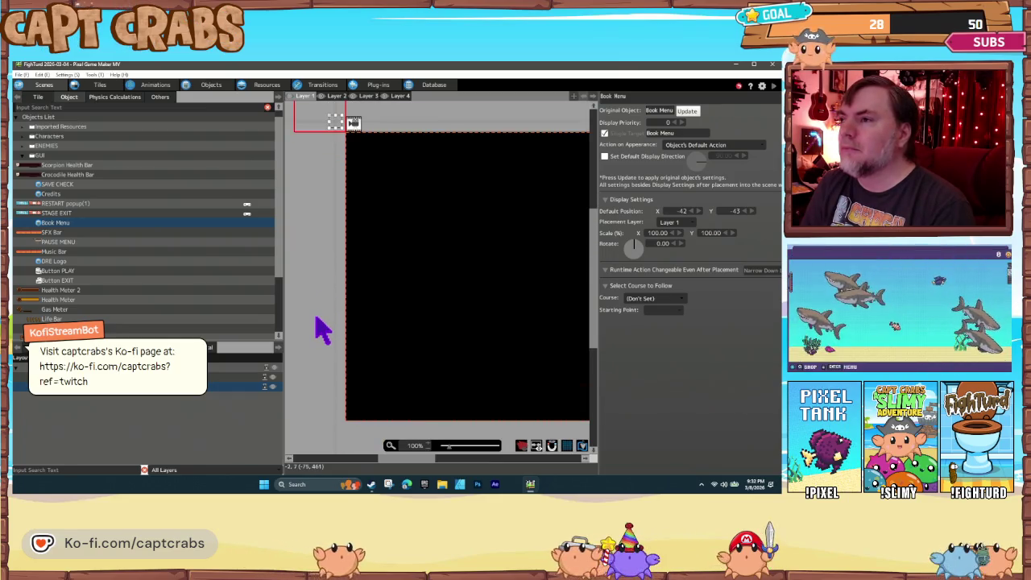
pyautogui.scroll(-1, 379, 349)
pyautogui.scroll(2, 398, 361)
pyautogui.hscroll(2, 398, 362)
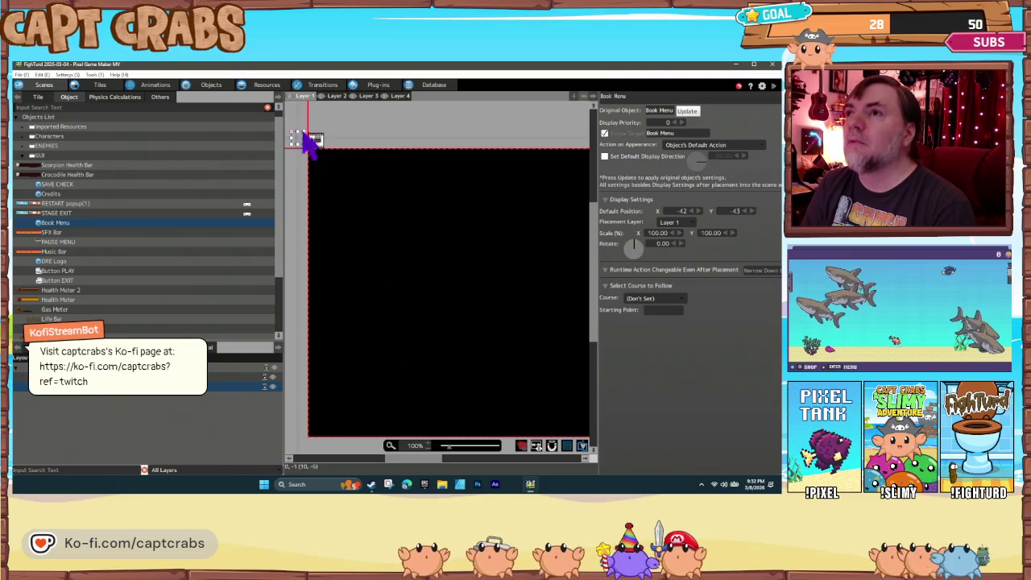
pyautogui.click(210, 88)
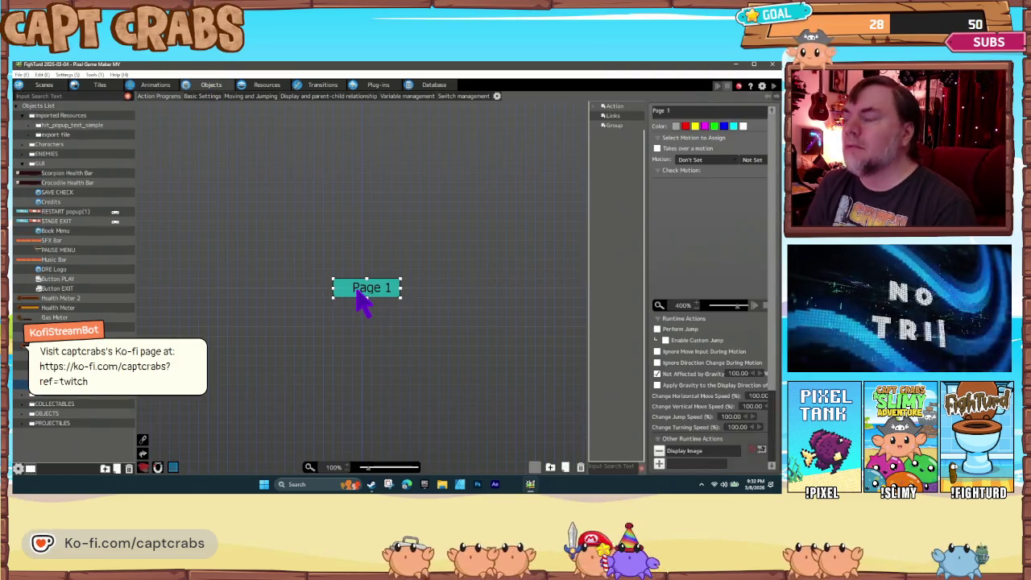
# Duplicate the Page 1 action and place the copy, Page 1(1), just below it
pyautogui.hotkey('ctrl', 'c')
pyautogui.click(333, 341)
pyautogui.hotkey('ctrl', 'v')
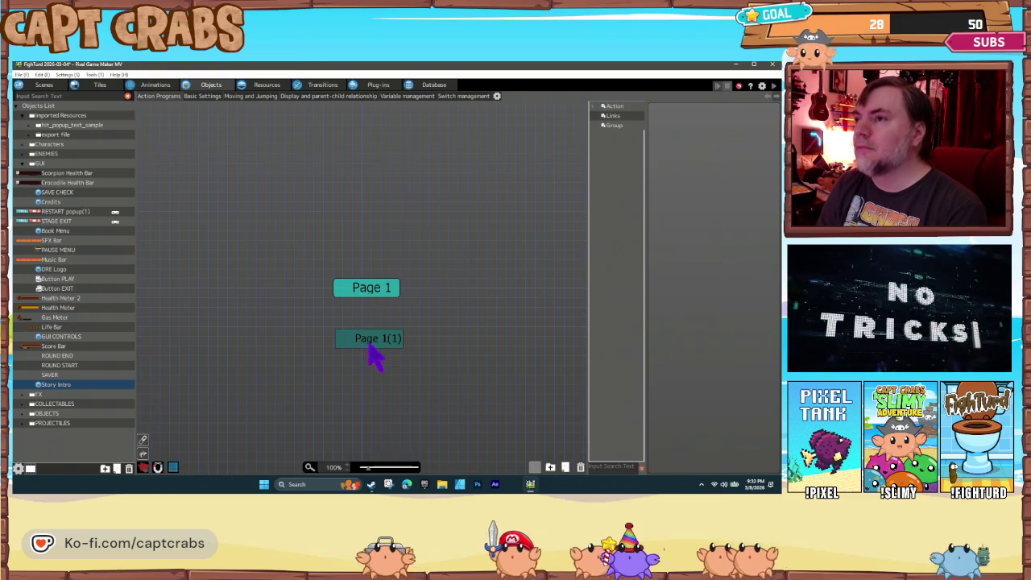
pyautogui.moveTo(373, 354); pyautogui.dragTo(366, 330)
# Link Page 1 to Page 1(1) with an A On Press input condition
pyautogui.rightClick(364, 288)
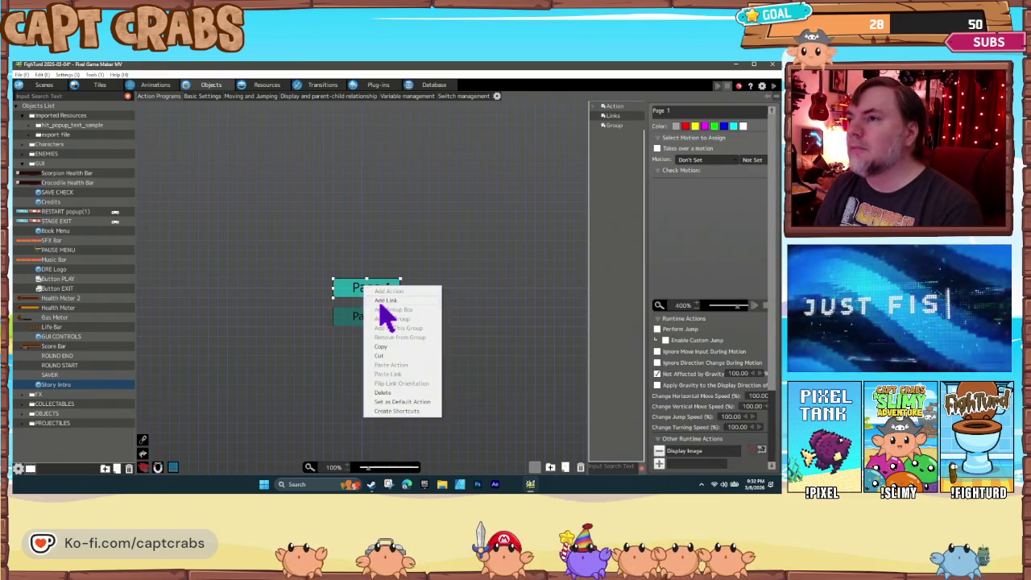
pyautogui.click(385, 300)
pyautogui.click(374, 316)
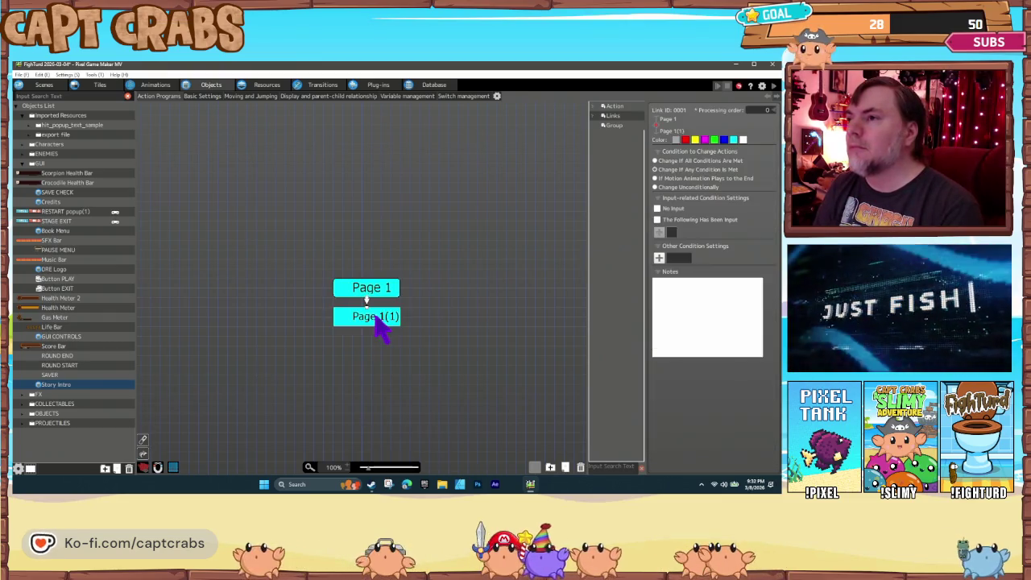
pyautogui.click(656, 220)
pyautogui.click(660, 233)
pyautogui.click(432, 294)
pyautogui.click(435, 316)
pyautogui.click(520, 321)
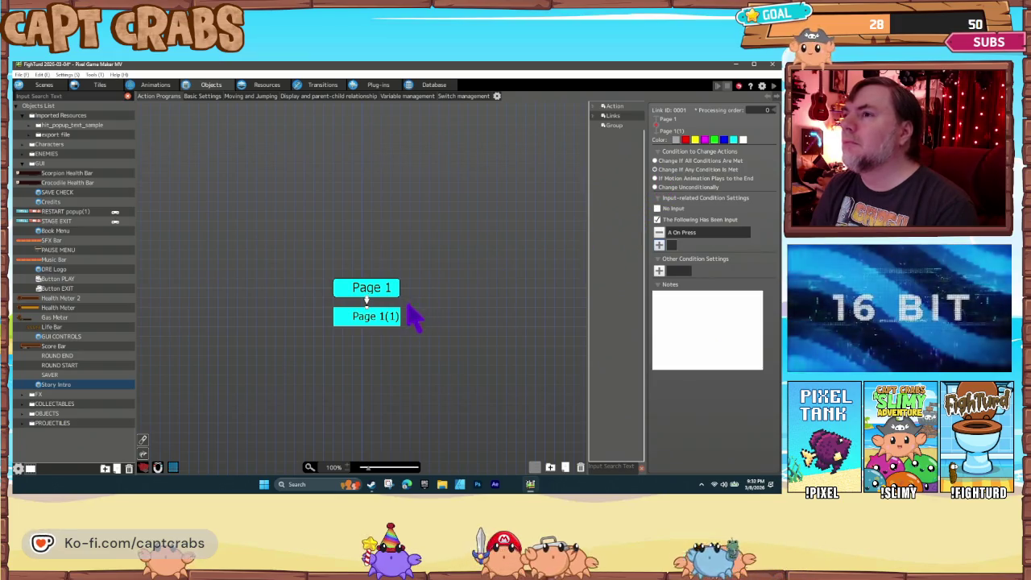
pyautogui.click(375, 322)
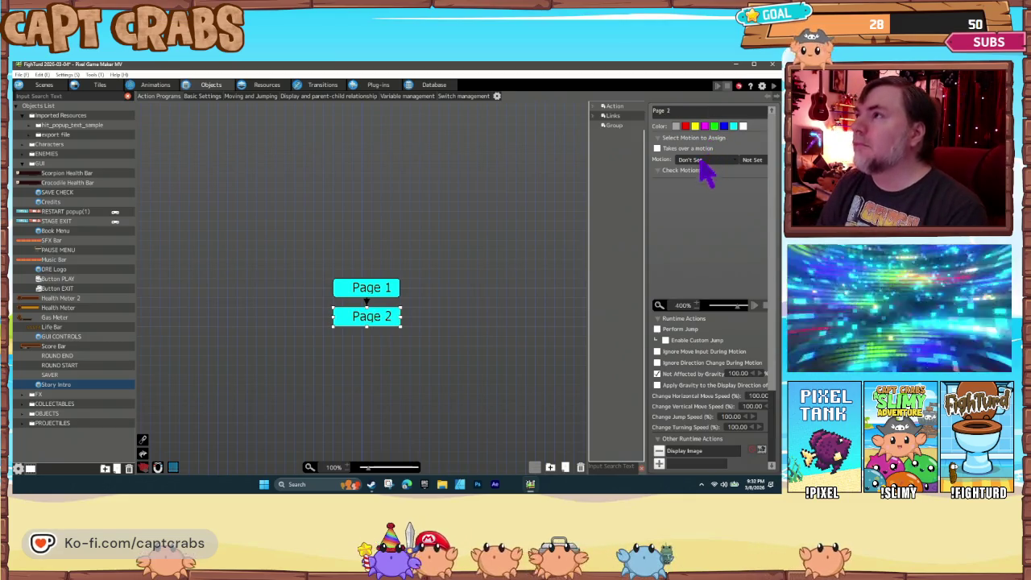
# Change the Page 2 action's Display Image to GUI > Page 2, then paste a copy of it
pyautogui.doubleClick(683, 451)
pyautogui.click(411, 145)
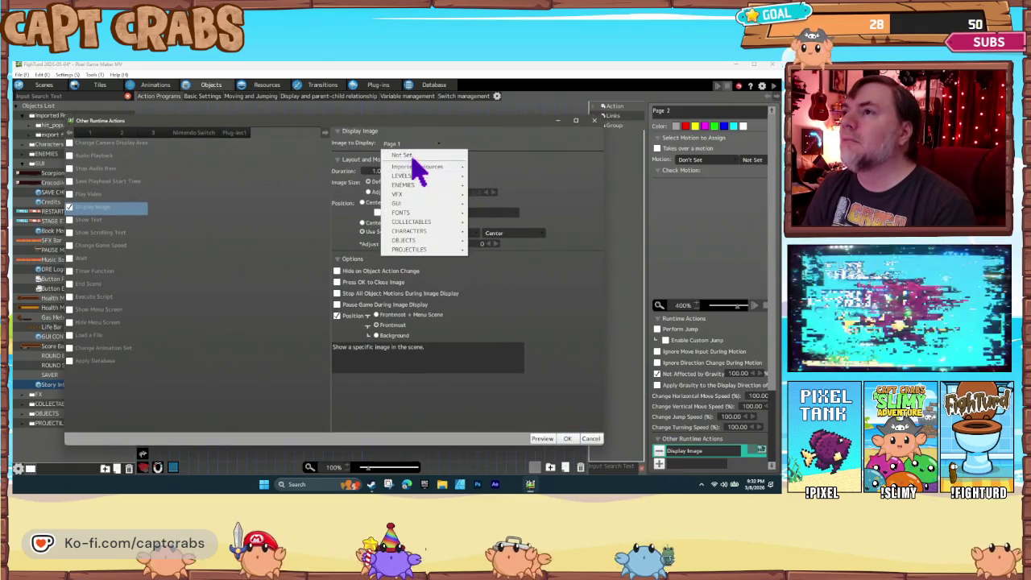
pyautogui.moveTo(435, 205)
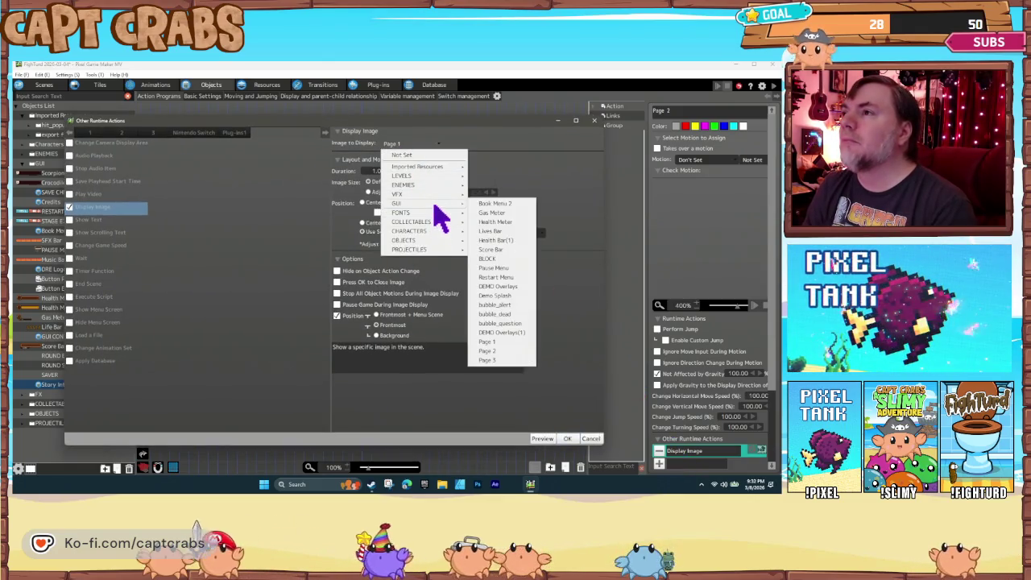
pyautogui.click(493, 351)
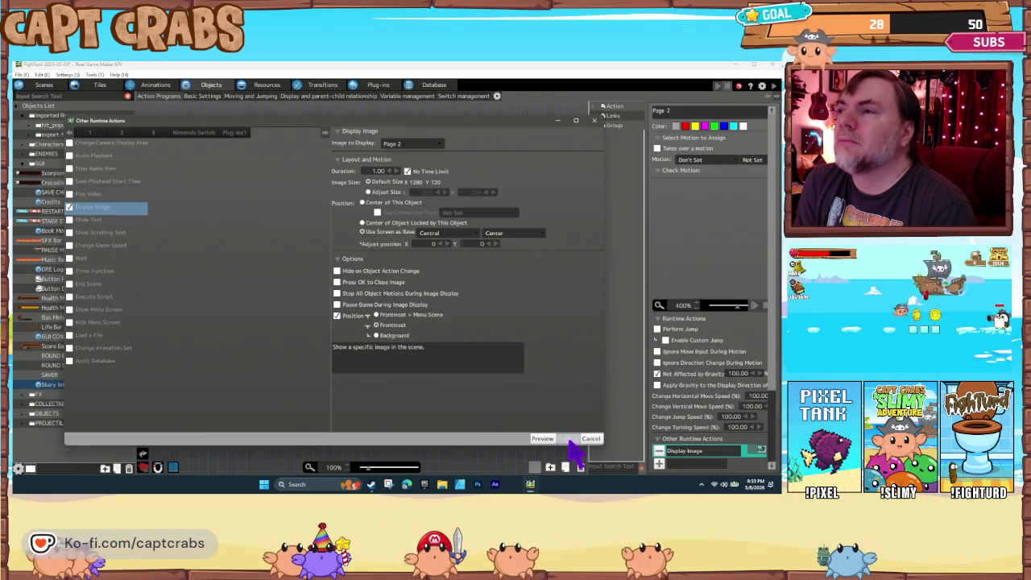
pyautogui.click(567, 439)
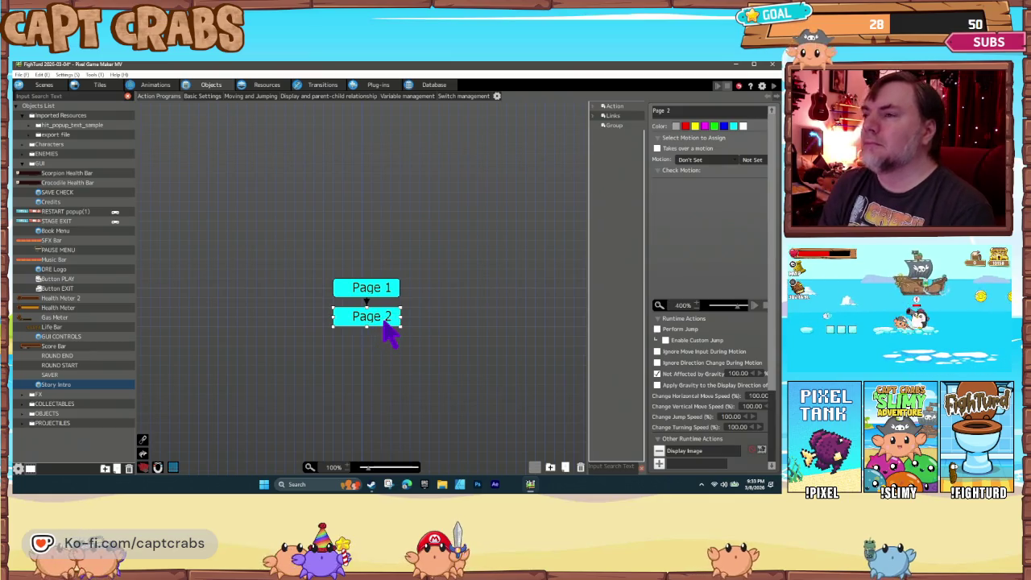
pyautogui.click(379, 373)
pyautogui.hotkey('ctrl', 'v')
# Place the copy below Page 2 and set its Display Image to GUI > Page 3
pyautogui.moveTo(395, 384); pyautogui.dragTo(363, 359)
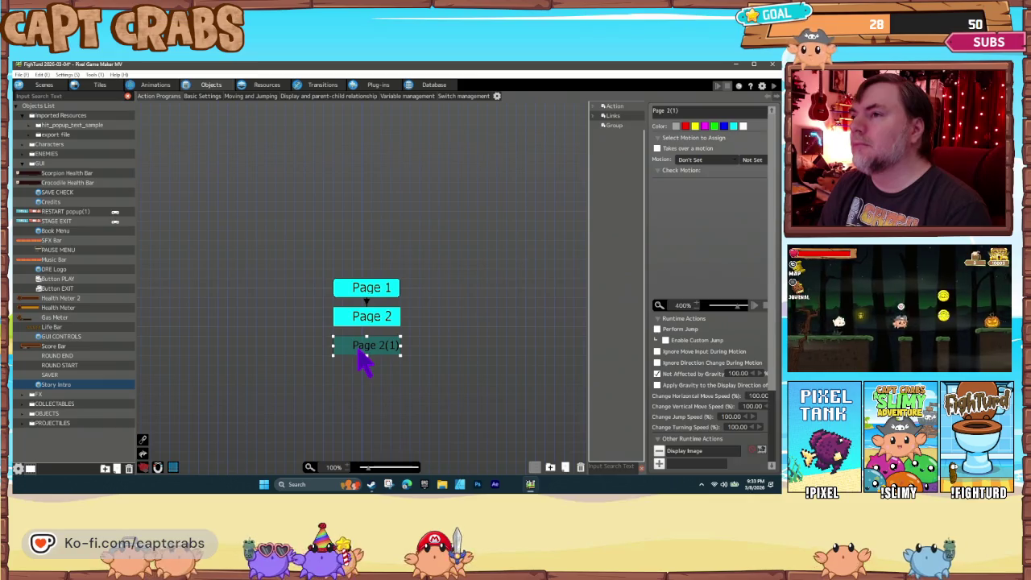
pyautogui.doubleClick(709, 451)
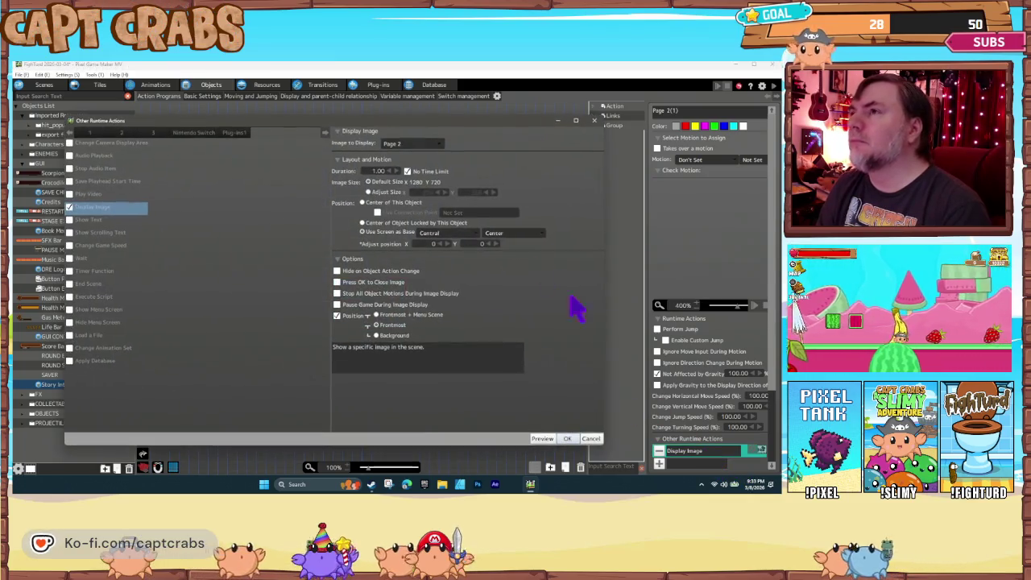
pyautogui.click(429, 143)
pyautogui.moveTo(438, 225)
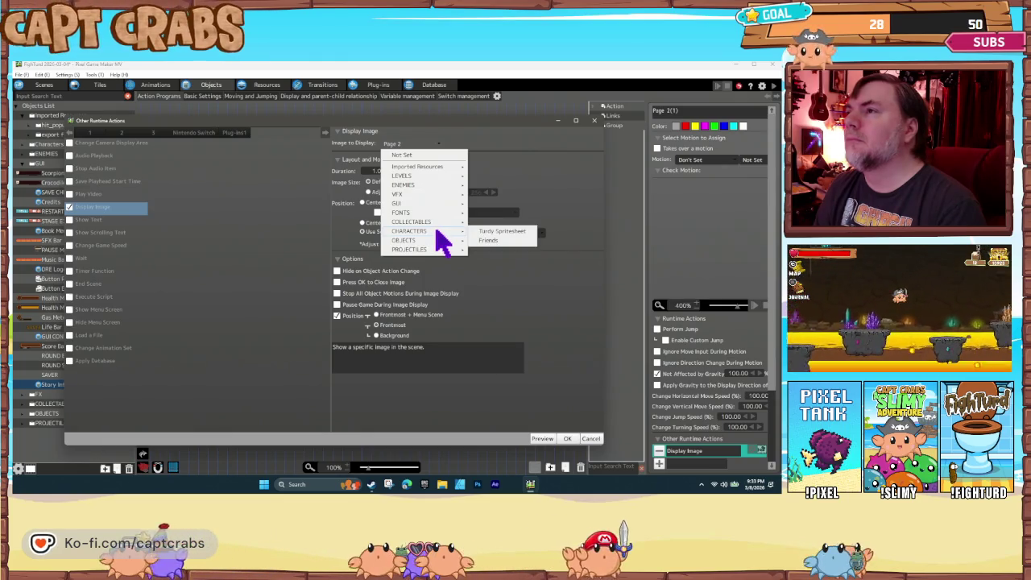
pyautogui.moveTo(432, 205)
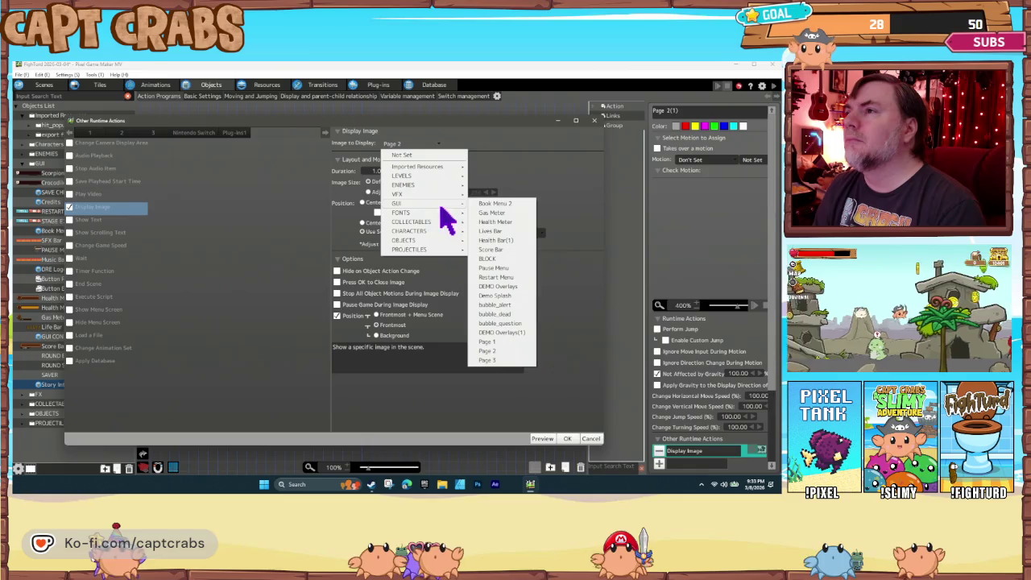
pyautogui.click(488, 360)
pyautogui.click(568, 438)
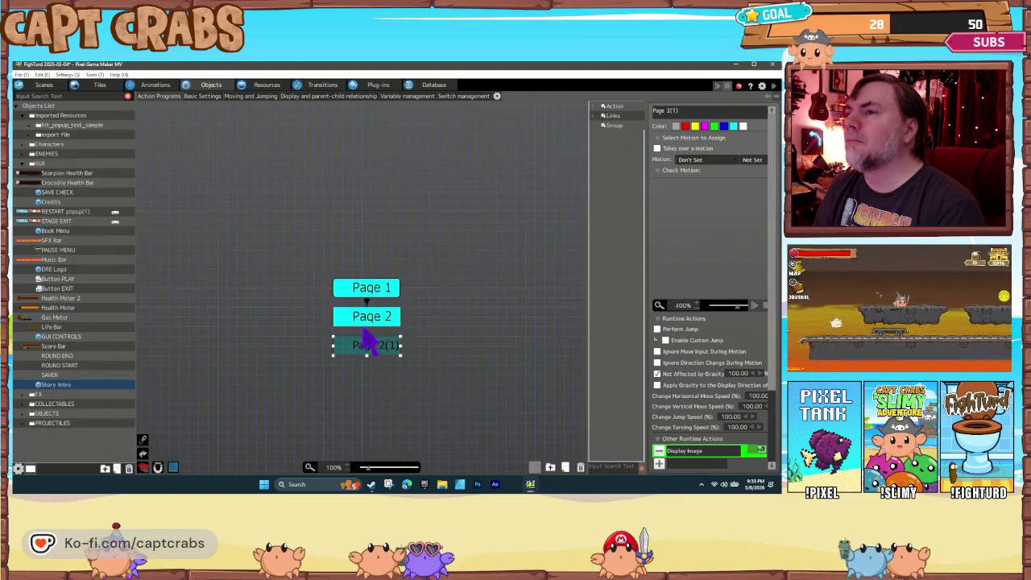
# Copy the A On Press link and paste it from Page 2 to the copied action
pyautogui.click(368, 316)
pyautogui.click(367, 301)
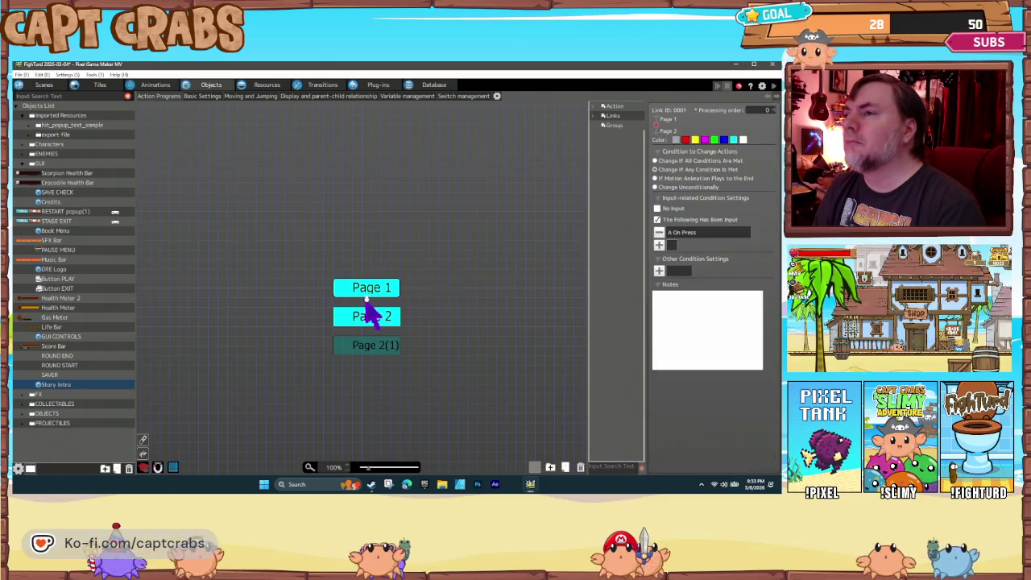
pyautogui.rightClick(367, 302)
pyautogui.click(385, 364)
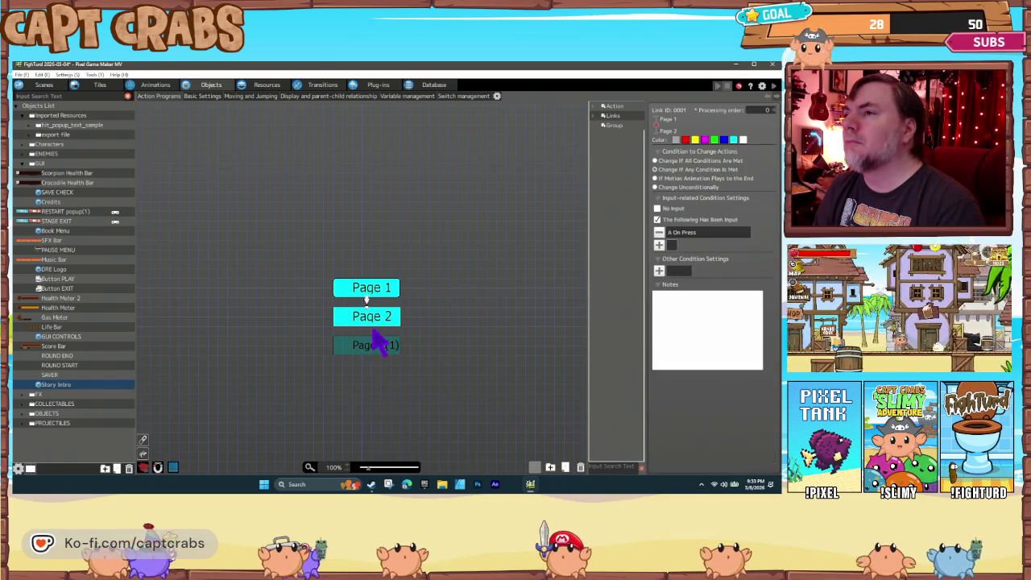
pyautogui.rightClick(369, 320)
pyautogui.click(391, 408)
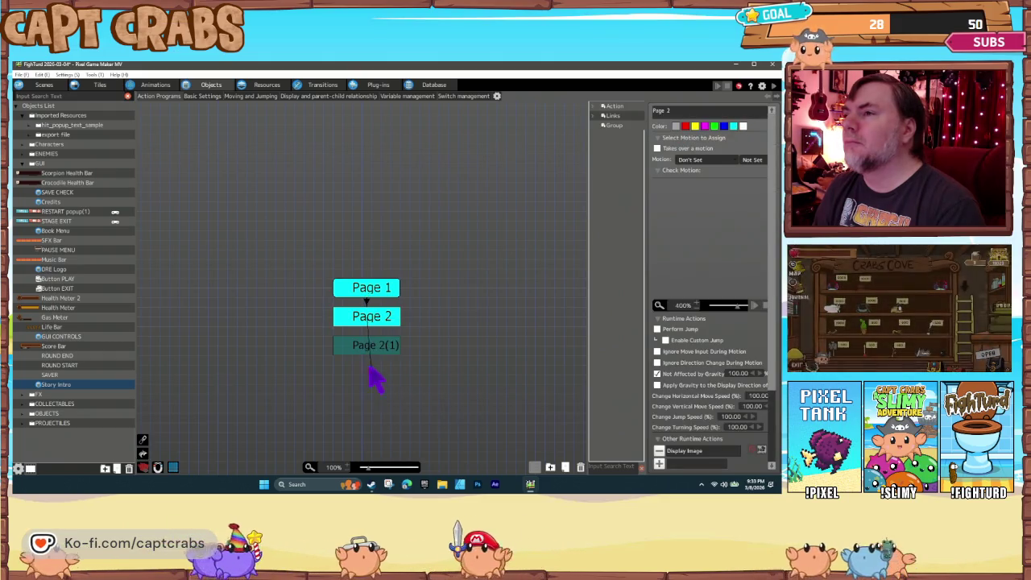
pyautogui.click(365, 353)
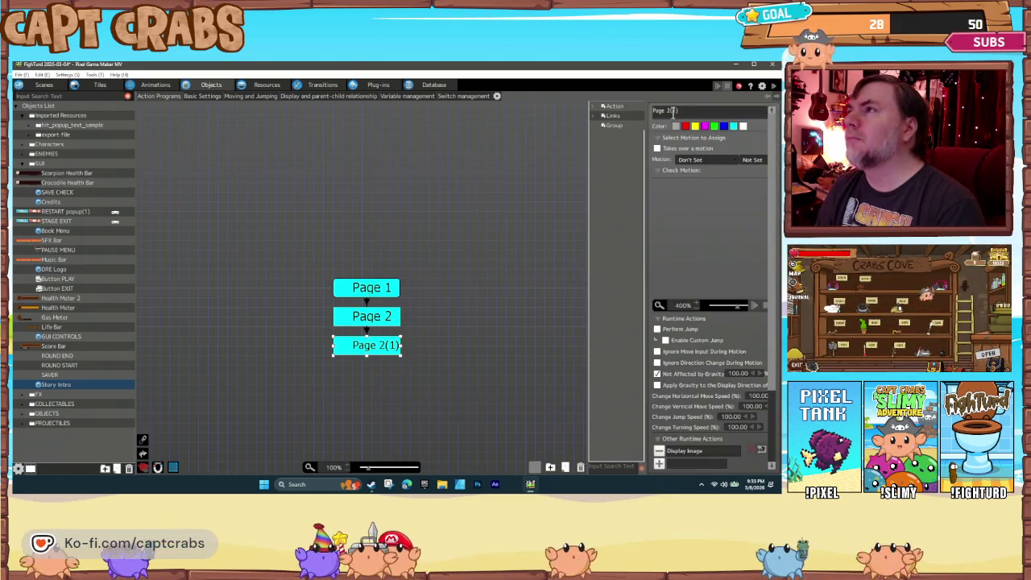
# Rename the copied action to Page 3
pyautogui.write('3')
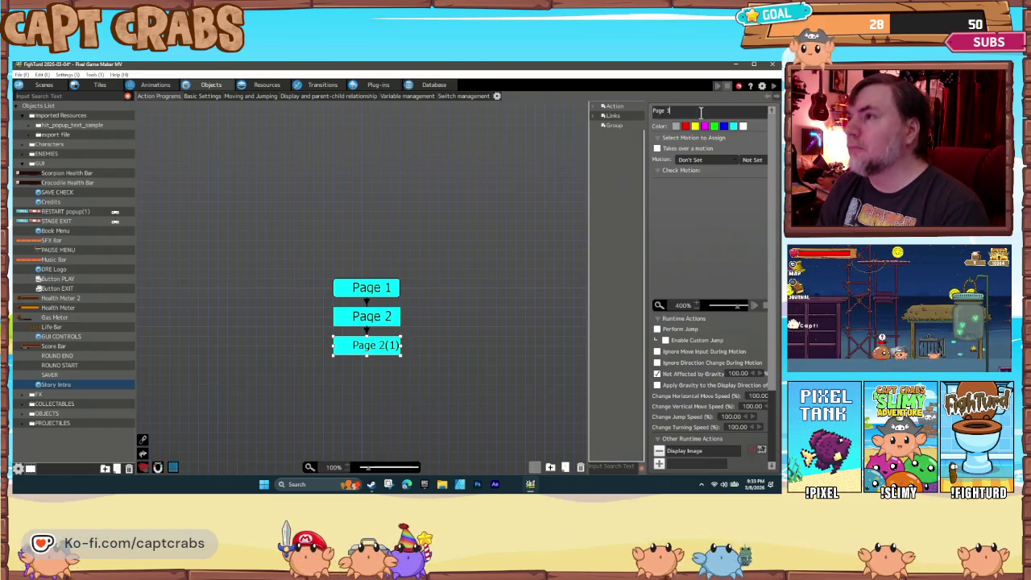
pyautogui.click(379, 369)
pyautogui.click(373, 352)
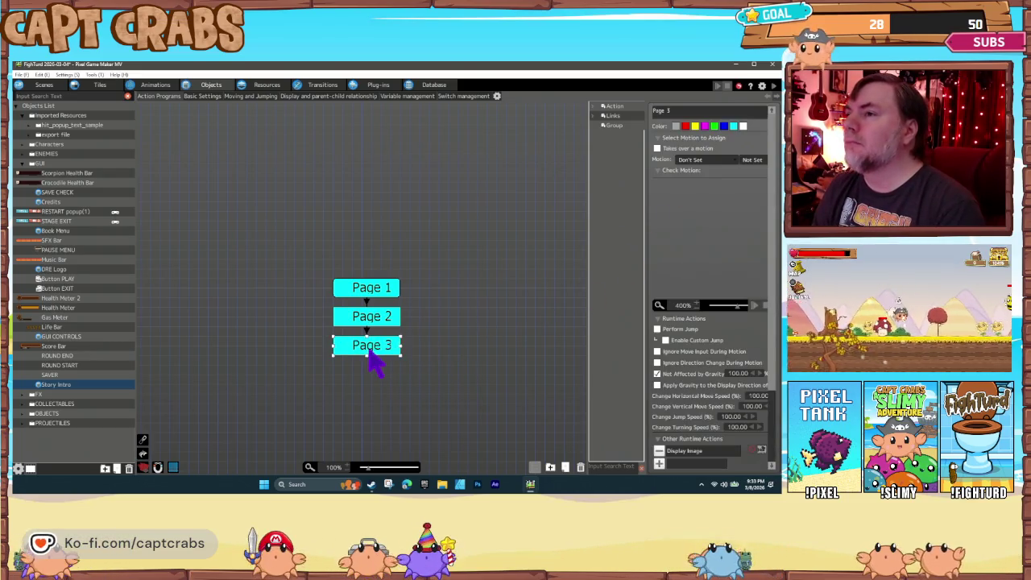
pyautogui.click(354, 392)
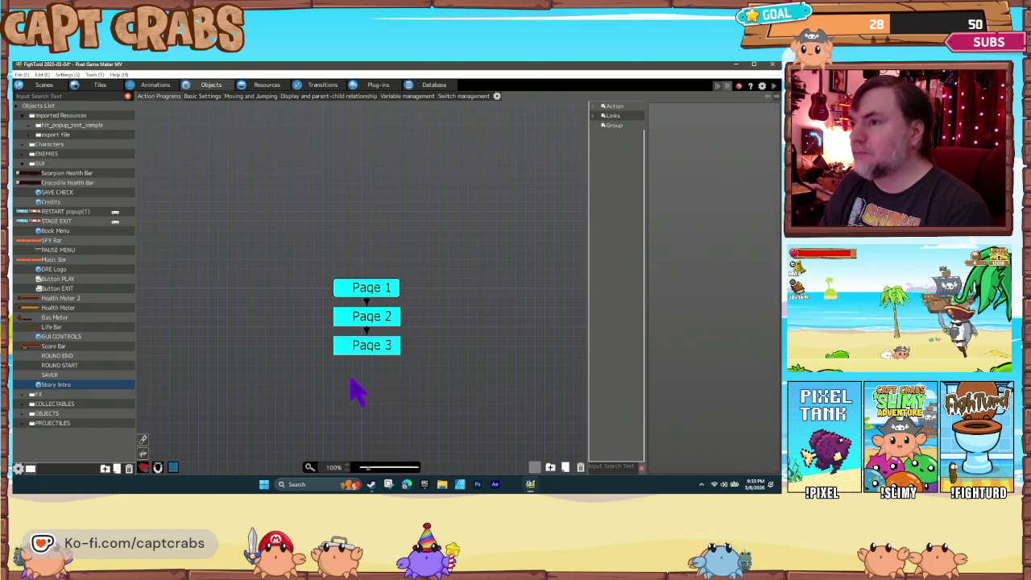
# Add an action named END below Page 3 and link Page 3 to it
pyautogui.moveTo(373, 397); pyautogui.dragTo(352, 385)
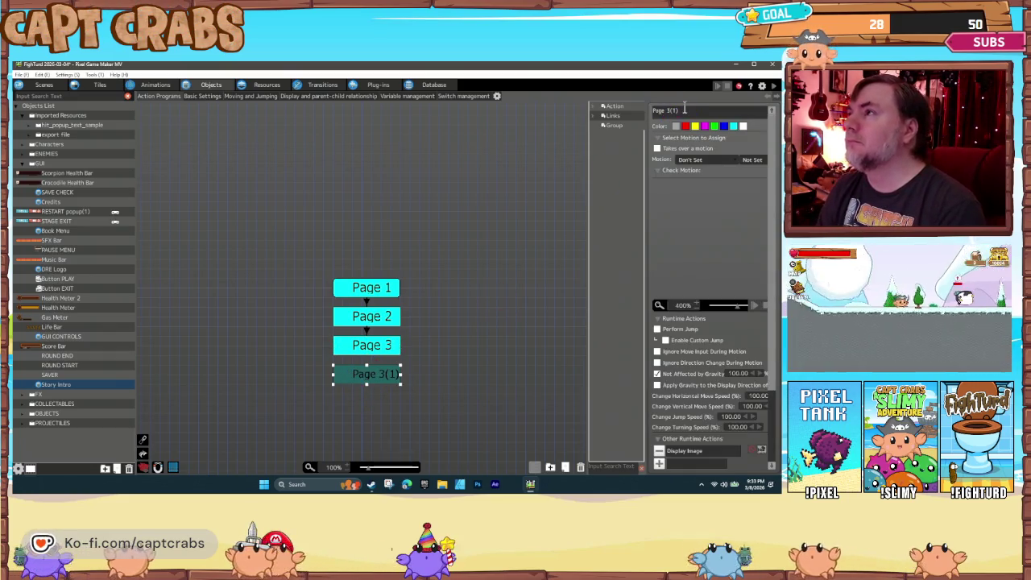
pyautogui.write('END')
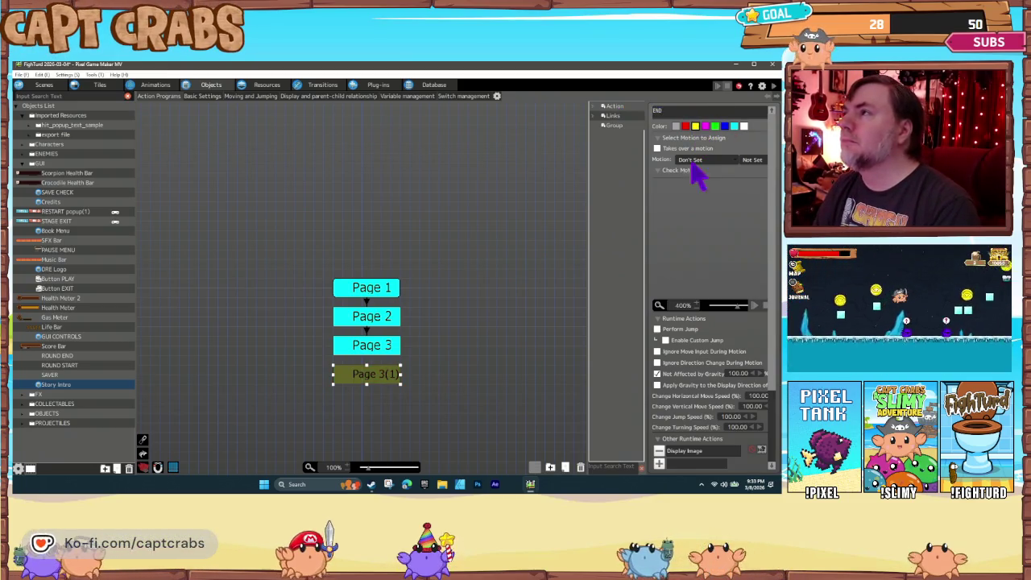
pyautogui.click(355, 351)
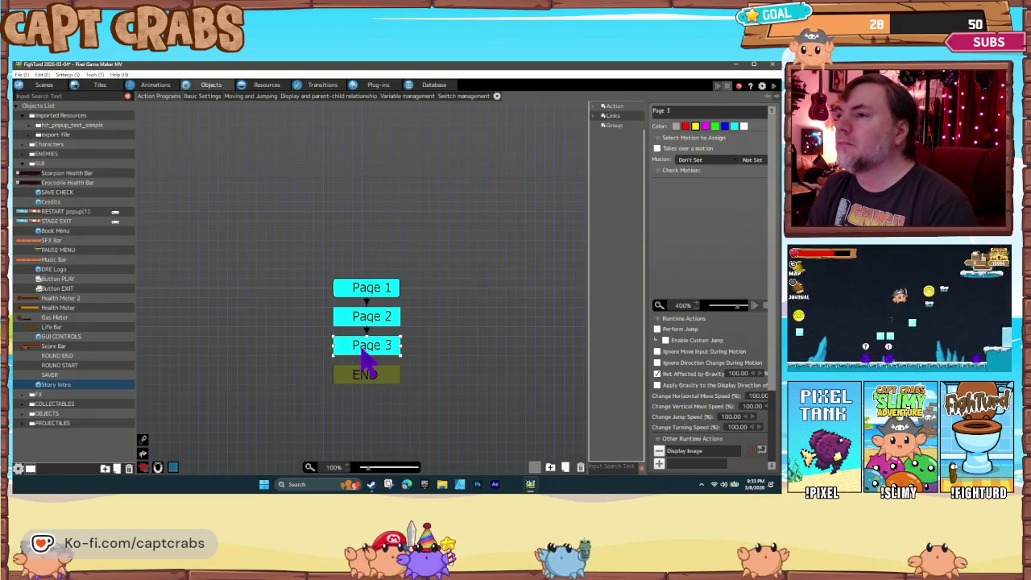
pyautogui.rightClick(362, 357)
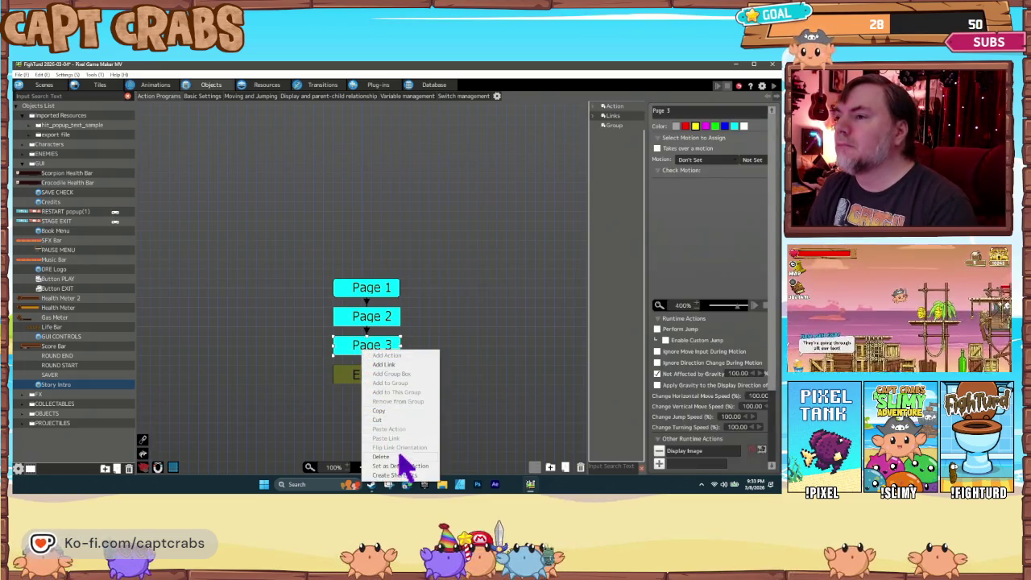
pyautogui.click(367, 332)
pyautogui.rightClick(368, 330)
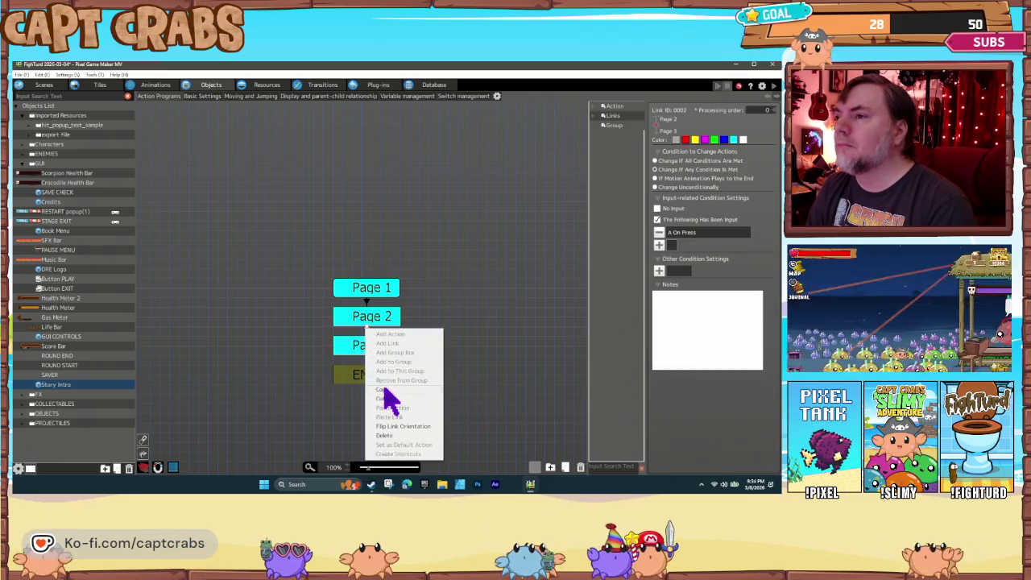
pyautogui.click(368, 366)
pyautogui.rightClick(364, 350)
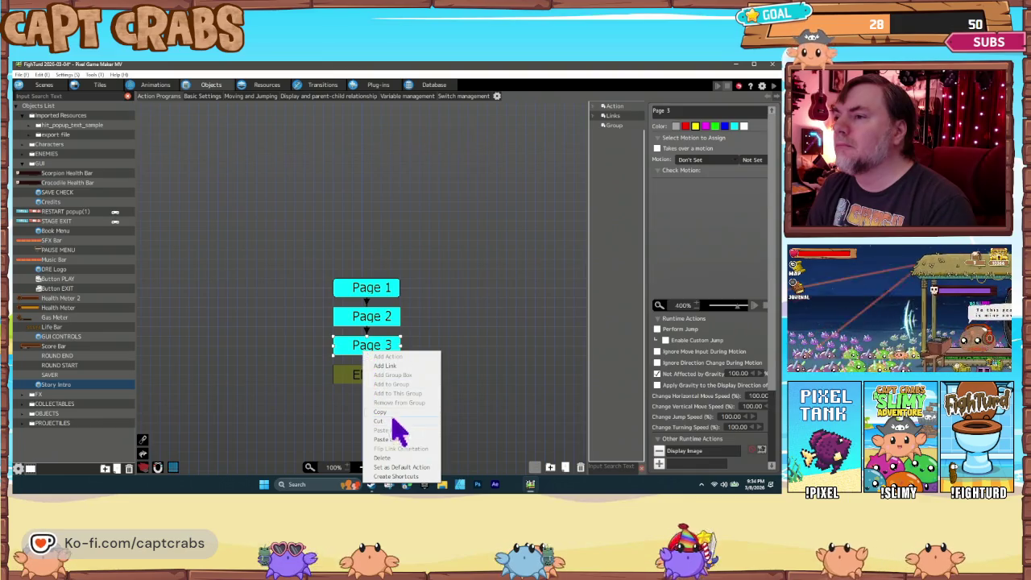
pyautogui.click(406, 443)
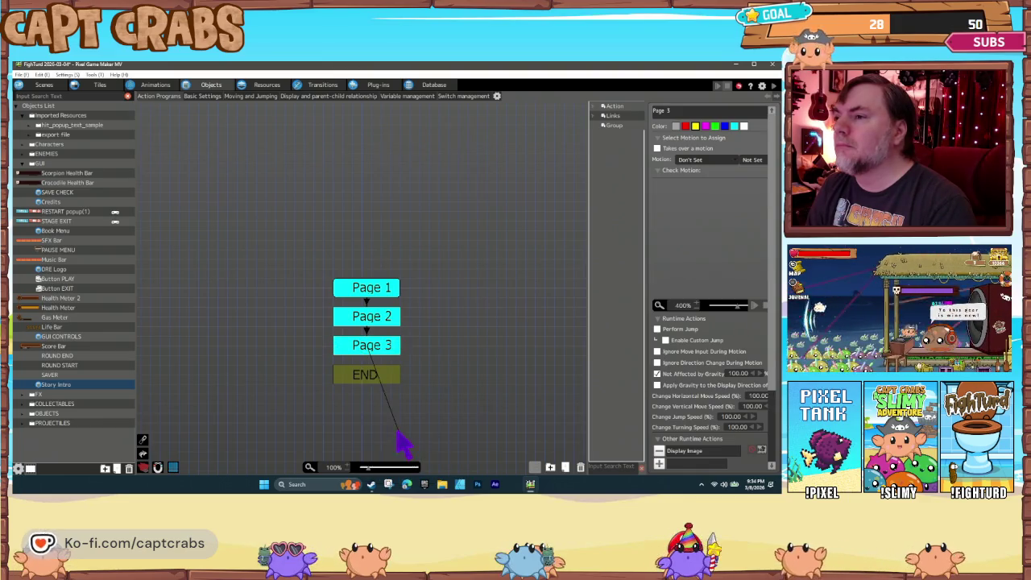
pyautogui.click(370, 382)
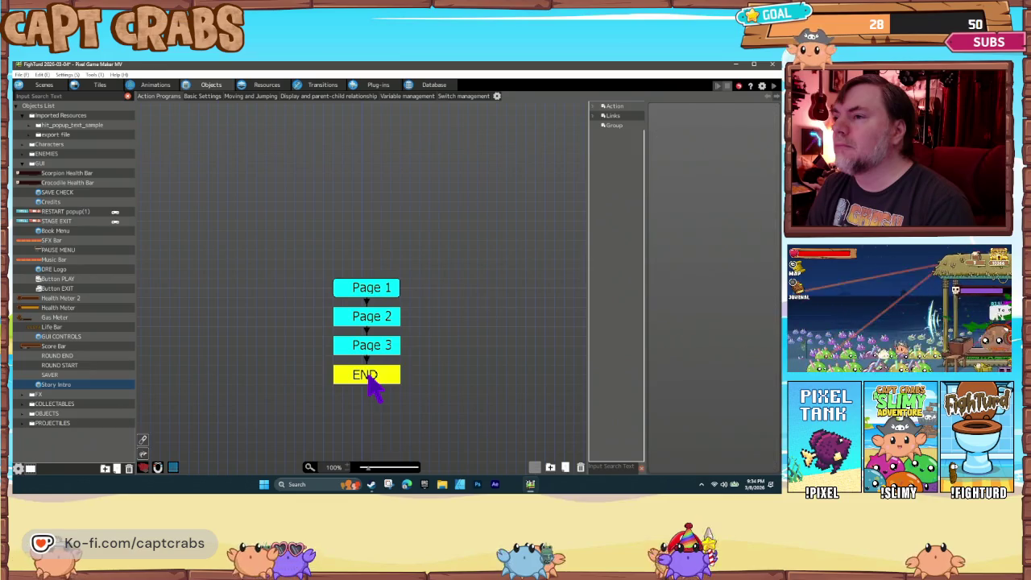
pyautogui.click(366, 362)
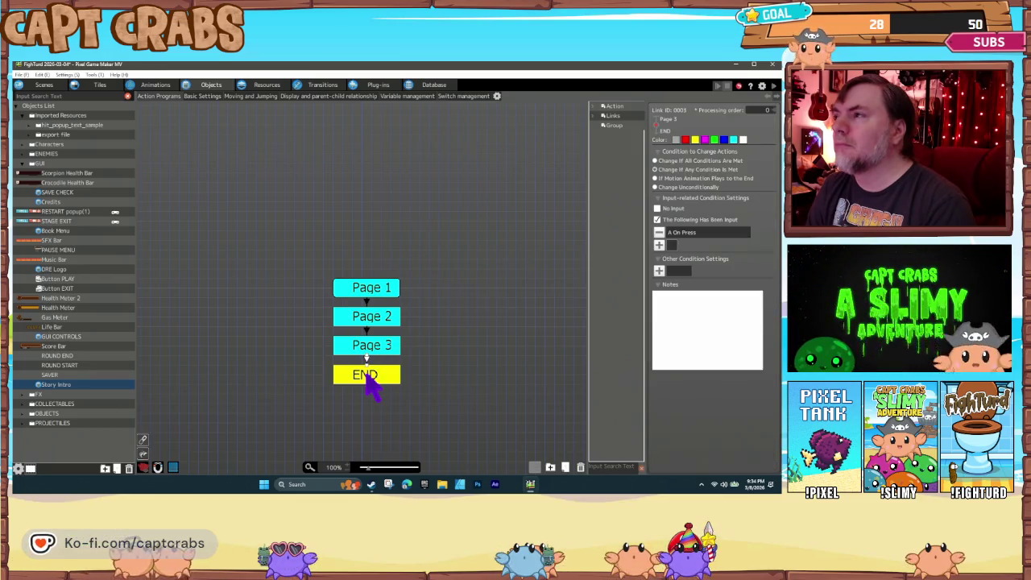
# Give the END action the End Scene runtime action and start a test play
pyautogui.click(368, 378)
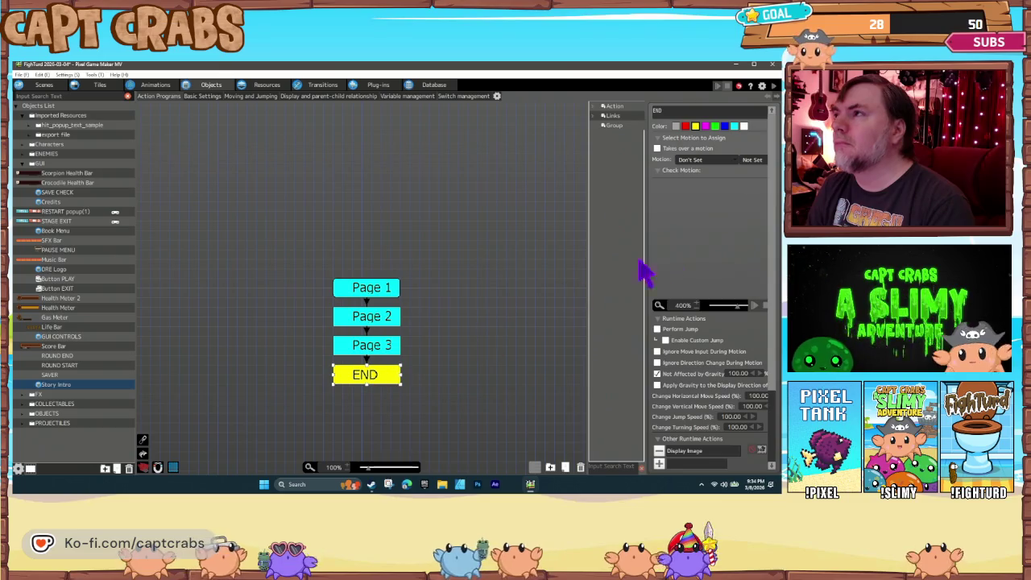
pyautogui.click(661, 468)
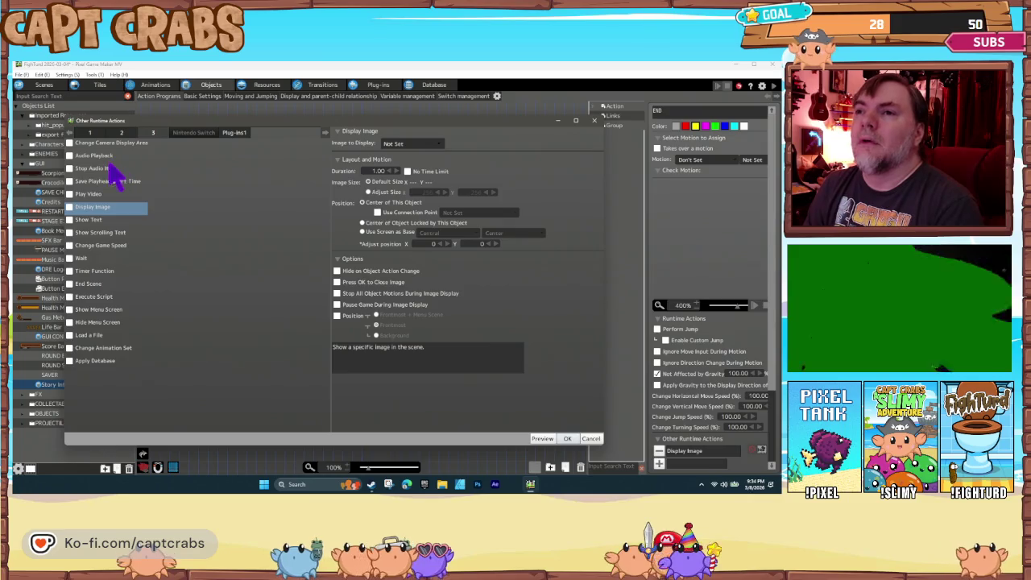
pyautogui.click(88, 284)
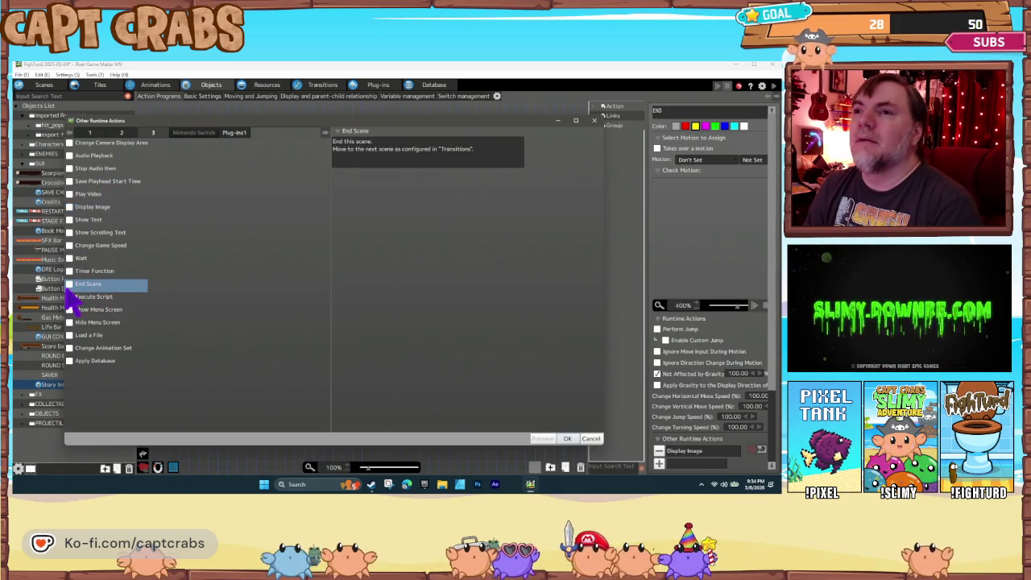
pyautogui.click(567, 438)
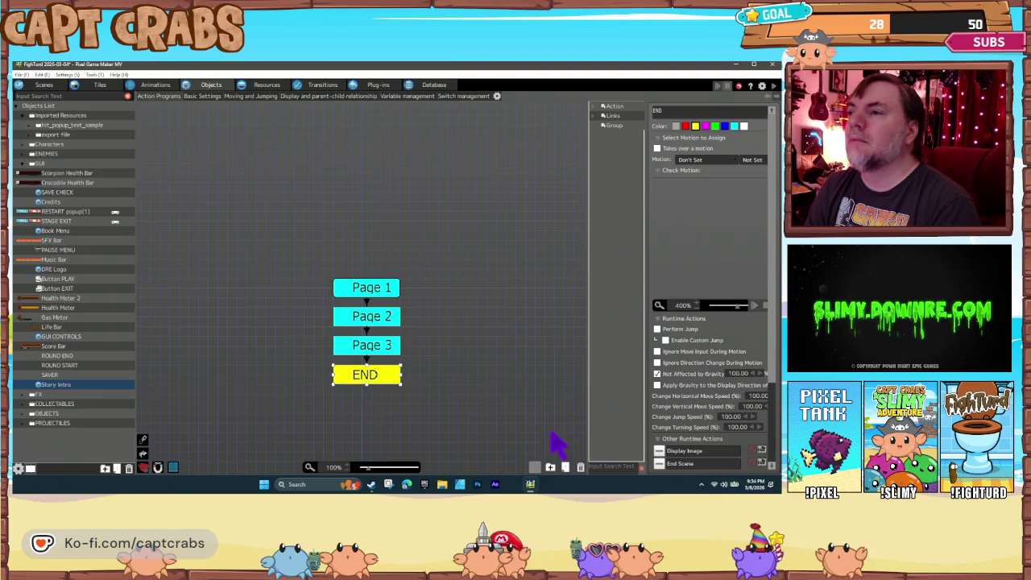
pyautogui.doubleClick(334, 340)
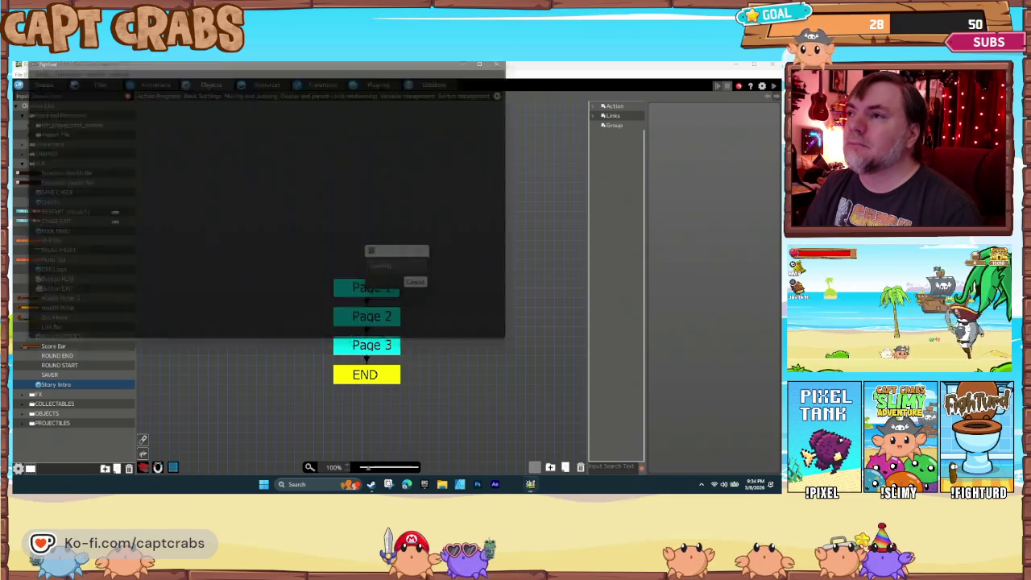
# Advance through the story pages to the final one and leave the test play
pyautogui.press('space')
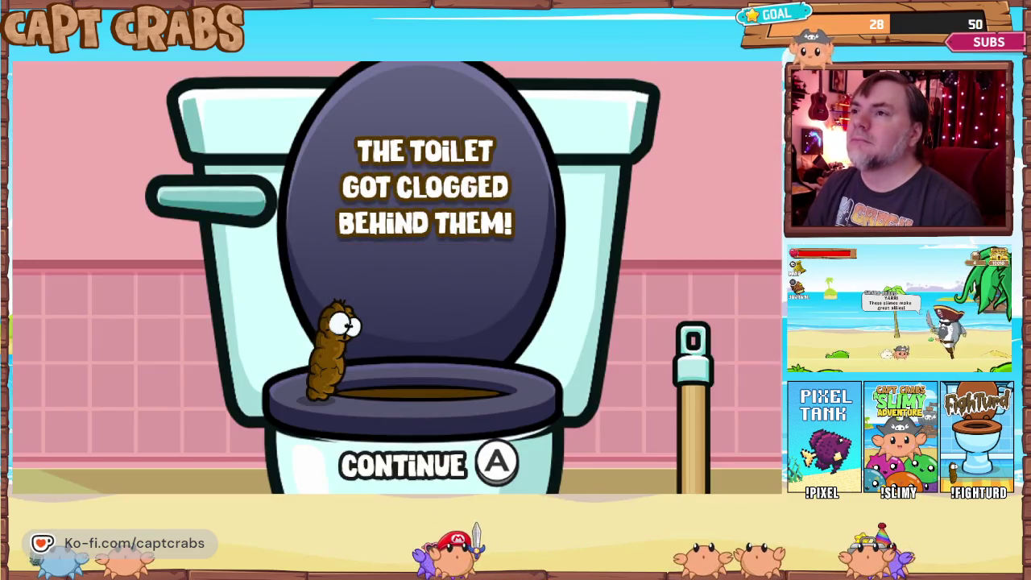
pyautogui.press('space')
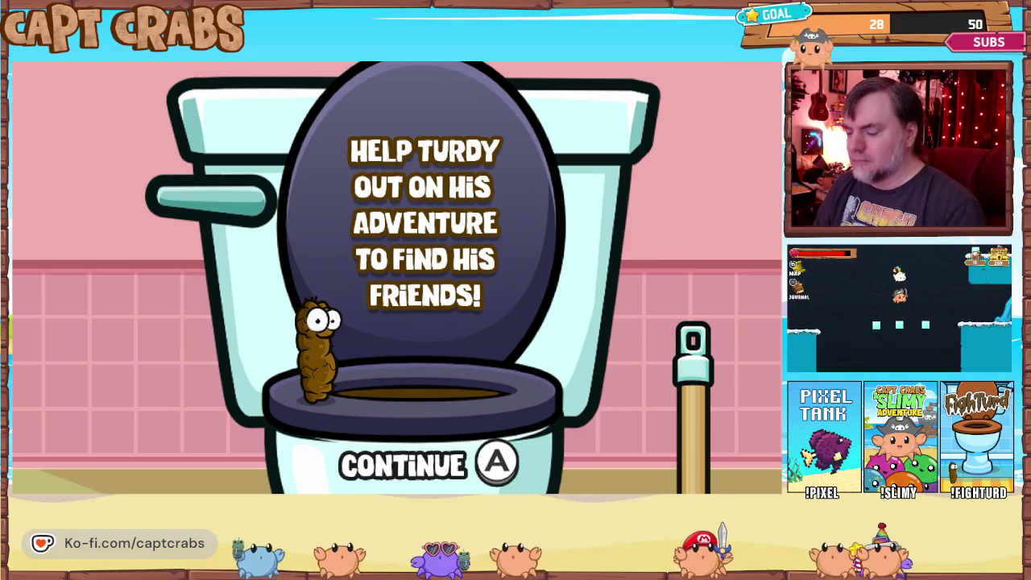
pyautogui.press('Escape')
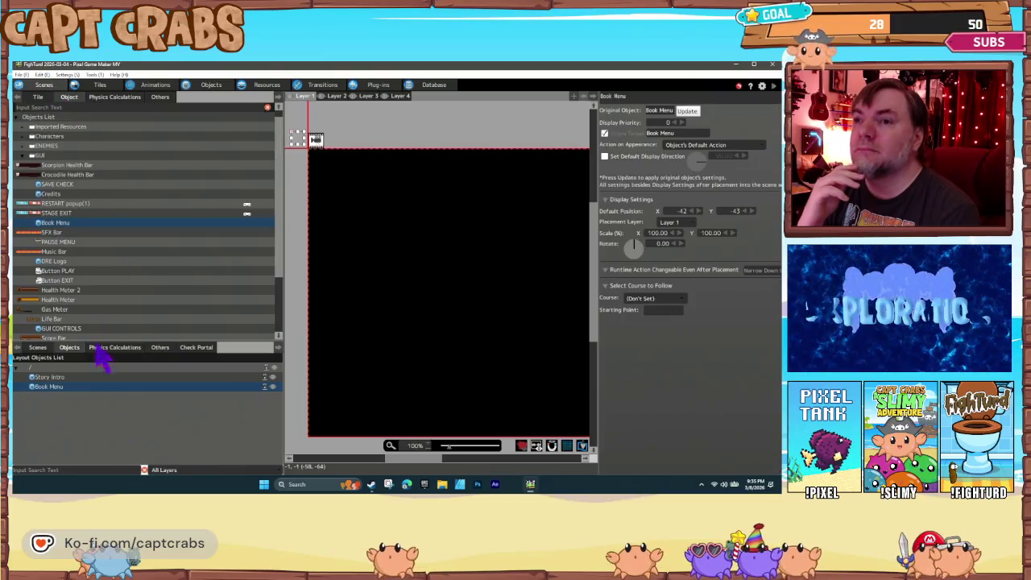
# Rename the Story scene to Story 1
pyautogui.click(44, 349)
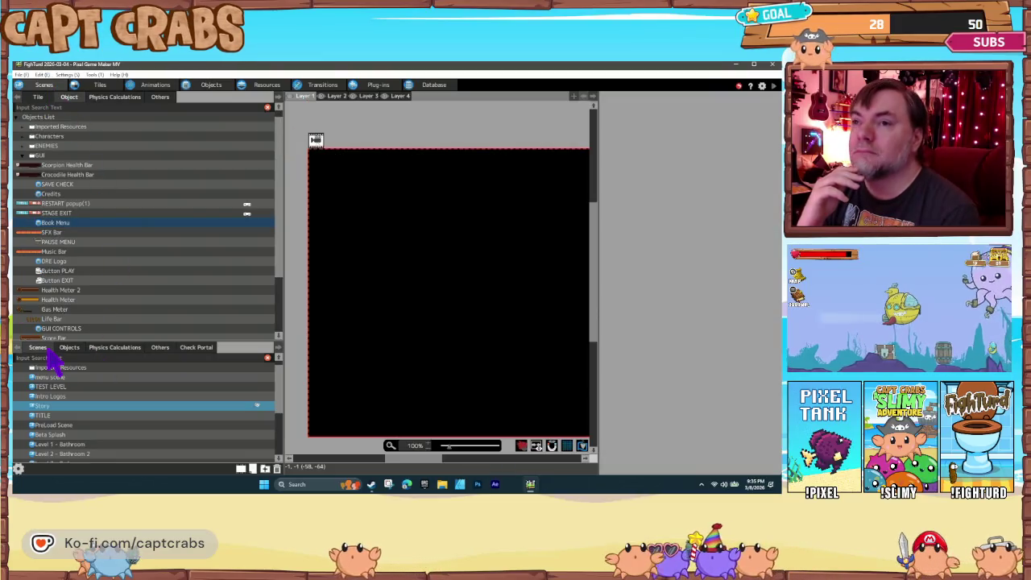
pyautogui.rightClick(83, 419)
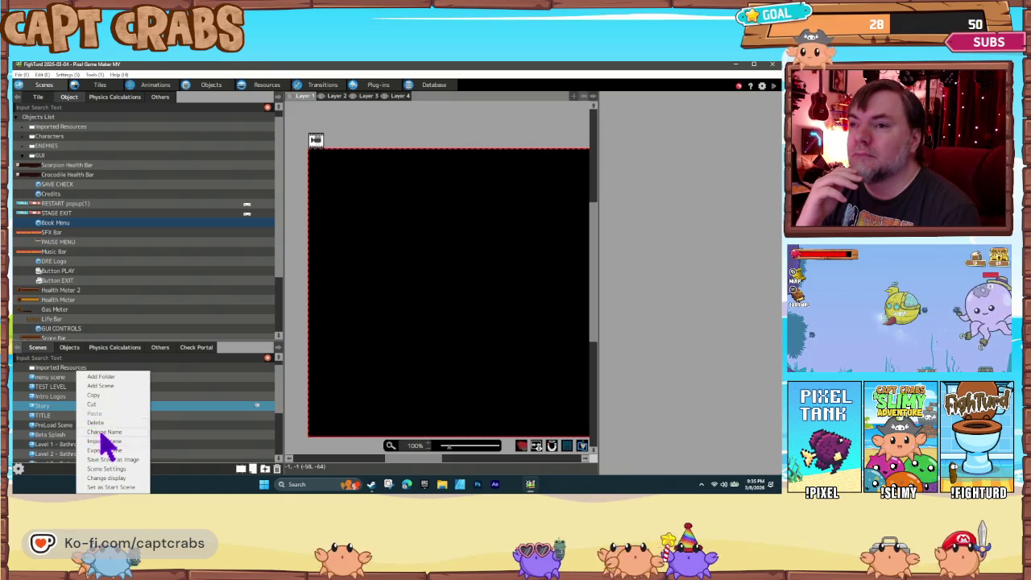
pyautogui.click(103, 432)
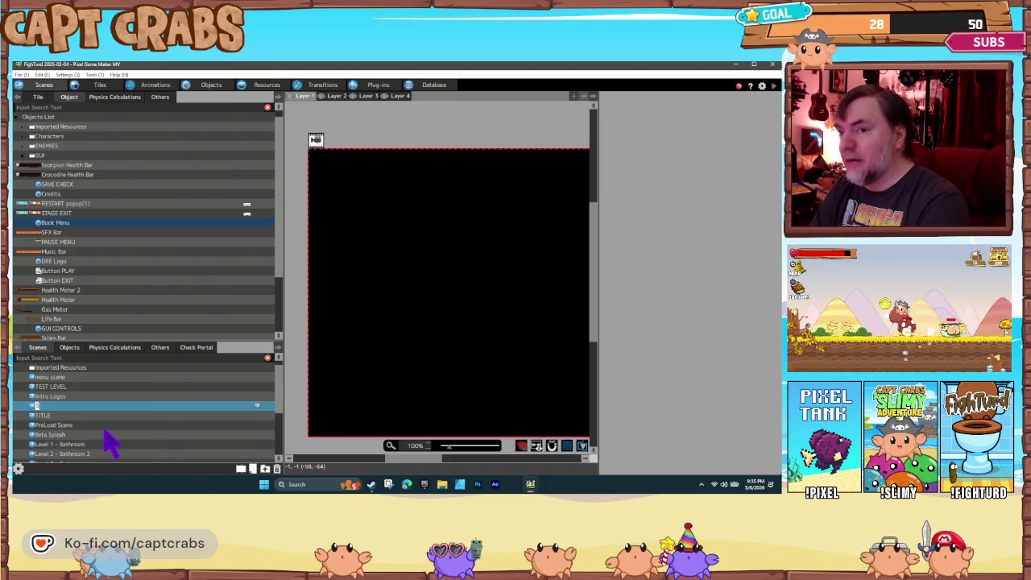
pyautogui.write('Story 1')
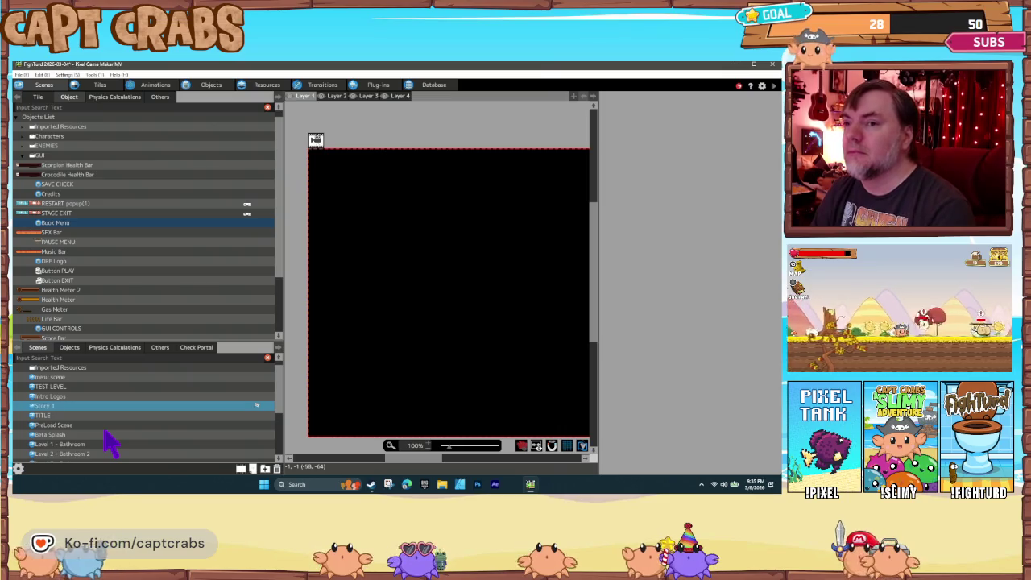
# Turn on Set Background Image for Story 1 and choose GUI > Page 1
pyautogui.rightClick(117, 408)
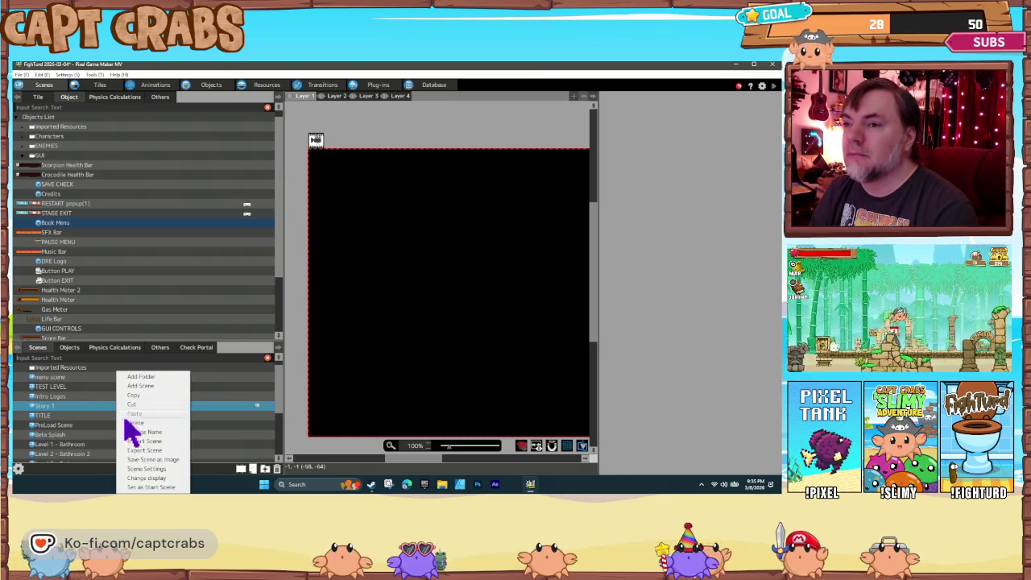
pyautogui.click(149, 469)
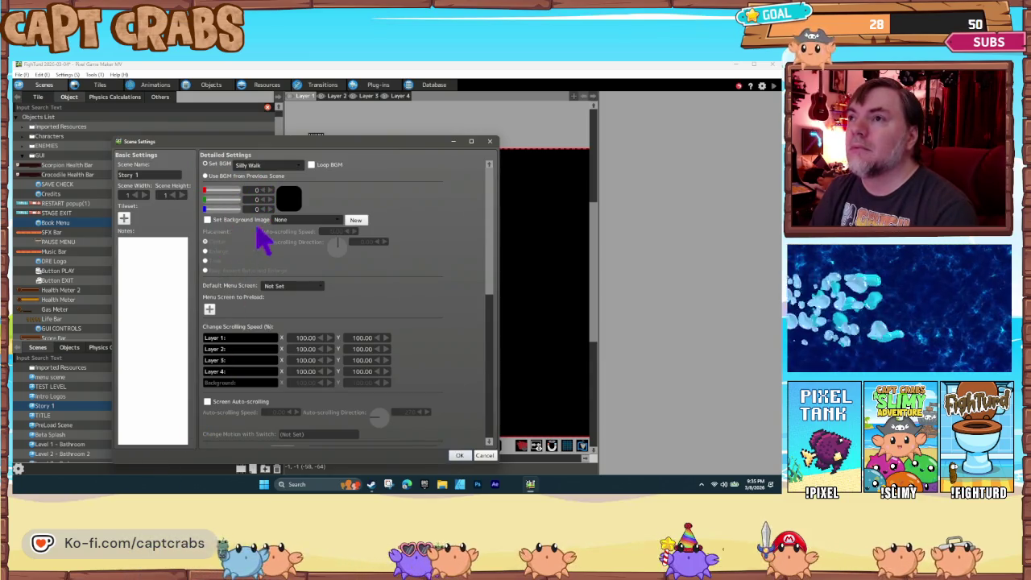
pyautogui.click(289, 223)
pyautogui.click(256, 226)
pyautogui.click(296, 220)
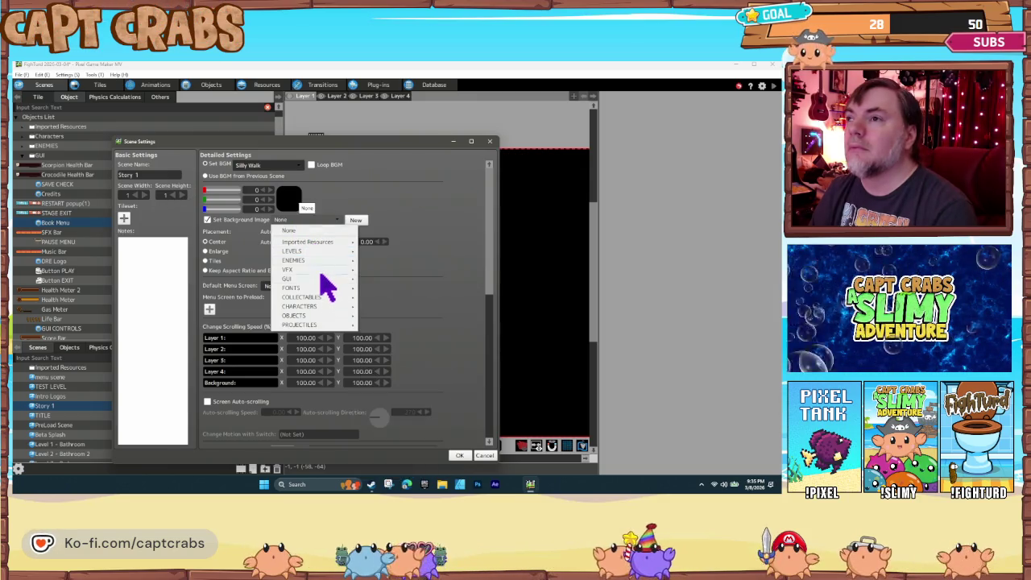
pyautogui.moveTo(330, 278)
pyautogui.click(394, 423)
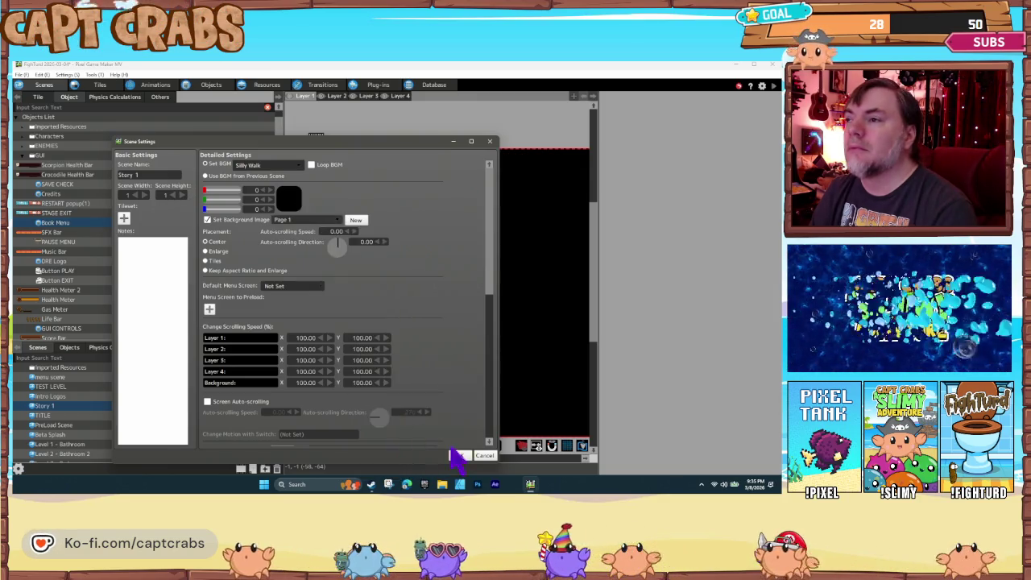
pyautogui.click(459, 455)
pyautogui.click(69, 347)
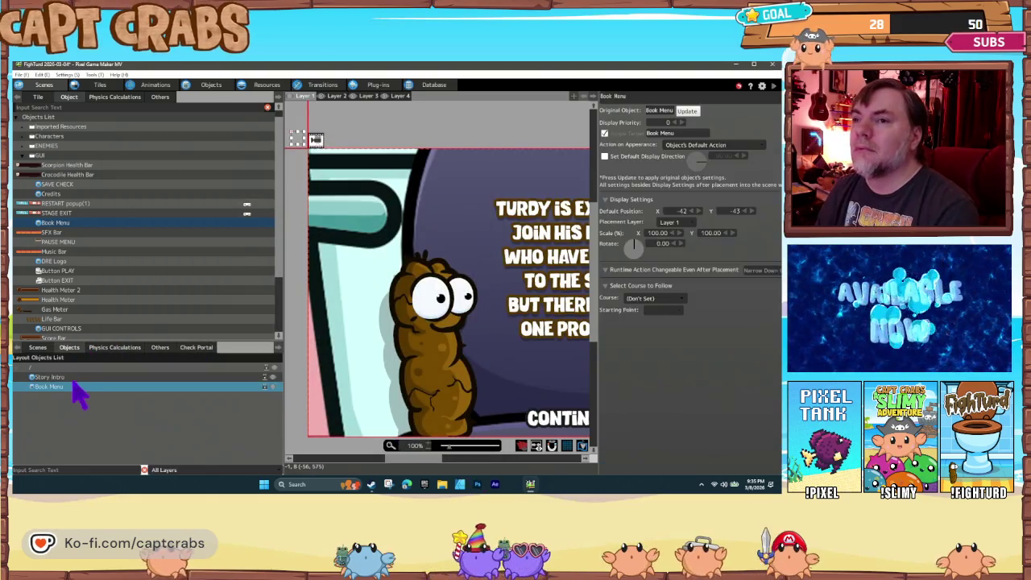
# Delete the Story Intro object from the Story 1 layout
pyautogui.click(65, 378)
pyautogui.press('Delete')
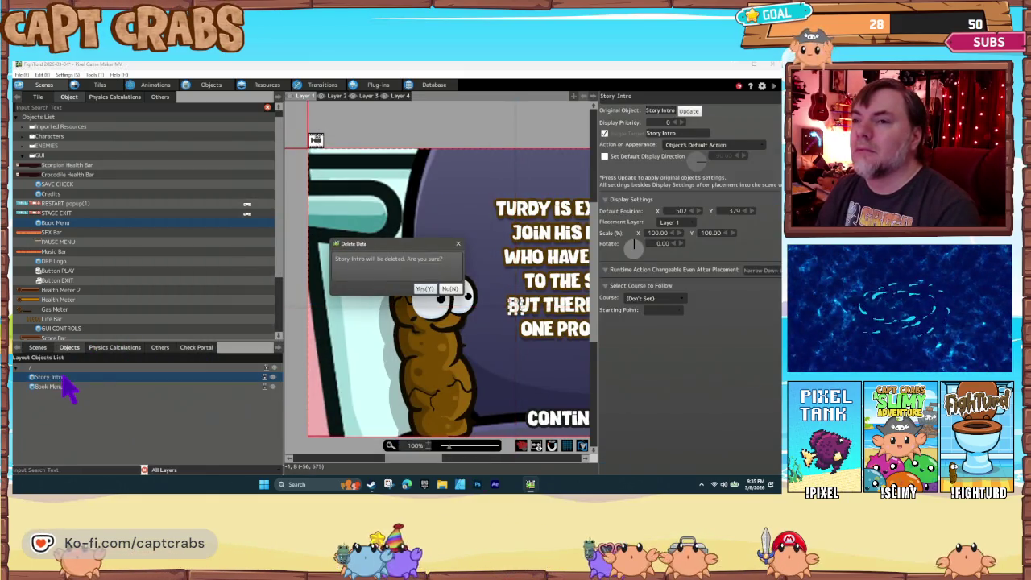
pyautogui.click(424, 289)
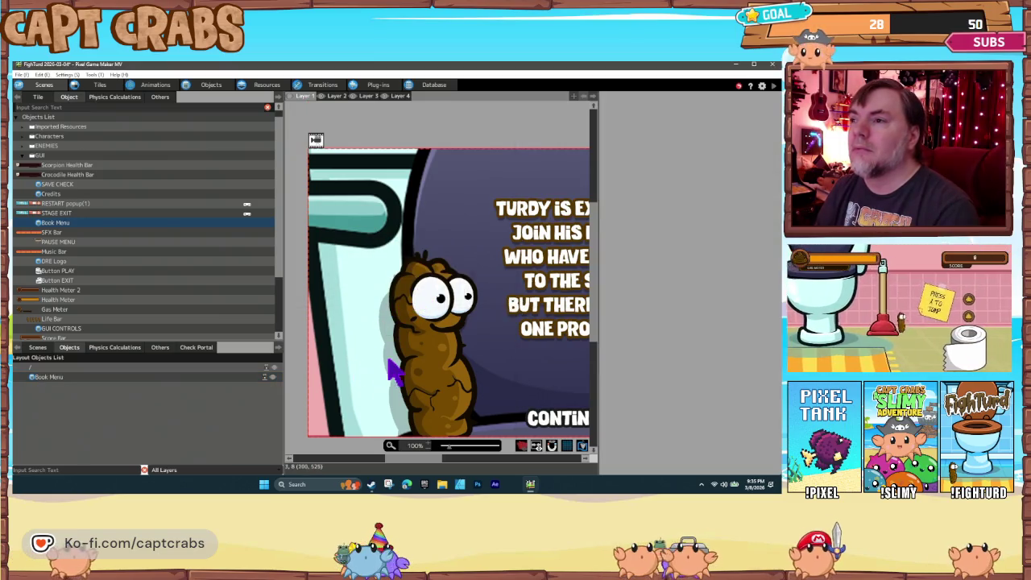
# Paste a duplicate of the Story 1 scene into the scene list
pyautogui.click(38, 347)
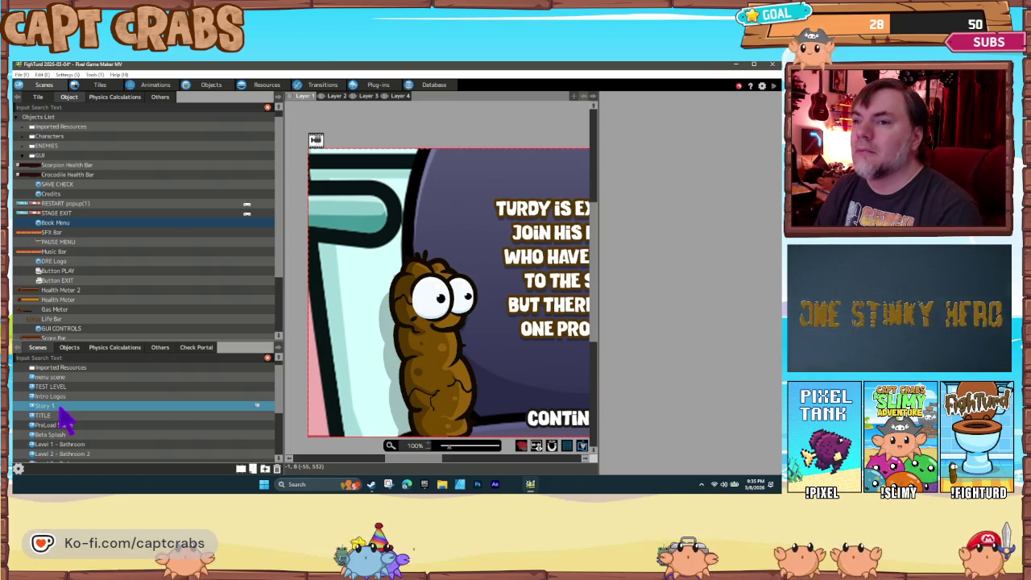
pyautogui.rightClick(68, 419)
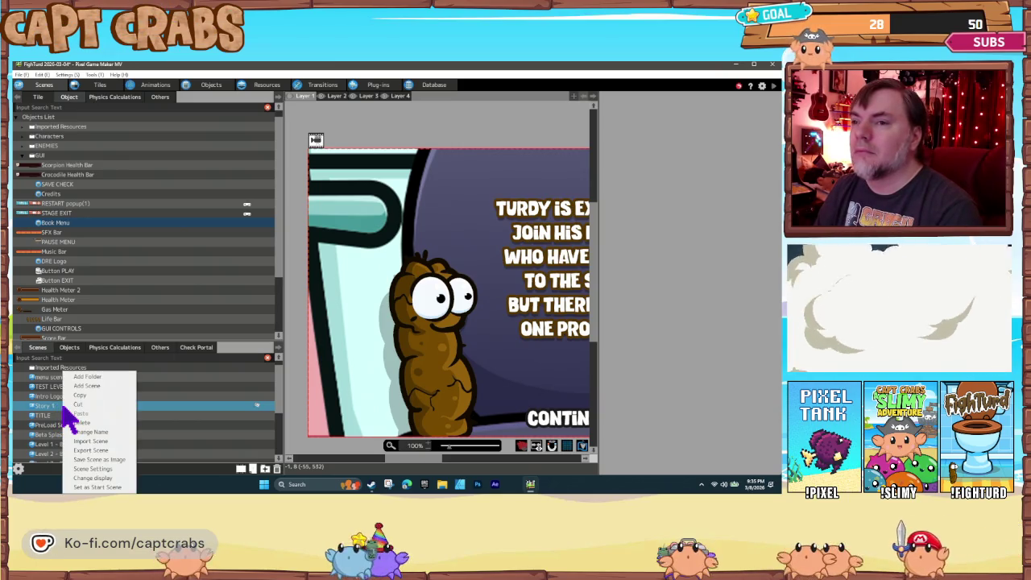
pyautogui.click(77, 402)
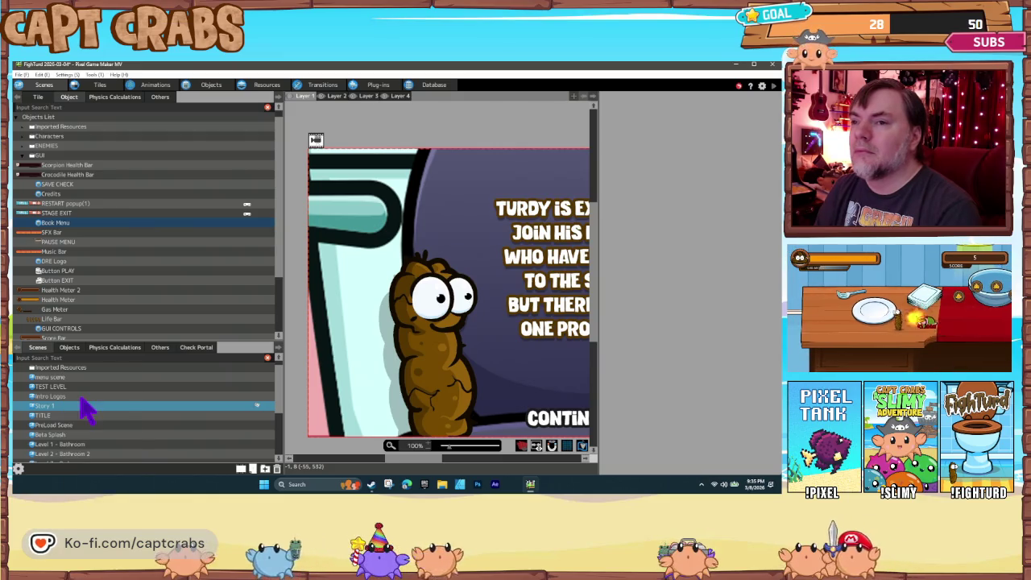
pyautogui.rightClick(69, 408)
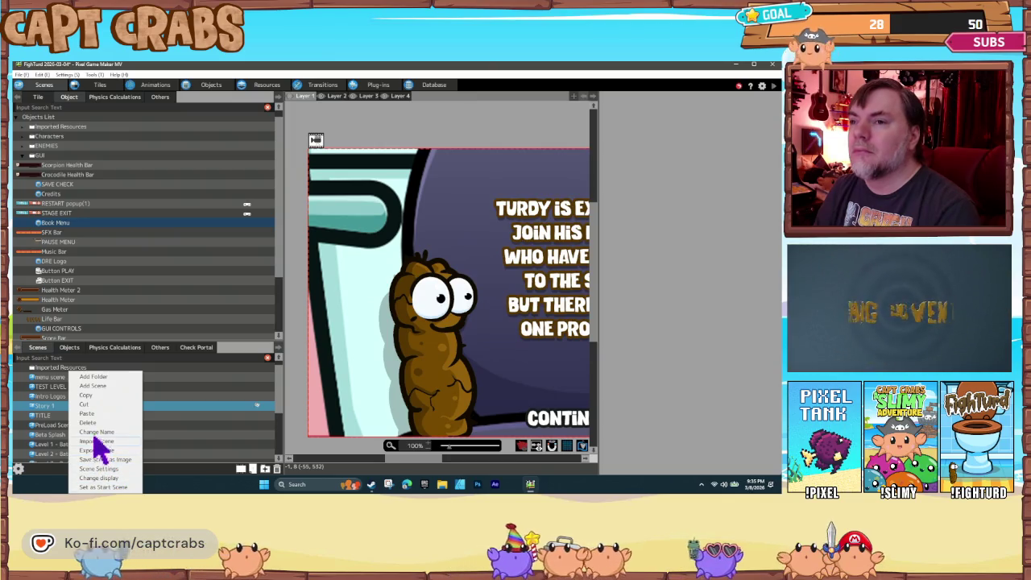
pyautogui.click(94, 415)
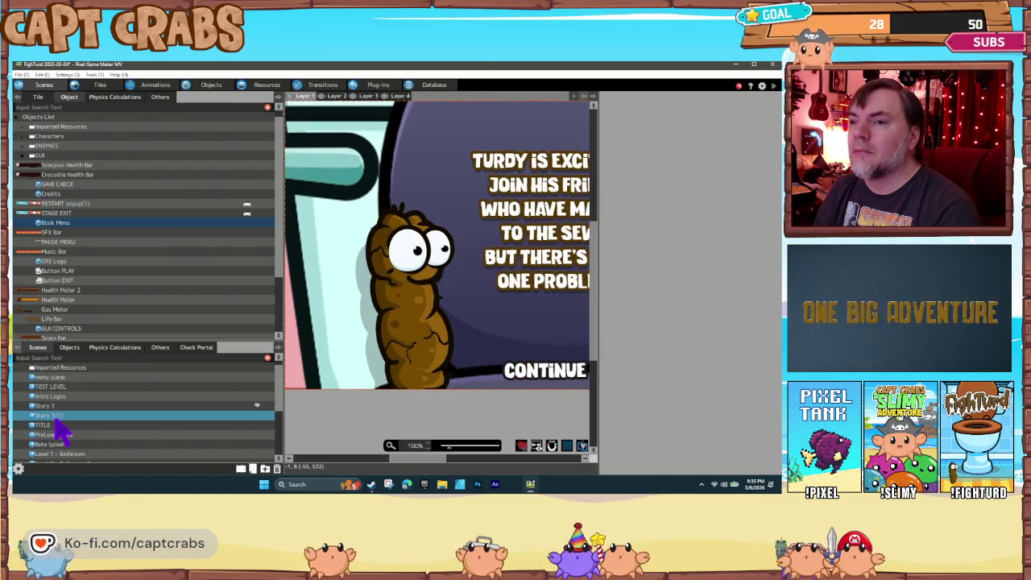
# Rename the copied scene to Story 2
pyautogui.rightClick(58, 419)
pyautogui.click(81, 431)
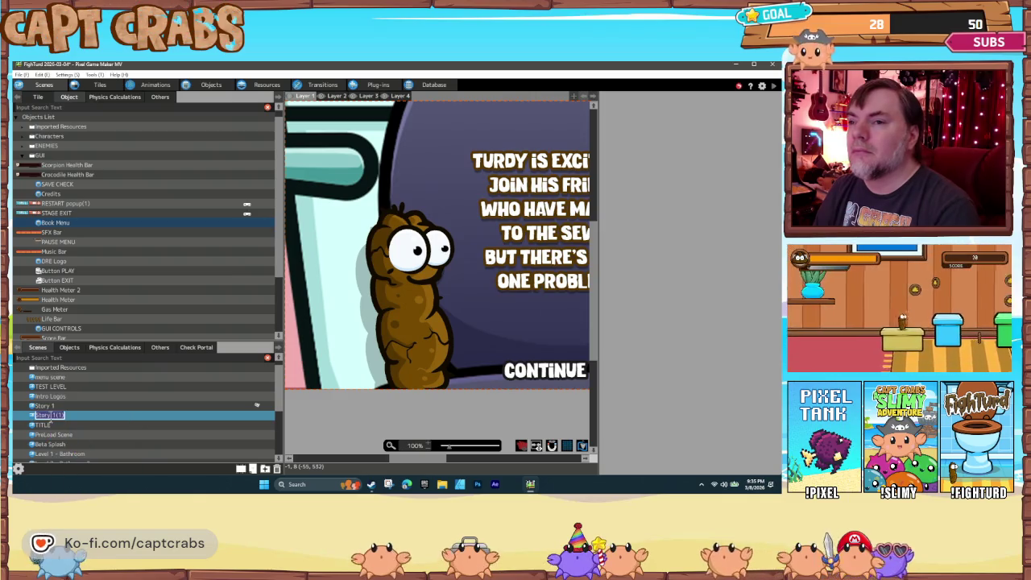
pyautogui.write('2')
pyautogui.press('Return')
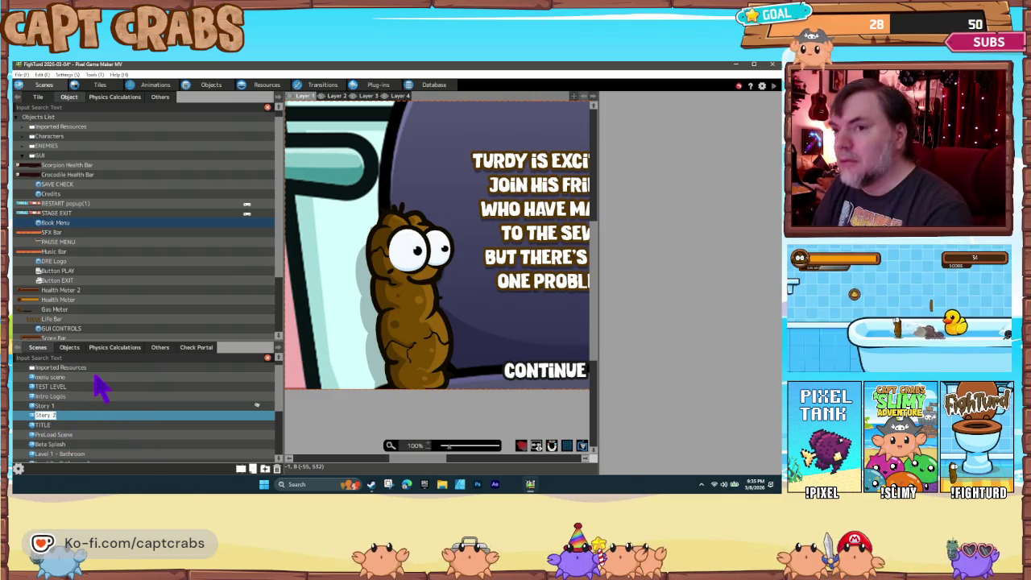
# Set Story 2's BGM to None and its background image to GUI > Page 2
pyautogui.rightClick(76, 418)
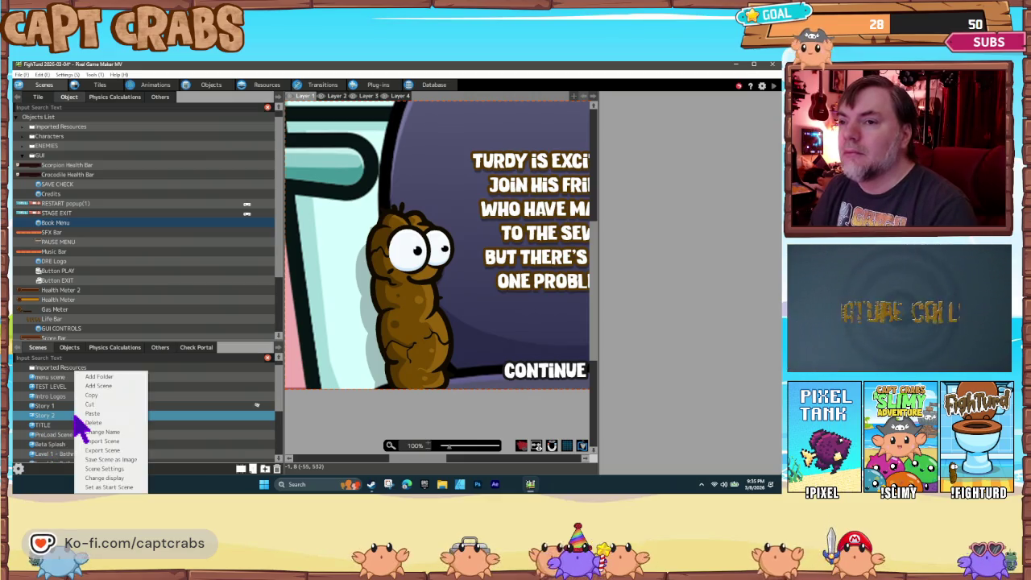
pyautogui.click(107, 468)
pyautogui.click(251, 166)
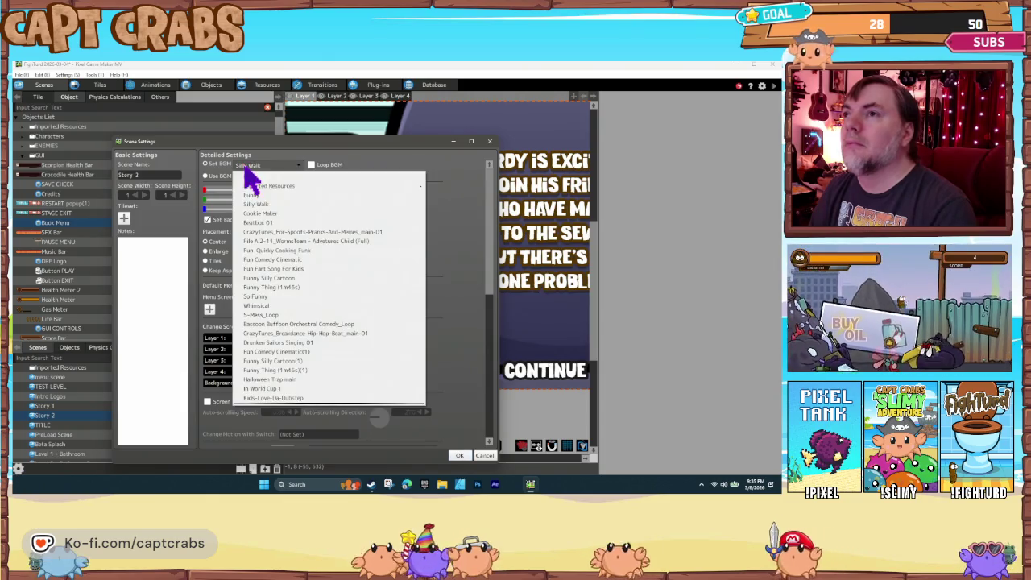
pyautogui.click(252, 178)
pyautogui.click(291, 220)
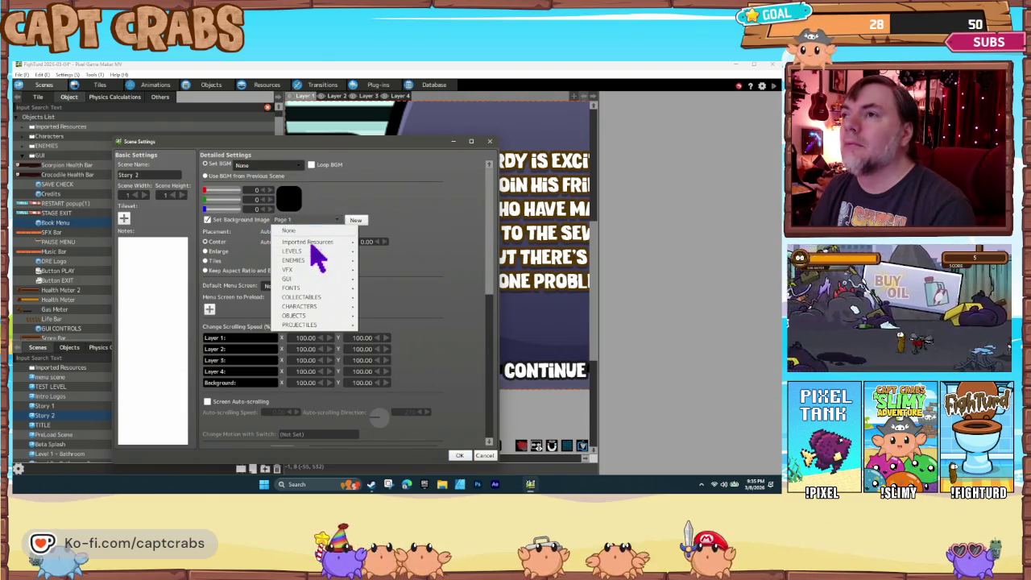
pyautogui.moveTo(327, 288)
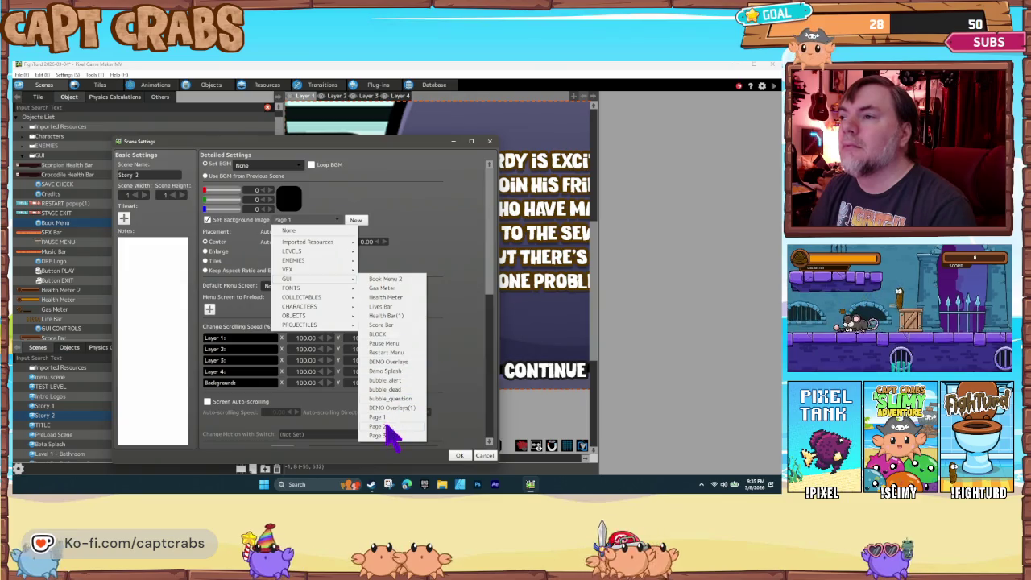
pyautogui.click(390, 433)
pyautogui.click(457, 455)
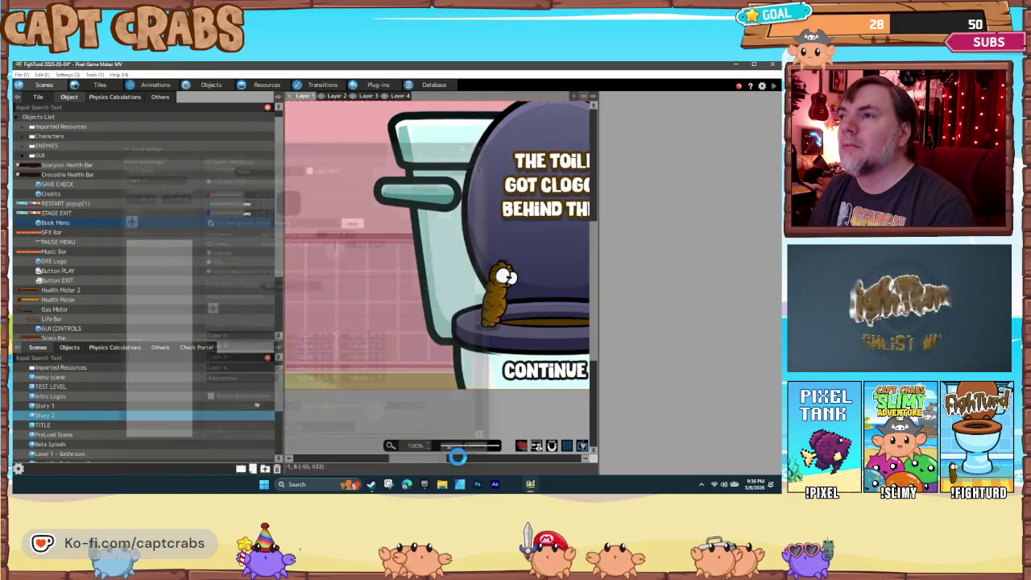
# Duplicate the Story 2 scene and rename the copy Story 3
pyautogui.rightClick(63, 420)
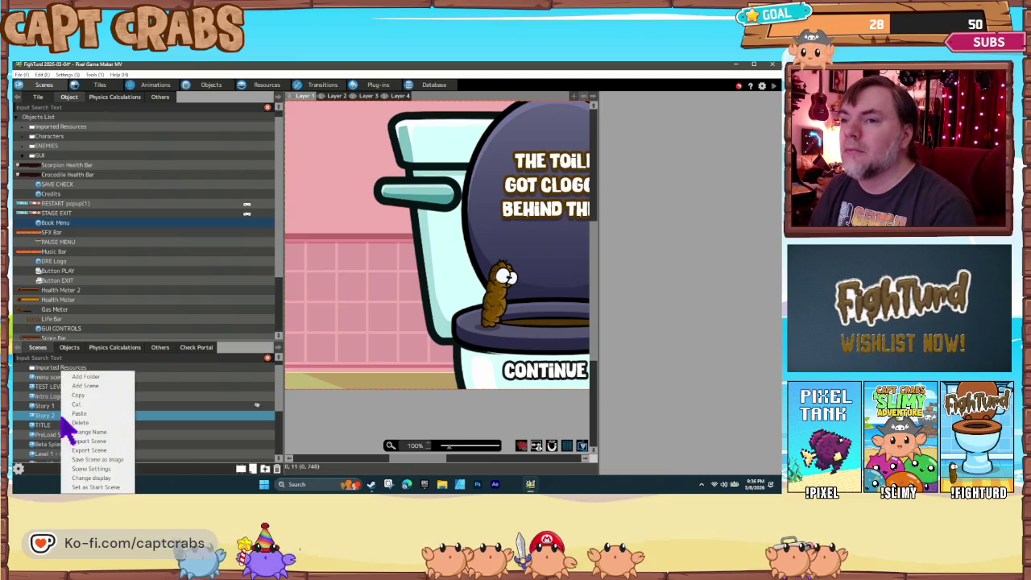
pyautogui.click(80, 396)
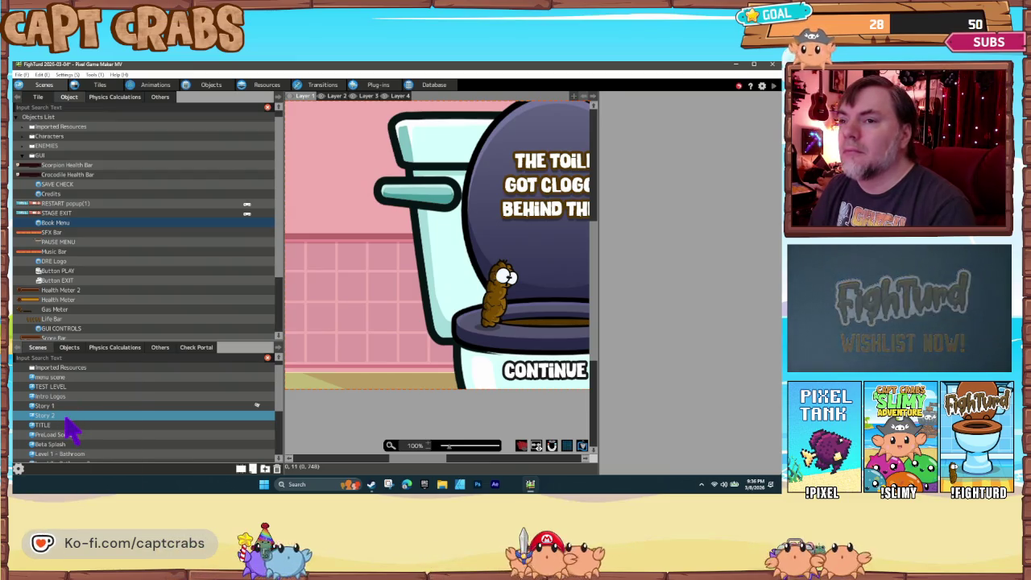
pyautogui.rightClick(68, 427)
pyautogui.click(89, 428)
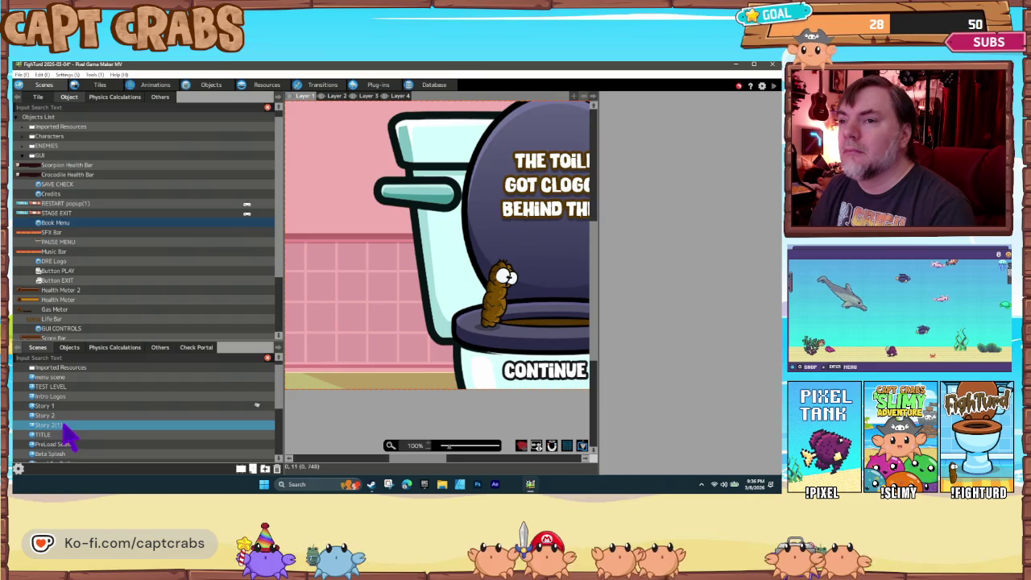
pyautogui.rightClick(72, 427)
pyautogui.click(86, 432)
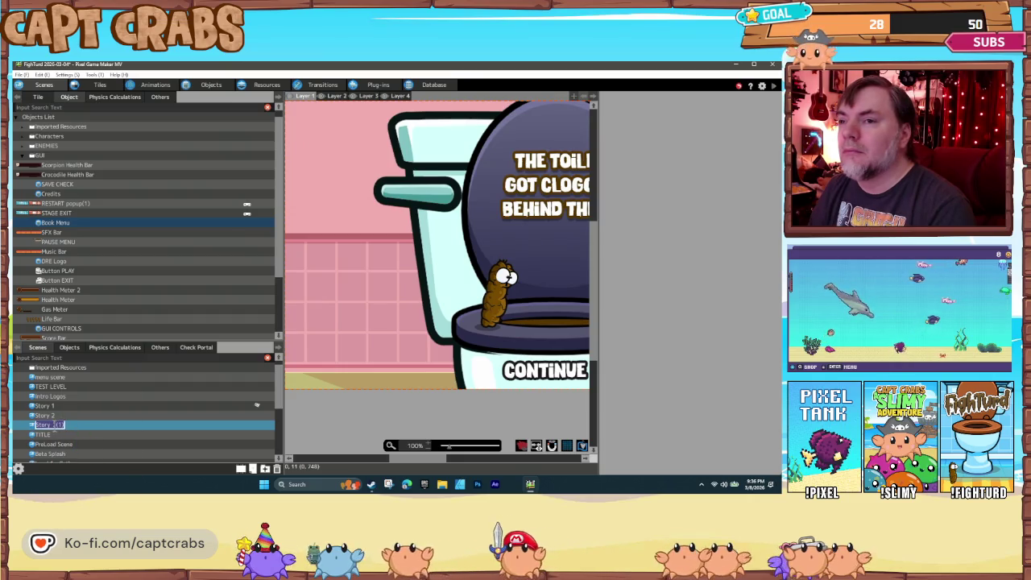
pyautogui.write('Story 3')
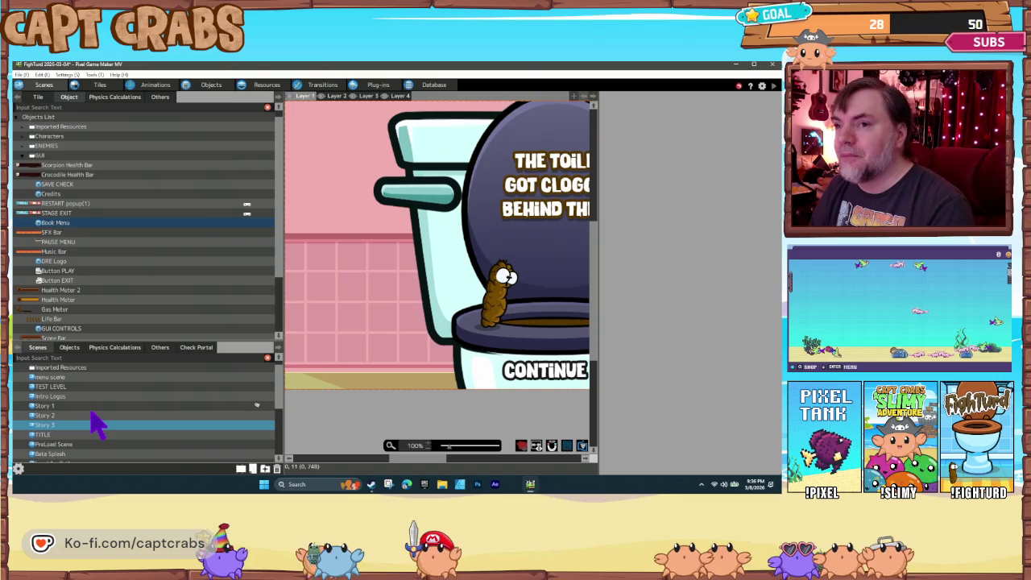
pyautogui.press('Return')
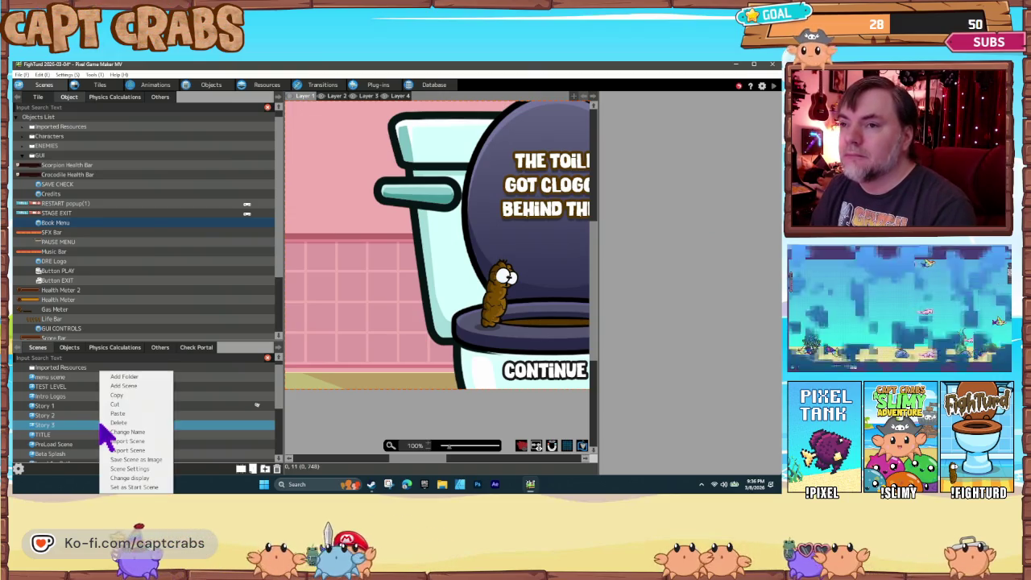
# Set Story 3's background image to GUI > Page 3, keeping BGM at None
pyautogui.rightClick(103, 432)
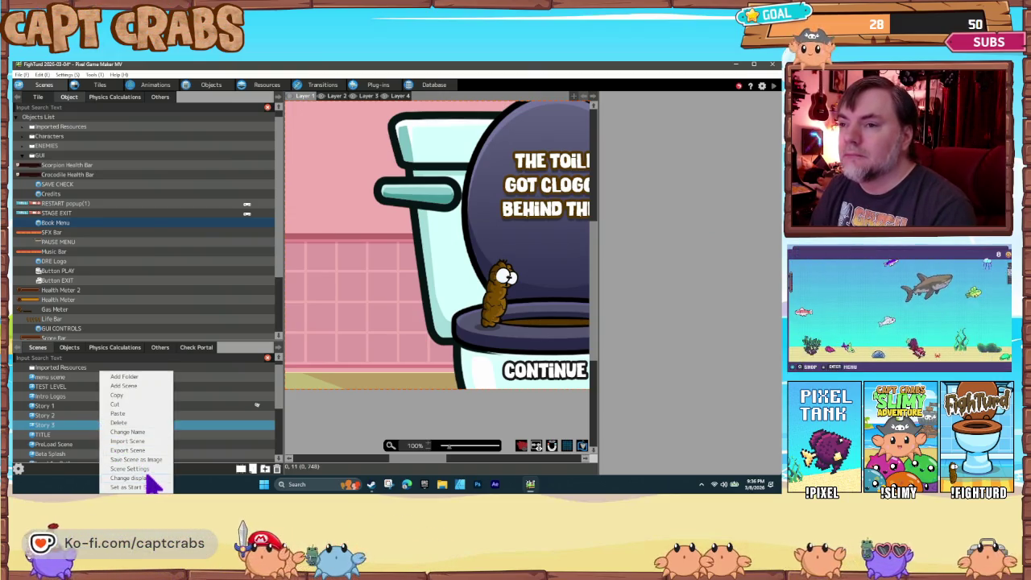
pyautogui.click(137, 469)
pyautogui.click(272, 166)
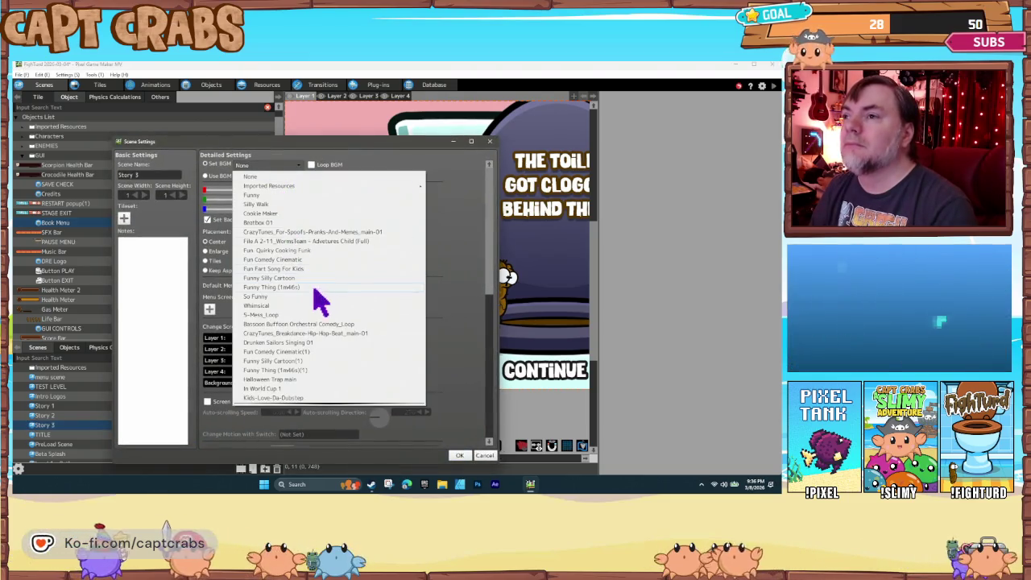
pyautogui.click(446, 216)
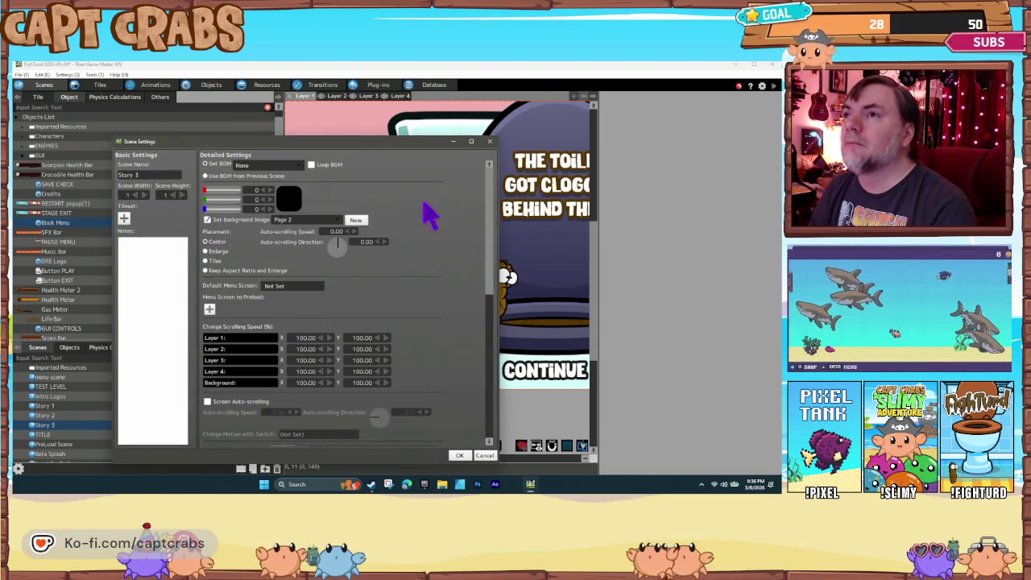
pyautogui.click(306, 220)
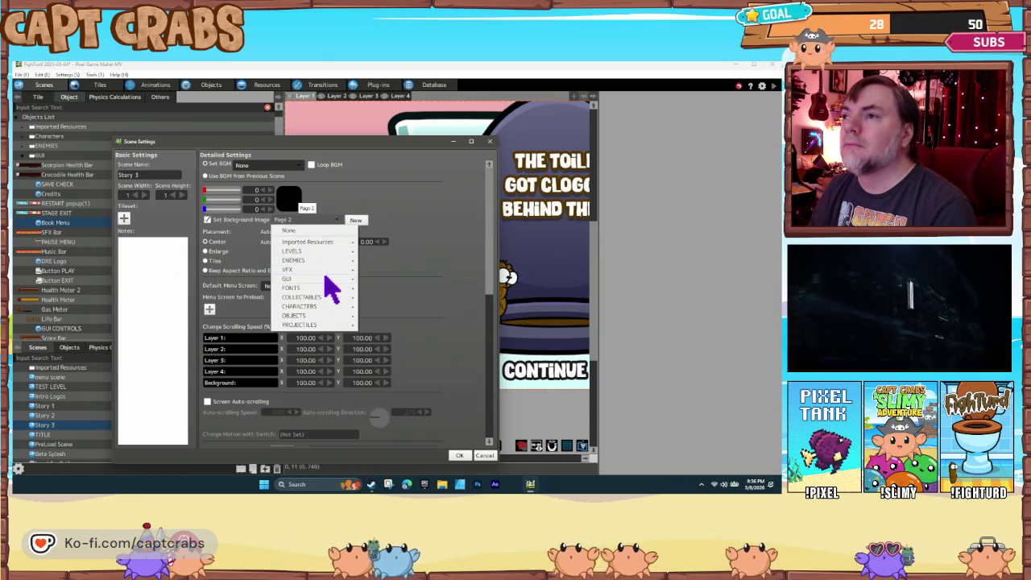
pyautogui.moveTo(329, 284)
pyautogui.click(395, 435)
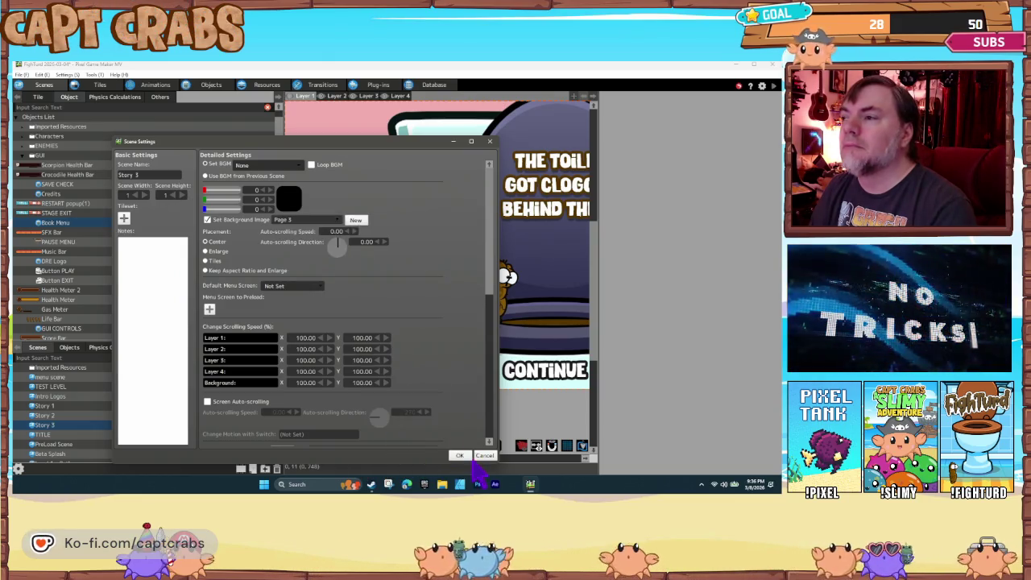
pyautogui.click(459, 456)
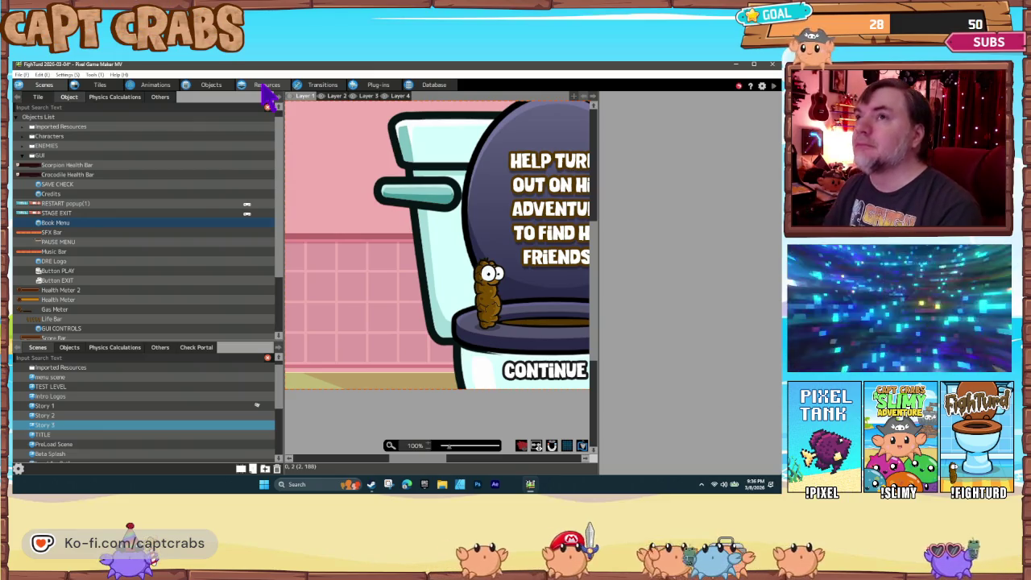
# Bring up the Transitions flow chart and move the Story 1 node down and left
pyautogui.click(322, 84)
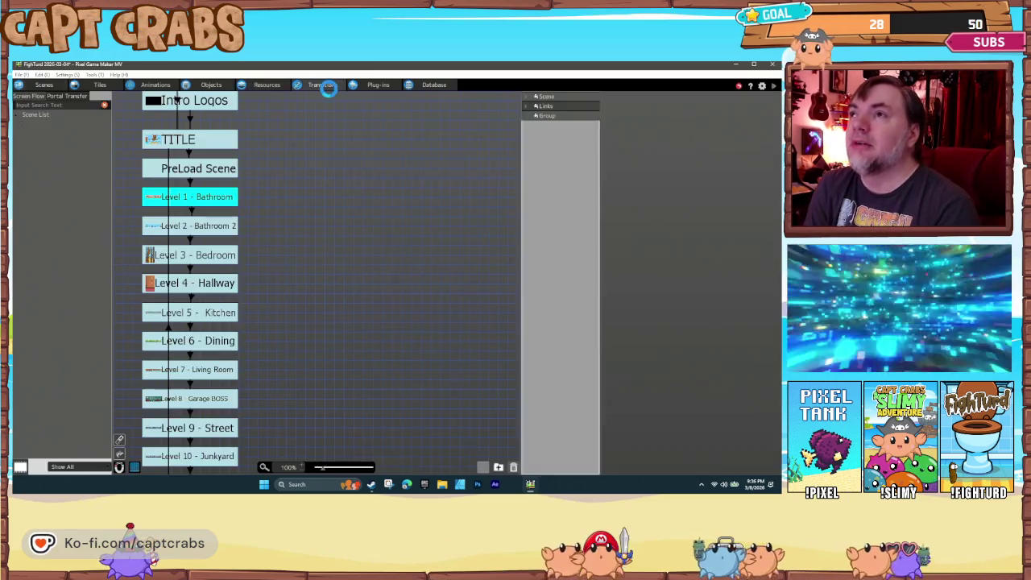
pyautogui.moveTo(180, 298); pyautogui.dragTo(261, 342)
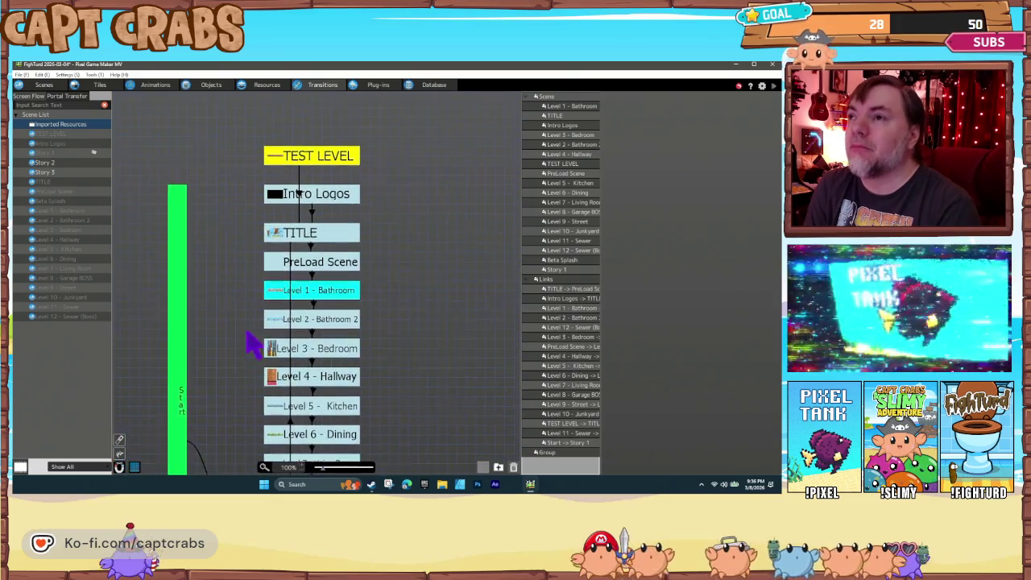
pyautogui.click(316, 269)
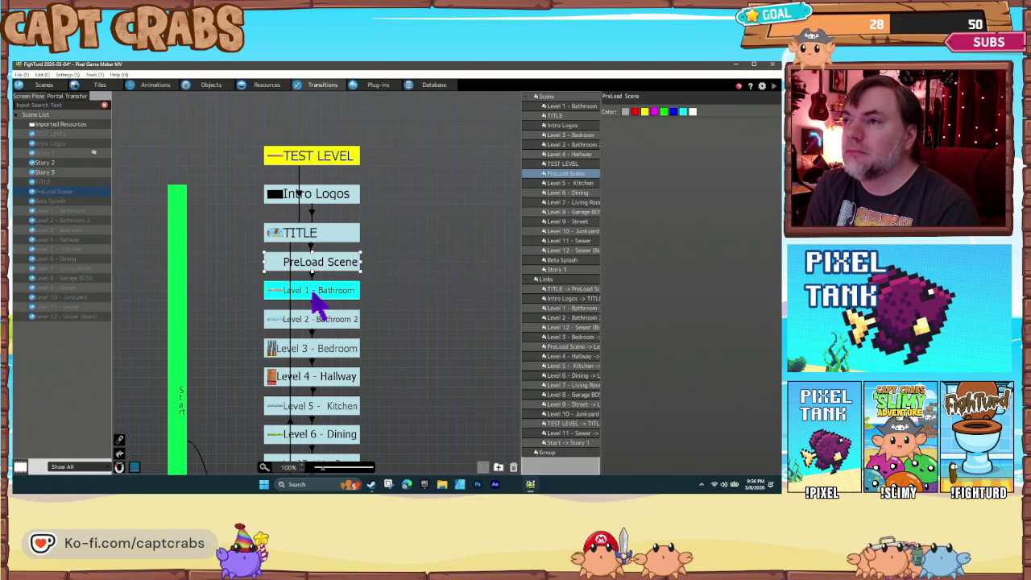
pyautogui.scroll(-5, 244, 298)
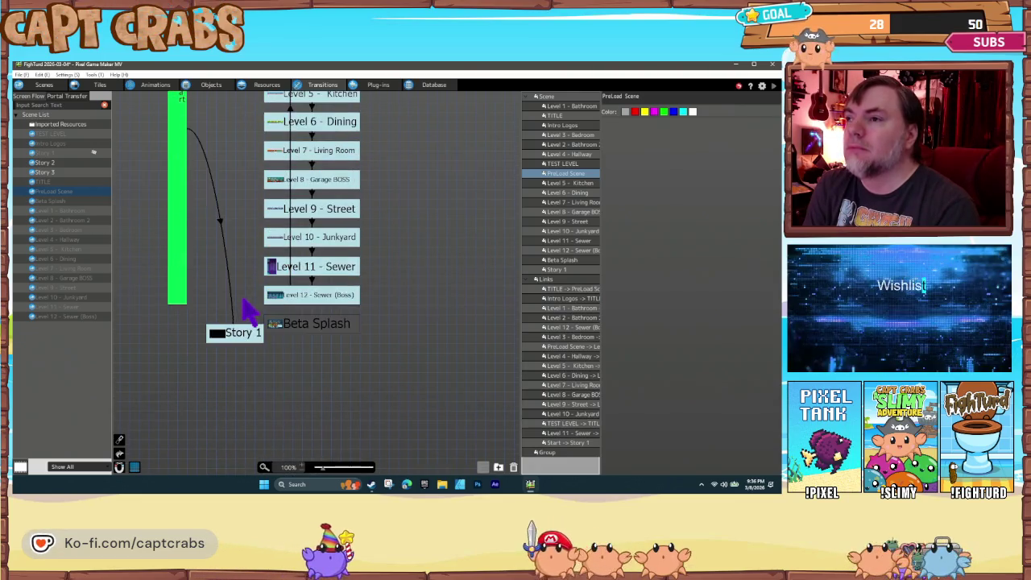
pyautogui.moveTo(237, 336)
pyautogui.mouseDown()
pyautogui.moveTo(209, 357)
pyautogui.moveTo(233, 171)
pyautogui.moveTo(229, 125)
pyautogui.mouseUp()
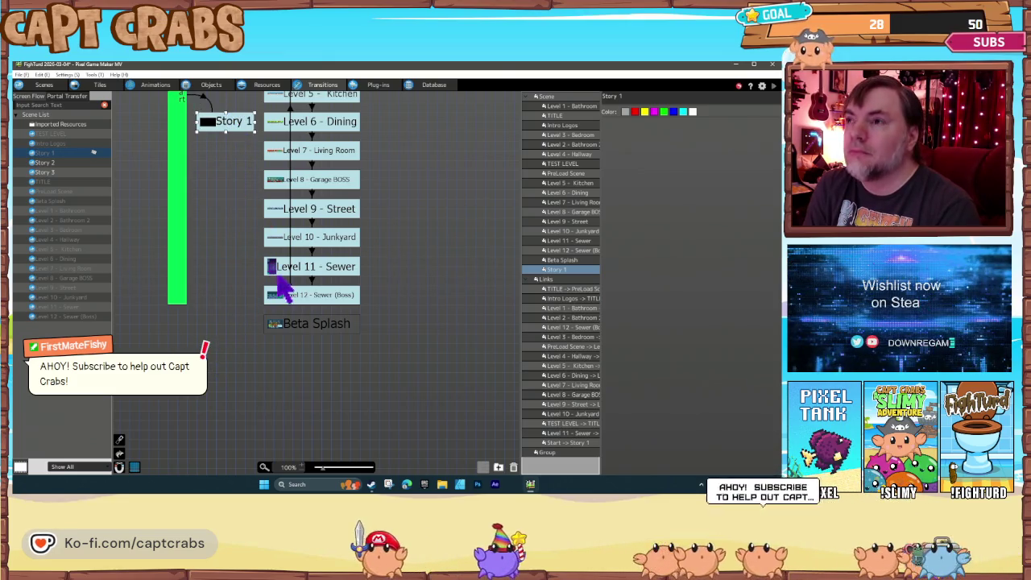
# Shift Beta Splash and Levels 12 through 7 further down the flow chart
pyautogui.moveTo(315, 330); pyautogui.dragTo(307, 384)
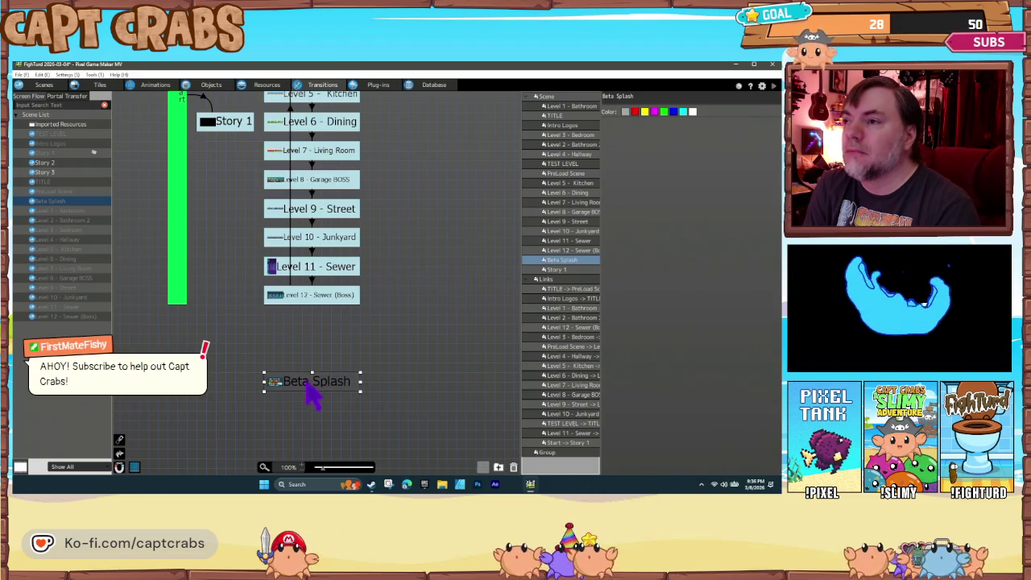
pyautogui.moveTo(316, 296); pyautogui.dragTo(323, 382)
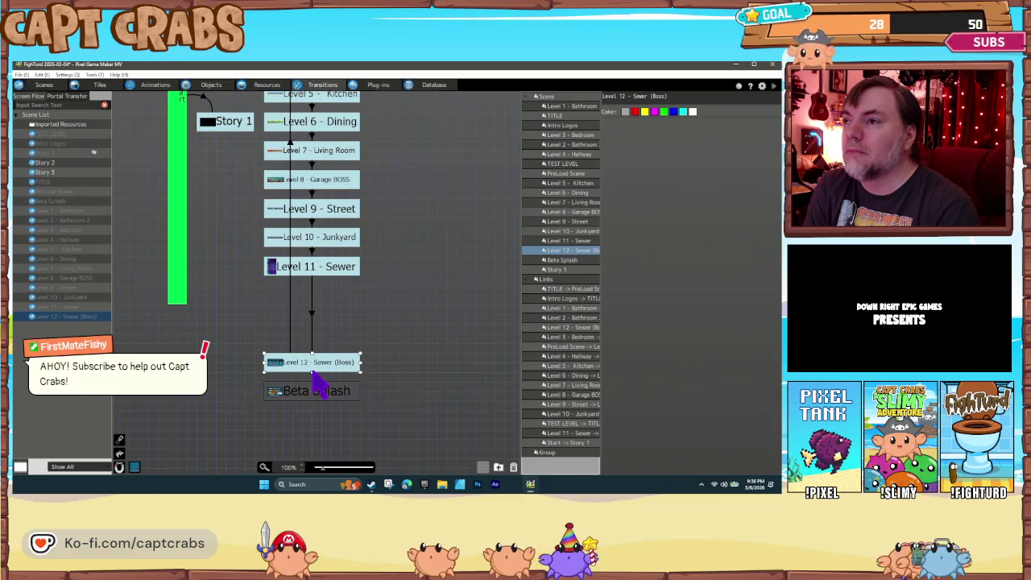
pyautogui.moveTo(321, 278); pyautogui.dragTo(330, 344)
pyautogui.moveTo(317, 242); pyautogui.dragTo(318, 309)
pyautogui.click(312, 233)
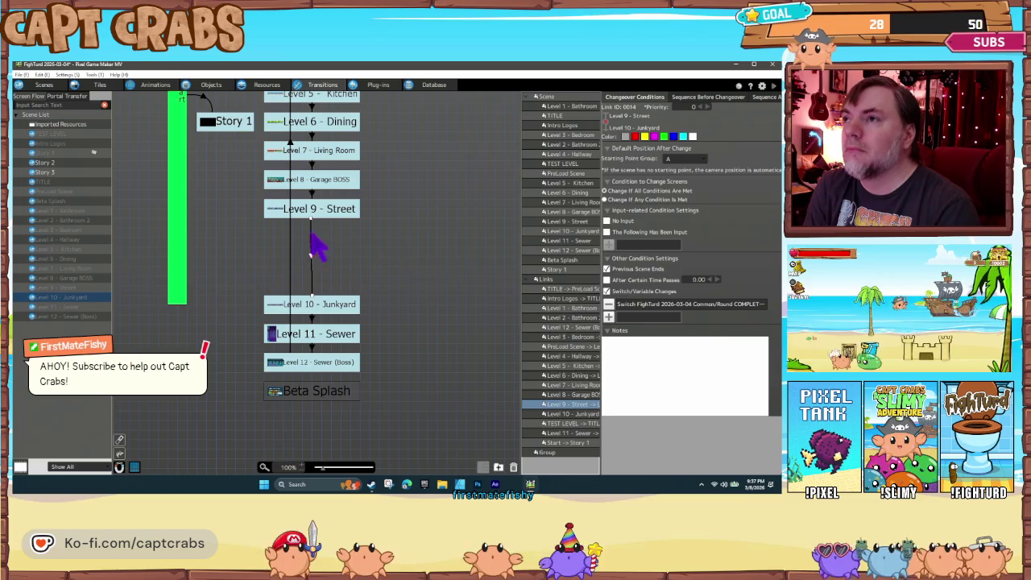
pyautogui.moveTo(312, 213)
pyautogui.mouseDown()
pyautogui.moveTo(325, 236)
pyautogui.moveTo(325, 282)
pyautogui.mouseUp()
pyautogui.moveTo(326, 182); pyautogui.dragTo(326, 250)
pyautogui.moveTo(326, 161); pyautogui.dragTo(335, 229)
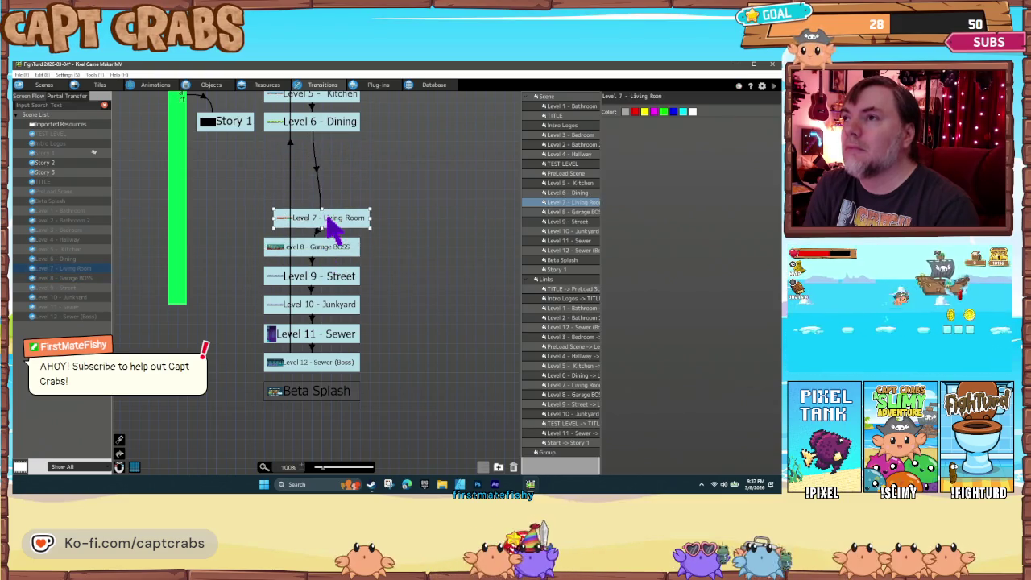
# Shift Levels 6 through 1 down and place Story 1 beside PreLoad Scene
pyautogui.scroll(4, 320, 197)
pyautogui.moveTo(333, 278)
pyautogui.mouseDown()
pyautogui.moveTo(337, 347)
pyautogui.moveTo(327, 346)
pyautogui.mouseUp()
pyautogui.moveTo(331, 241); pyautogui.dragTo(338, 316)
pyautogui.moveTo(330, 214)
pyautogui.mouseDown()
pyautogui.moveTo(336, 284)
pyautogui.moveTo(342, 278)
pyautogui.mouseUp()
pyautogui.moveTo(328, 182); pyautogui.dragTo(333, 258)
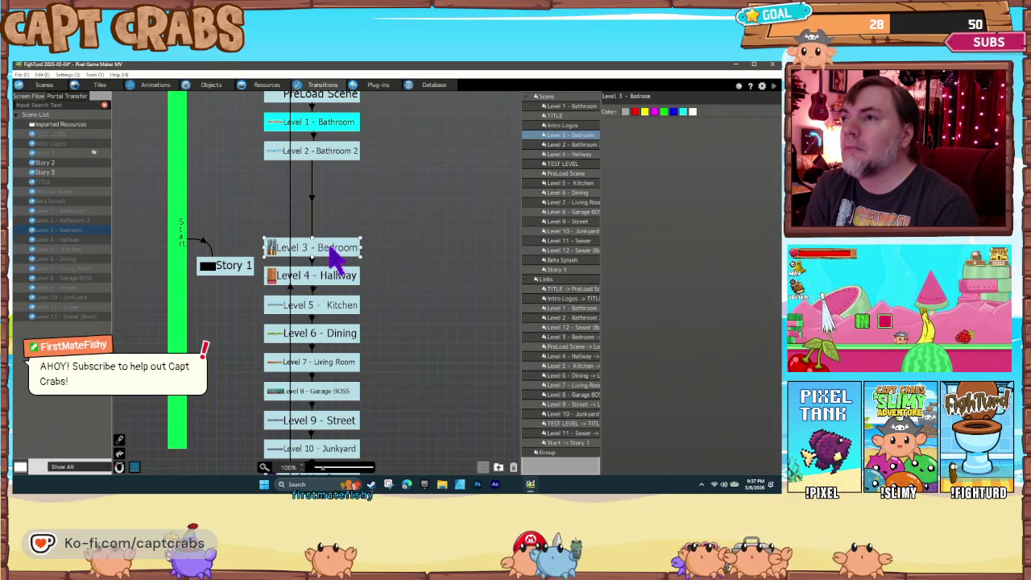
pyautogui.moveTo(325, 154); pyautogui.dragTo(328, 221)
pyautogui.moveTo(323, 133); pyautogui.dragTo(327, 200)
pyautogui.moveTo(224, 272)
pyautogui.mouseDown()
pyautogui.moveTo(254, 144)
pyautogui.moveTo(253, 202)
pyautogui.moveTo(281, 325)
pyautogui.mouseUp()
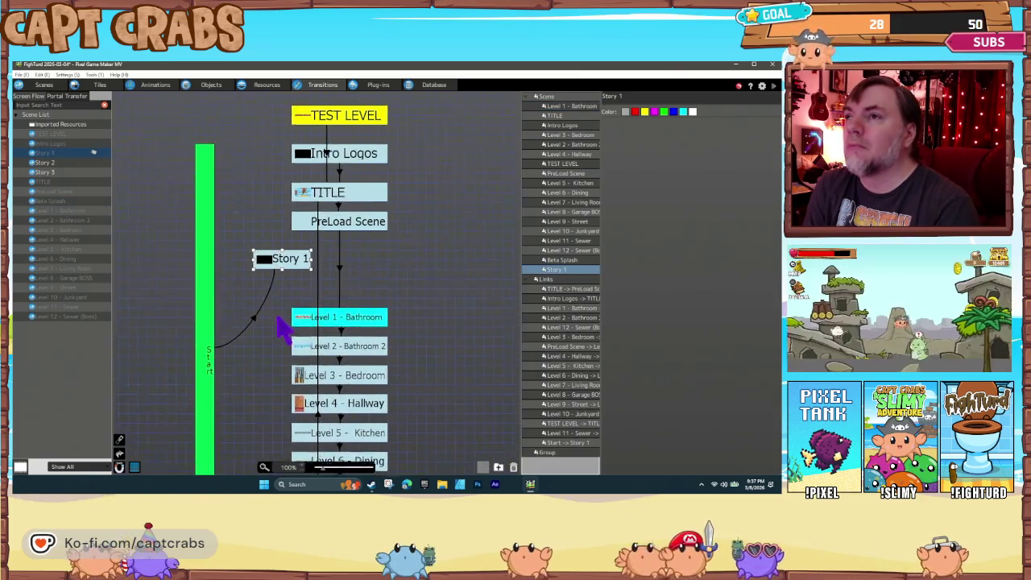
pyautogui.moveTo(294, 272); pyautogui.dragTo(298, 281)
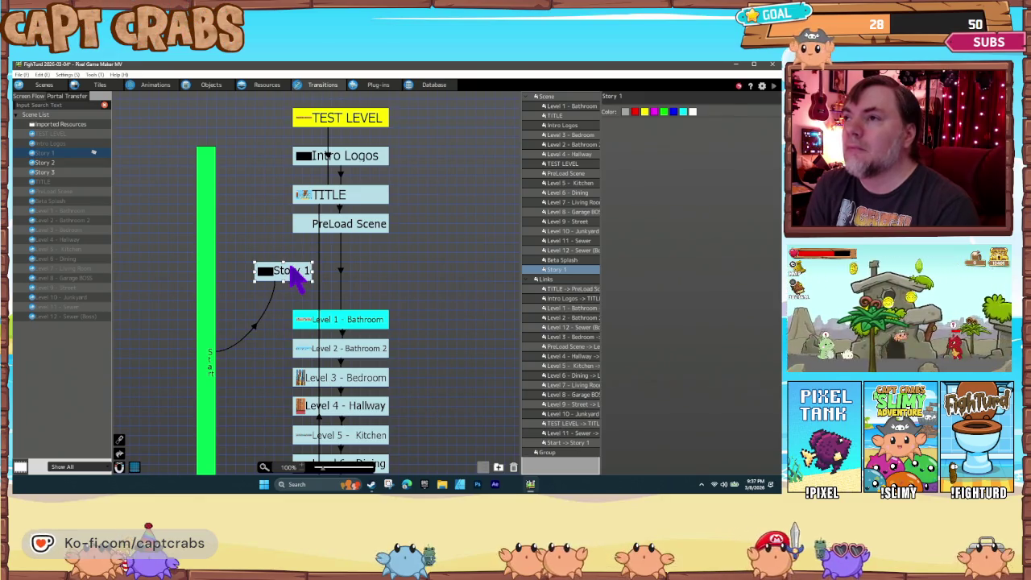
# Redirect the PreLoad Scene → Level 1 link onto Story 1, then drop Story 2 and Story 3 beside it
pyautogui.click(339, 269)
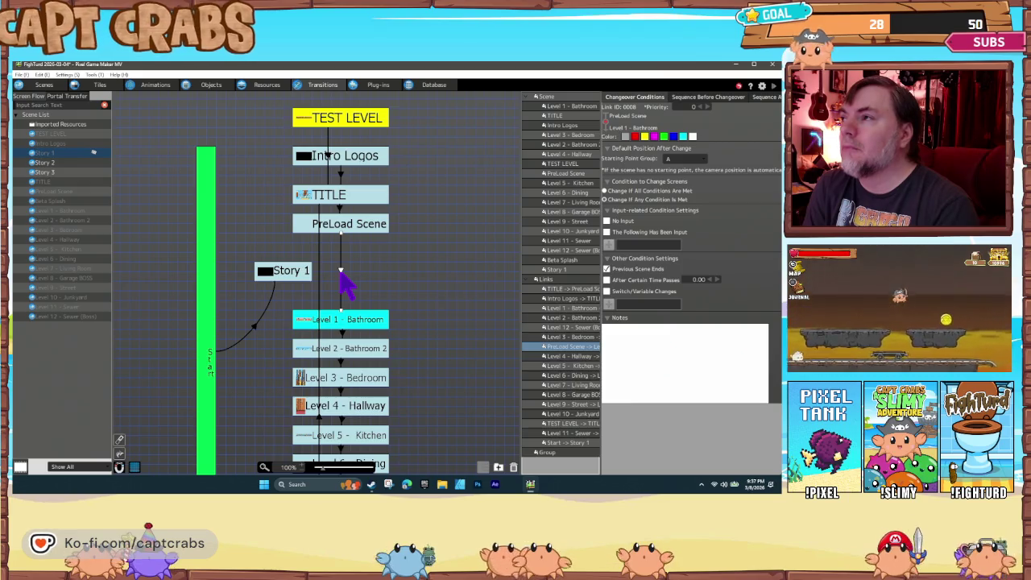
pyautogui.moveTo(343, 318)
pyautogui.mouseDown()
pyautogui.moveTo(330, 293)
pyautogui.moveTo(292, 266)
pyautogui.mouseUp()
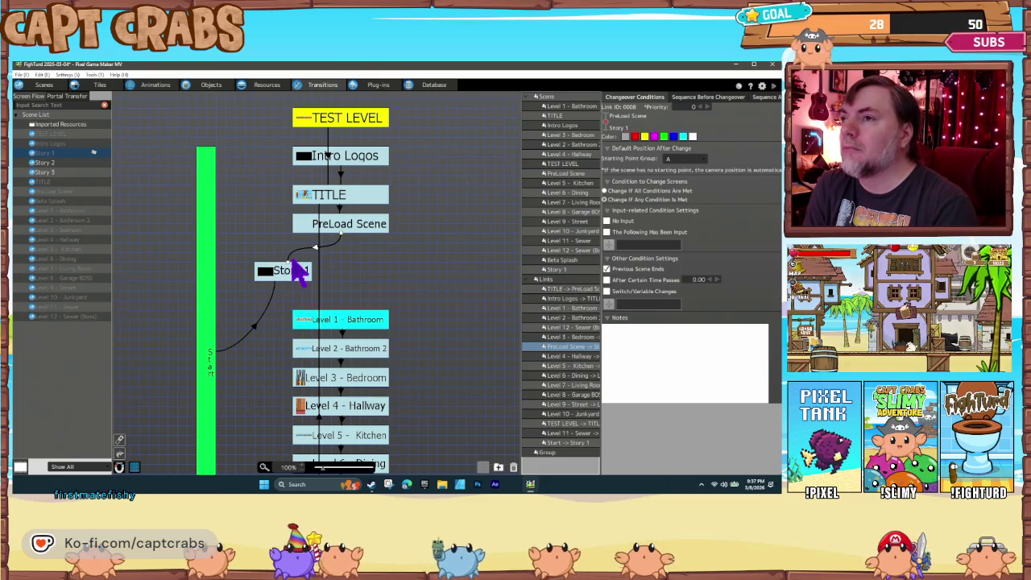
pyautogui.moveTo(46, 163)
pyautogui.mouseDown()
pyautogui.moveTo(336, 272)
pyautogui.moveTo(352, 288)
pyautogui.moveTo(347, 282)
pyautogui.mouseUp()
pyautogui.moveTo(51, 172)
pyautogui.mouseDown()
pyautogui.moveTo(346, 269)
pyautogui.moveTo(405, 271)
pyautogui.mouseUp()
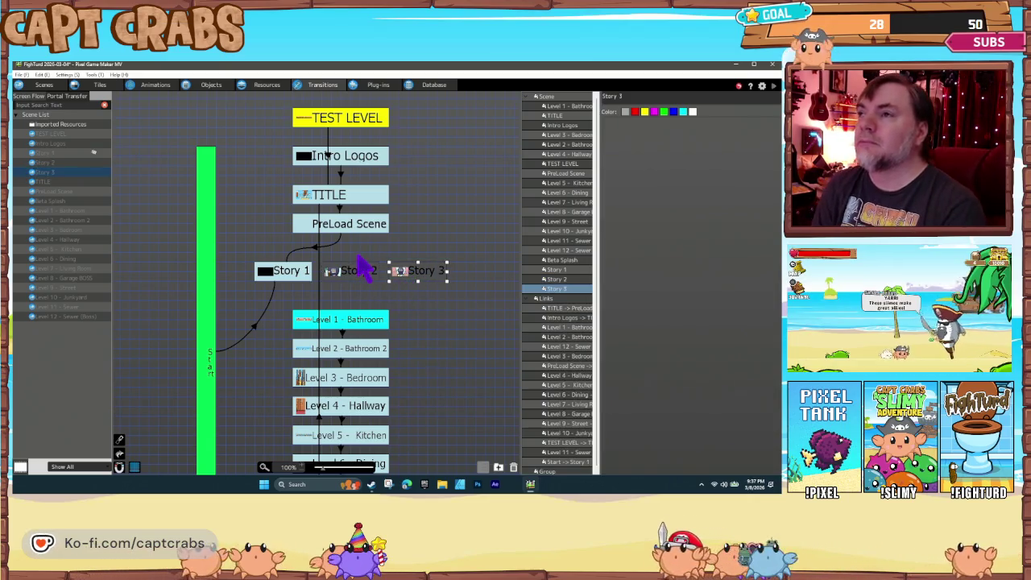
# Link Story 1 to Story 2 with an A On Press input condition
pyautogui.rightClick(306, 272)
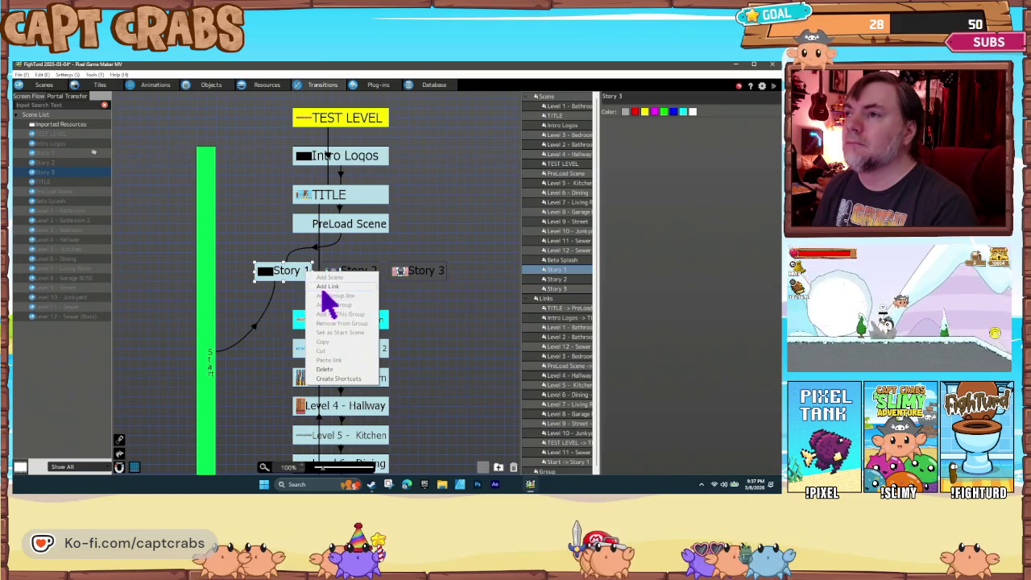
pyautogui.click(325, 287)
pyautogui.click(334, 271)
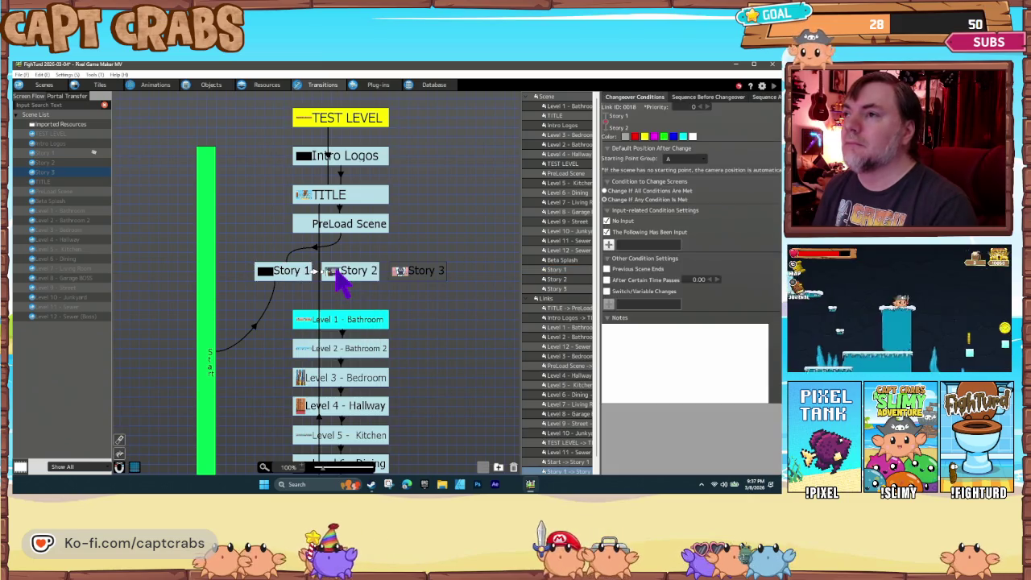
pyautogui.click(608, 232)
pyautogui.click(610, 244)
pyautogui.click(441, 225)
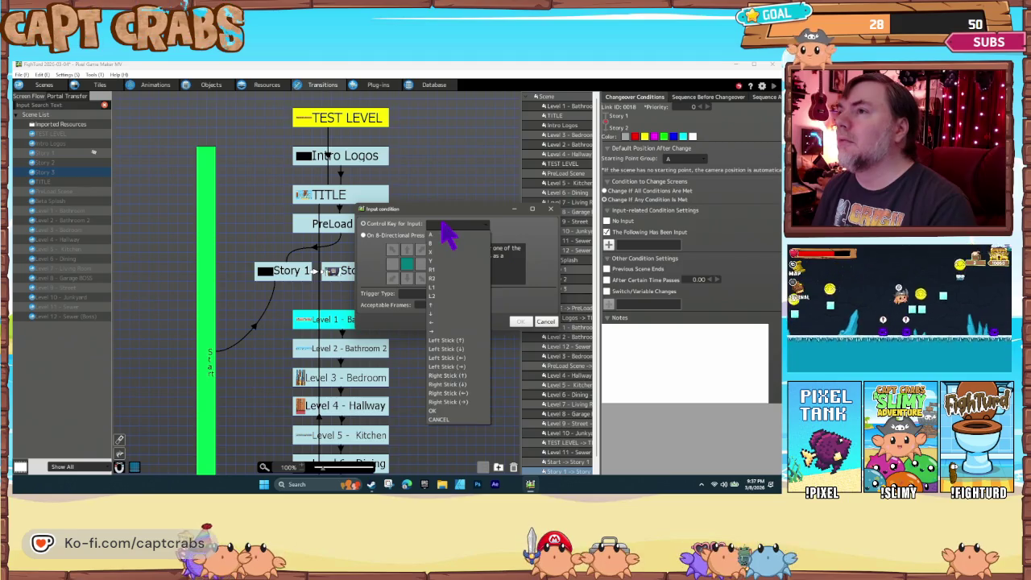
pyautogui.click(445, 236)
pyautogui.click(427, 295)
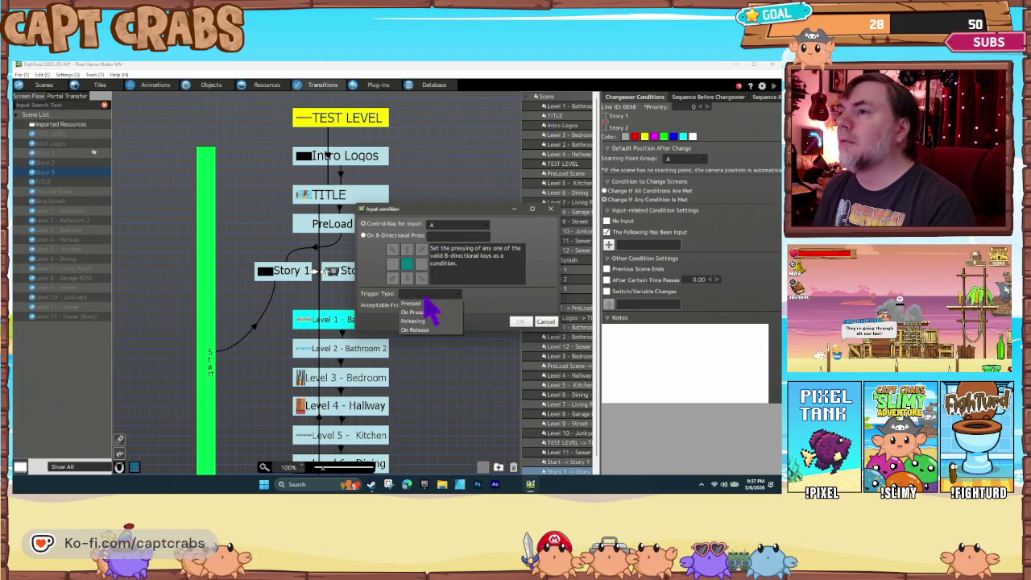
pyautogui.click(413, 312)
pyautogui.click(520, 321)
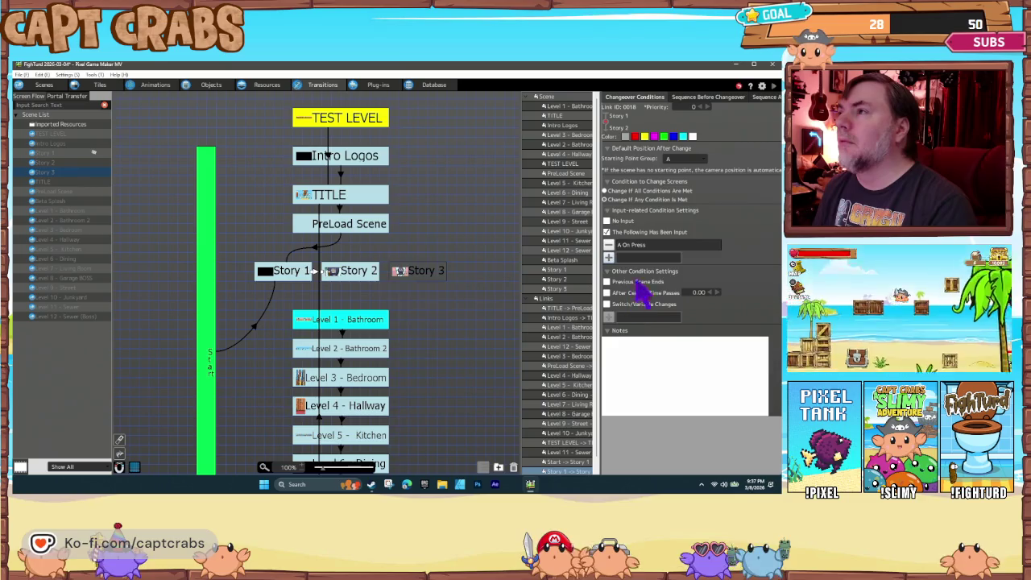
# Add a second input condition to the link: Right Stick (→) On Press
pyautogui.click(609, 257)
pyautogui.click(455, 225)
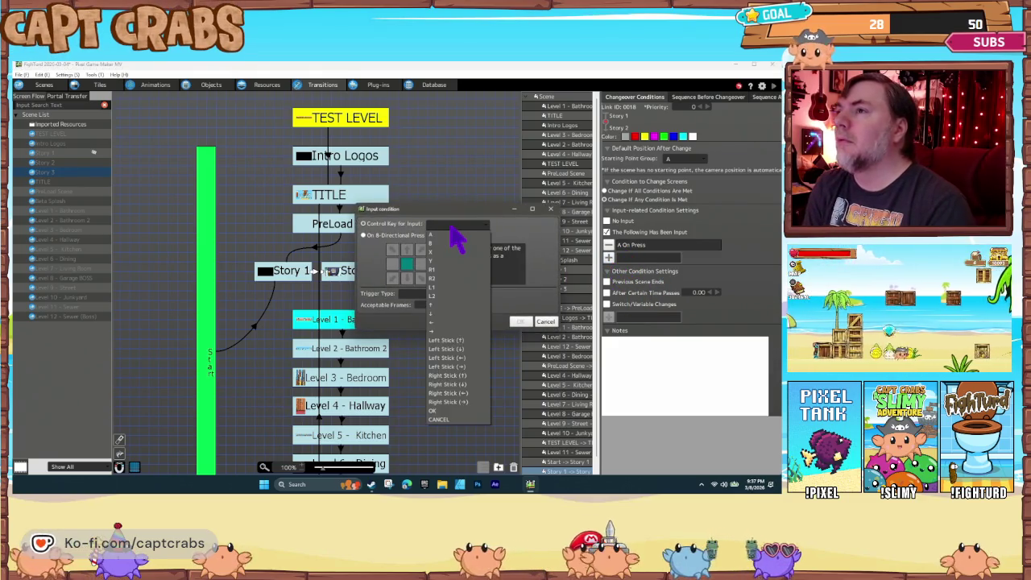
pyautogui.click(455, 403)
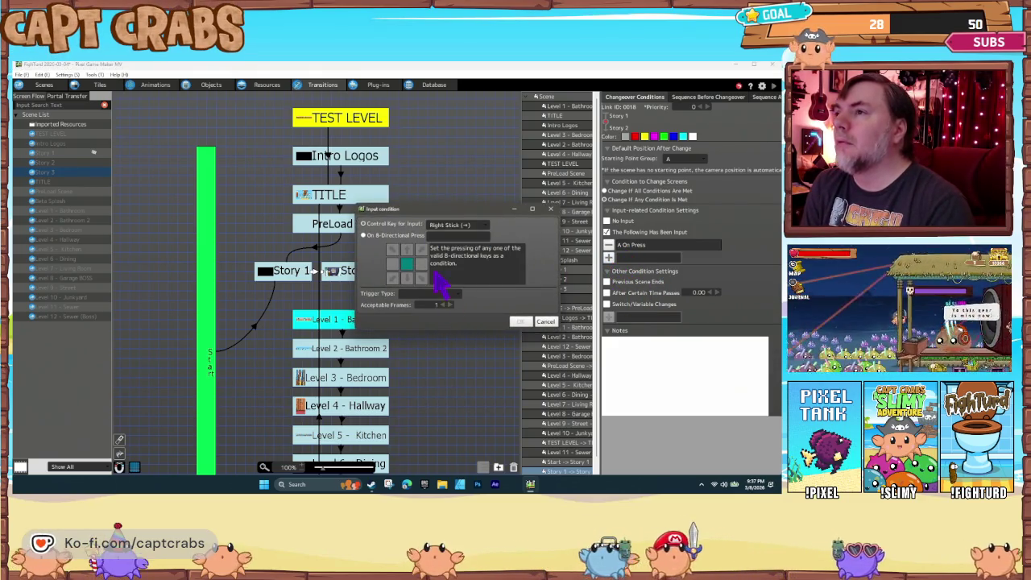
pyautogui.click(436, 293)
pyautogui.click(435, 312)
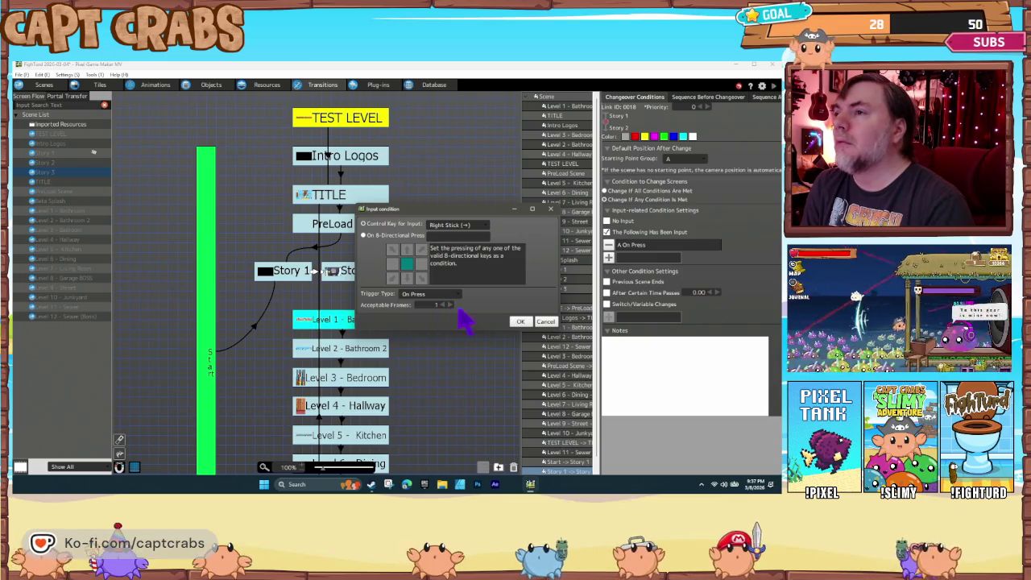
pyautogui.click(520, 322)
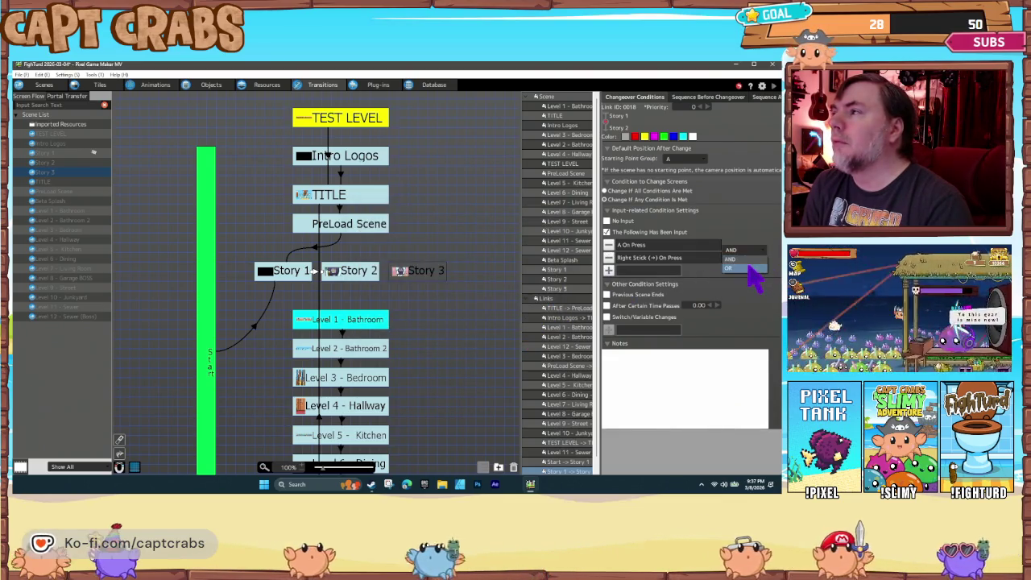
pyautogui.click(683, 98)
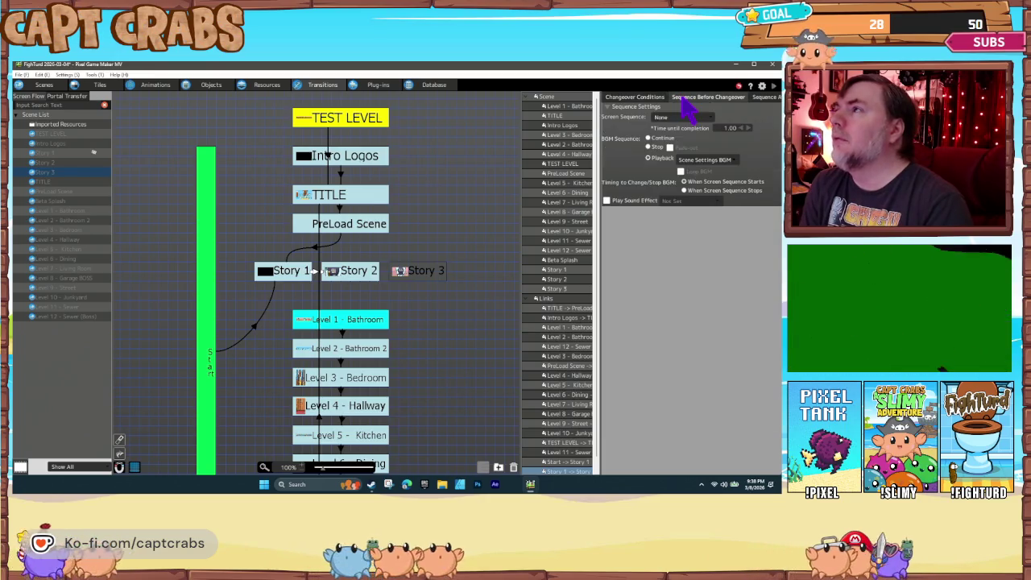
# Set the Screen Sequence to Black on both the Before and After Changeover tabs
pyautogui.click(673, 116)
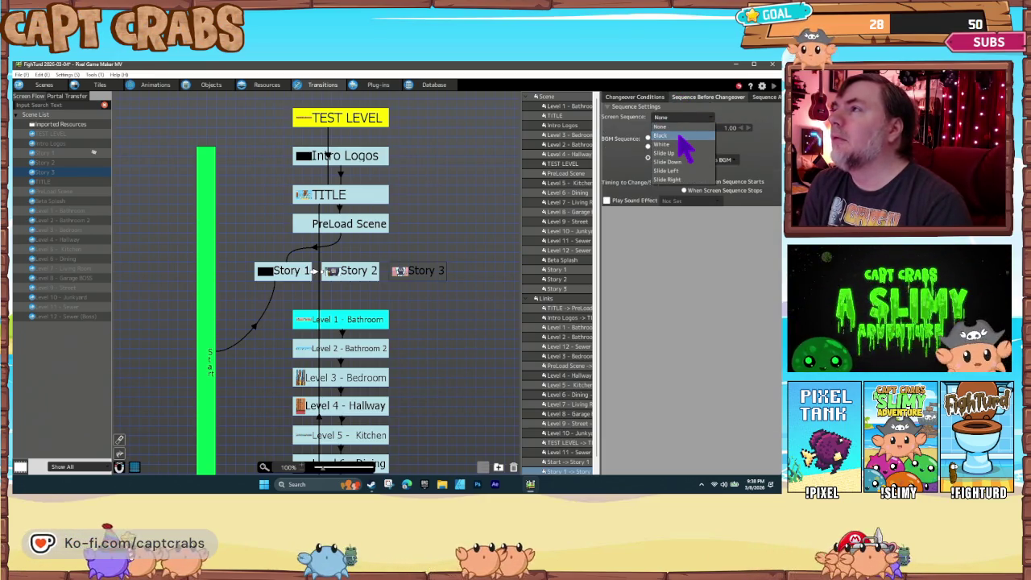
pyautogui.click(668, 136)
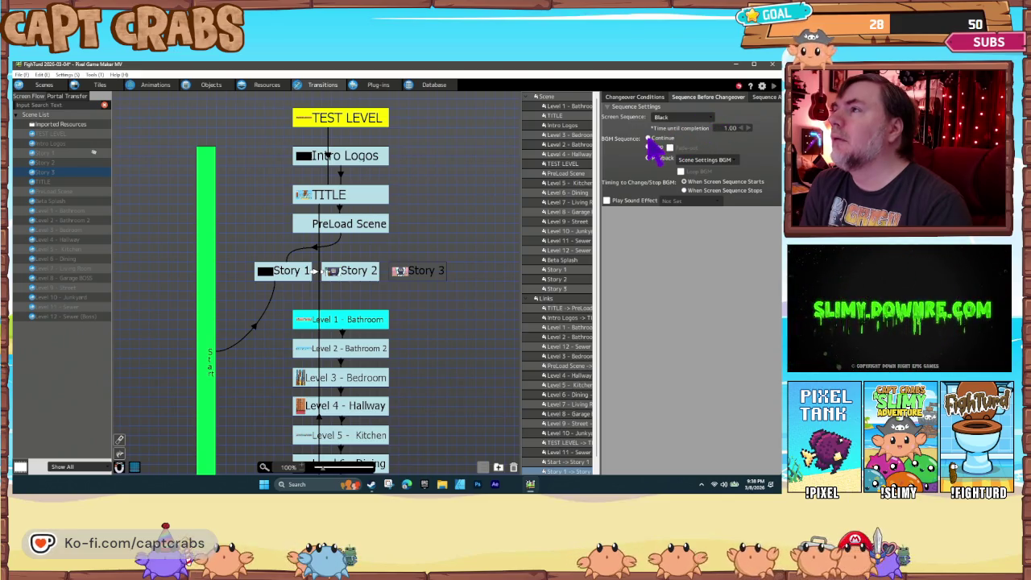
pyautogui.click(769, 98)
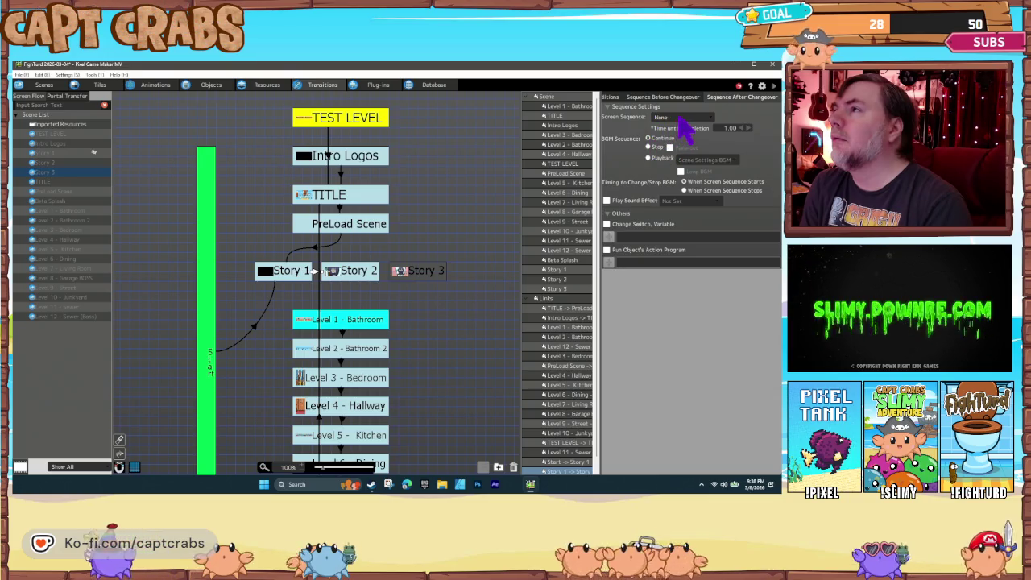
pyautogui.click(679, 116)
pyautogui.click(681, 138)
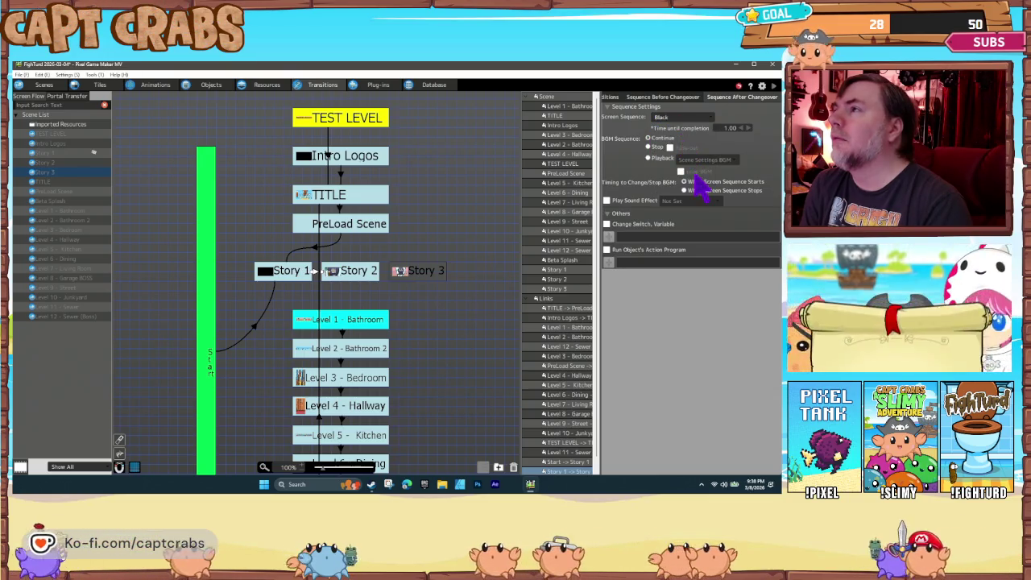
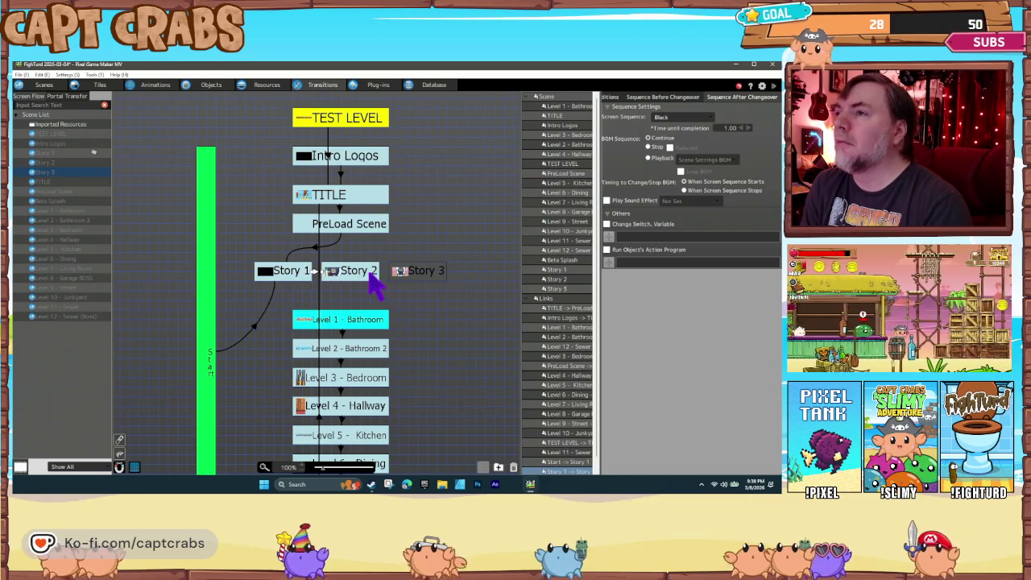
# Add a link from Story 2 to Story 3, then playtest starting from the Story 1 scene
pyautogui.rightClick(315, 272)
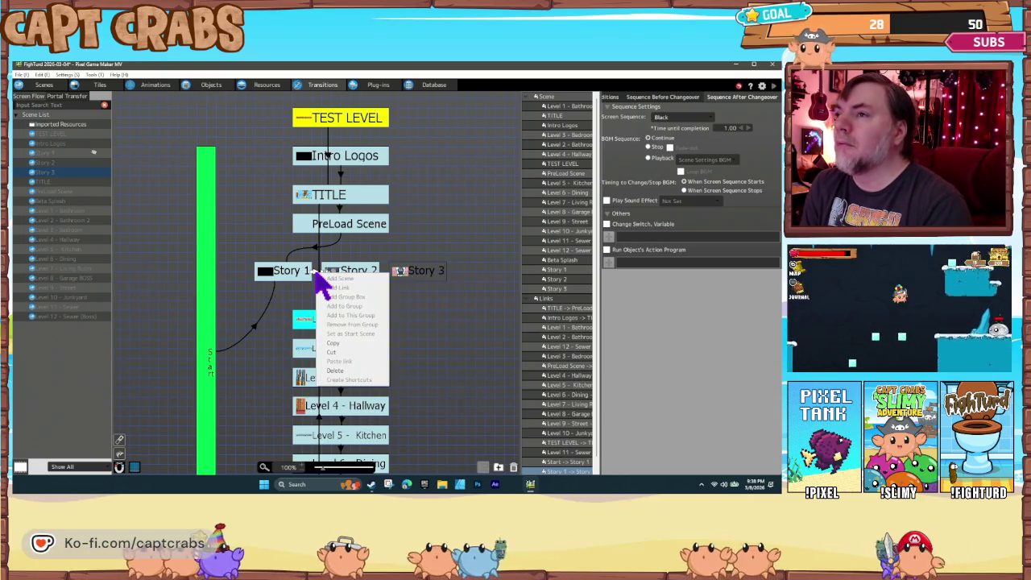
pyautogui.click(341, 348)
pyautogui.click(373, 281)
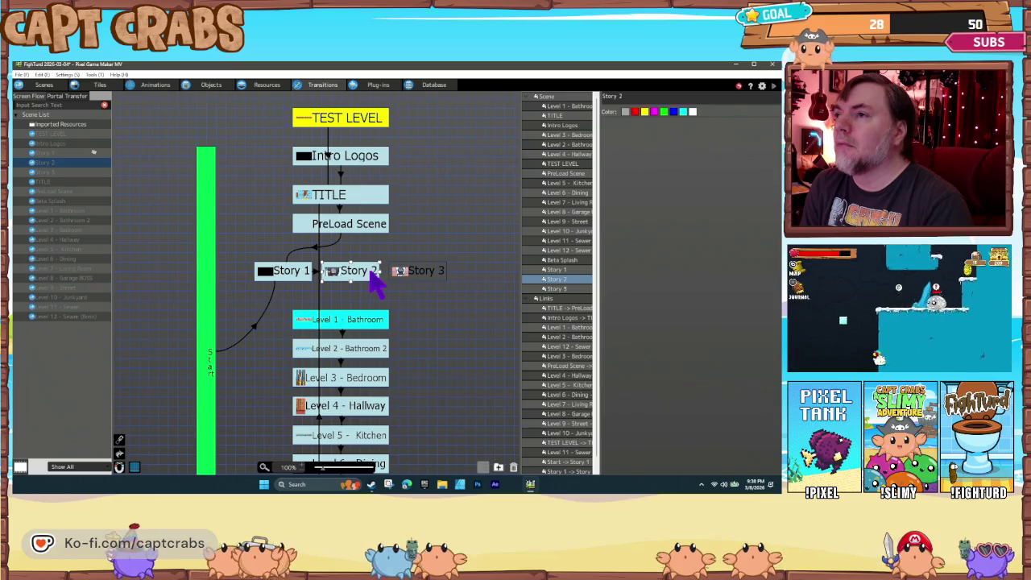
pyautogui.rightClick(375, 279)
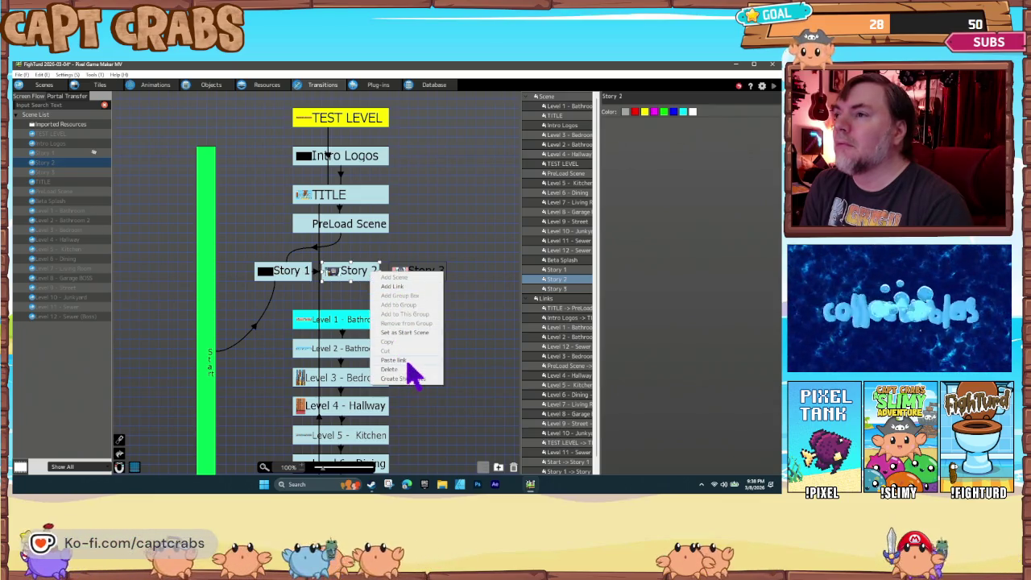
pyautogui.click(392, 286)
pyautogui.click(411, 281)
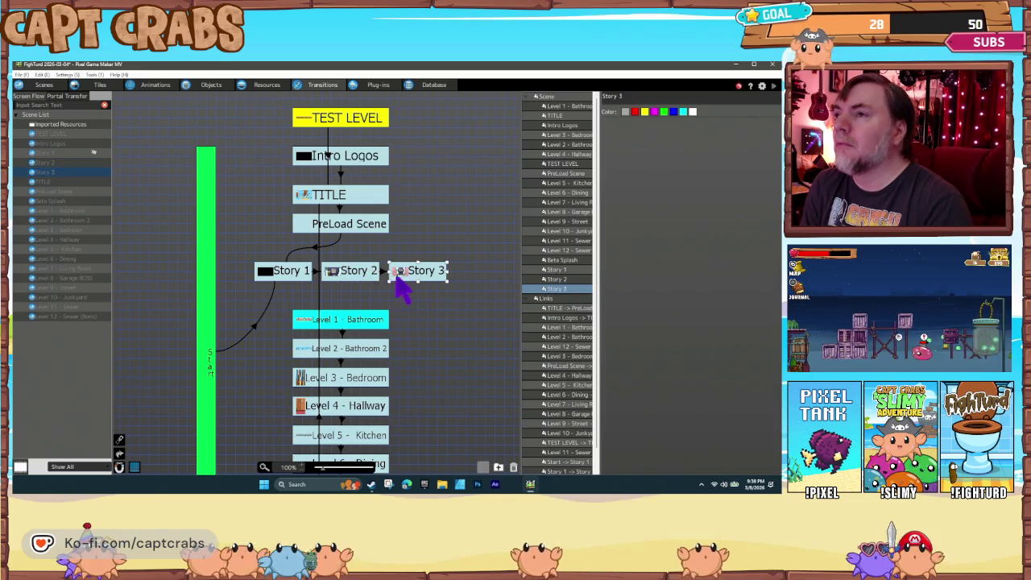
pyautogui.click(292, 274)
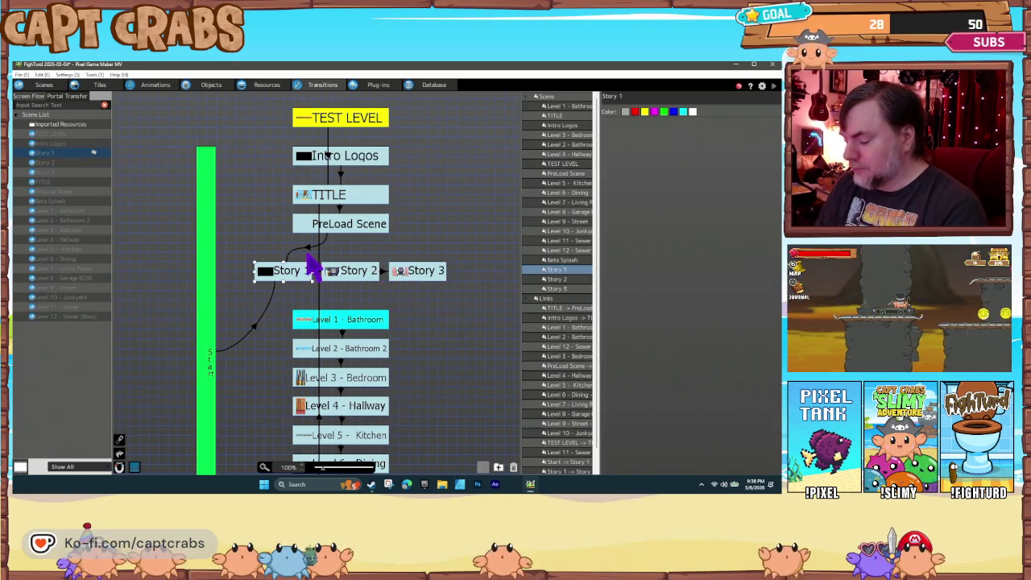
pyautogui.doubleClick(307, 266)
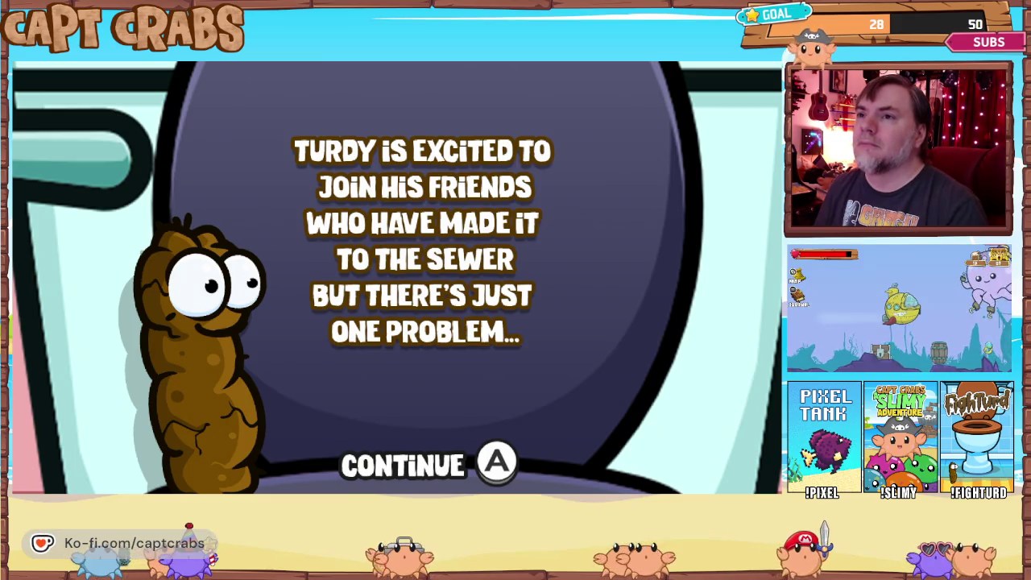
# Advance through the story panels, then quit the test play from the pause menu
pyautogui.press('Return')
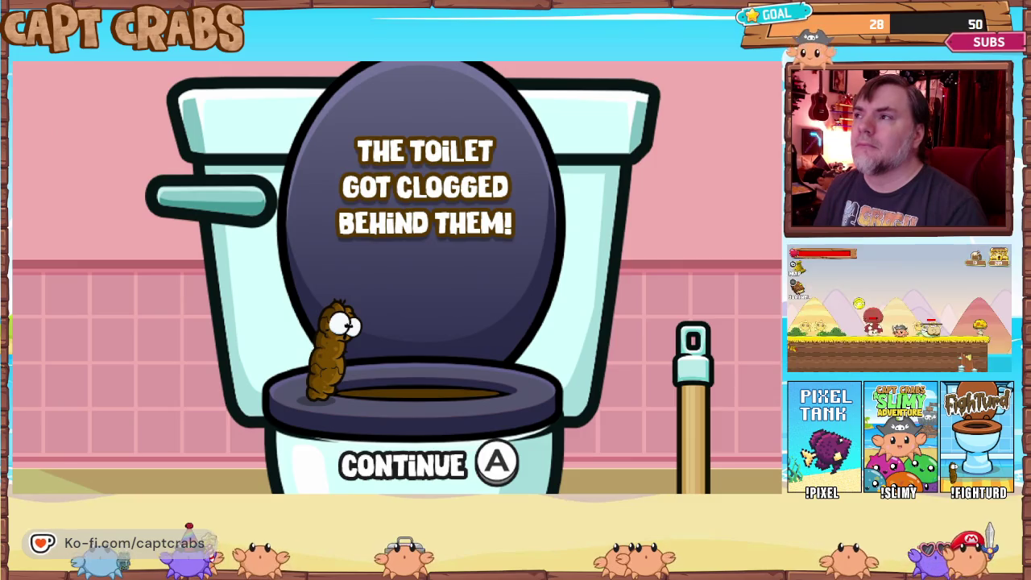
pyautogui.press('Return')
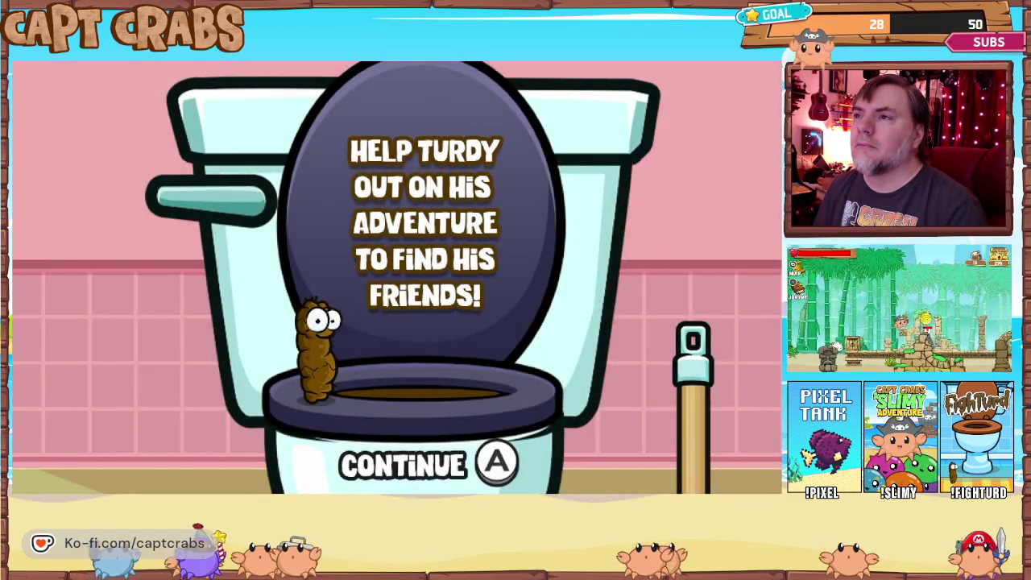
pyautogui.press('Escape')
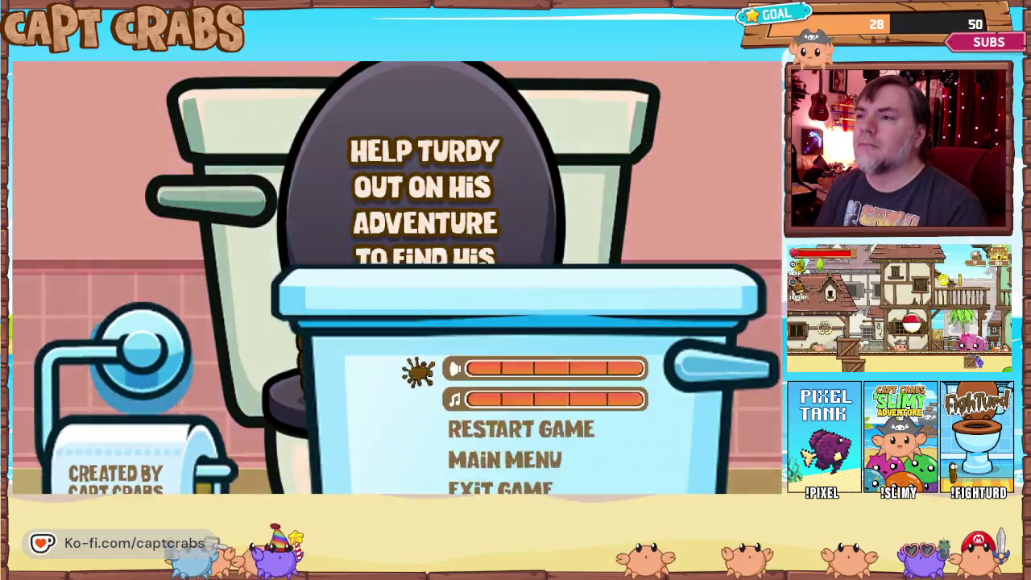
pyautogui.press('Down')
pyautogui.press('Down')
pyautogui.press('Down')
pyautogui.press('Return')
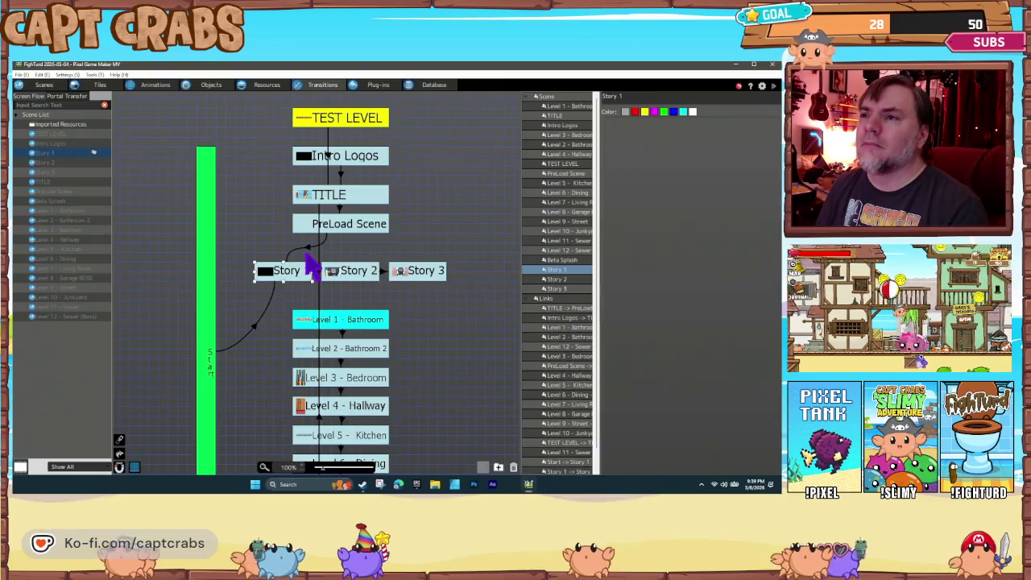
# Link Story 3 to Level 1 - Bathroom with a Black transition and fade-out music stop
pyautogui.rightClick(422, 274)
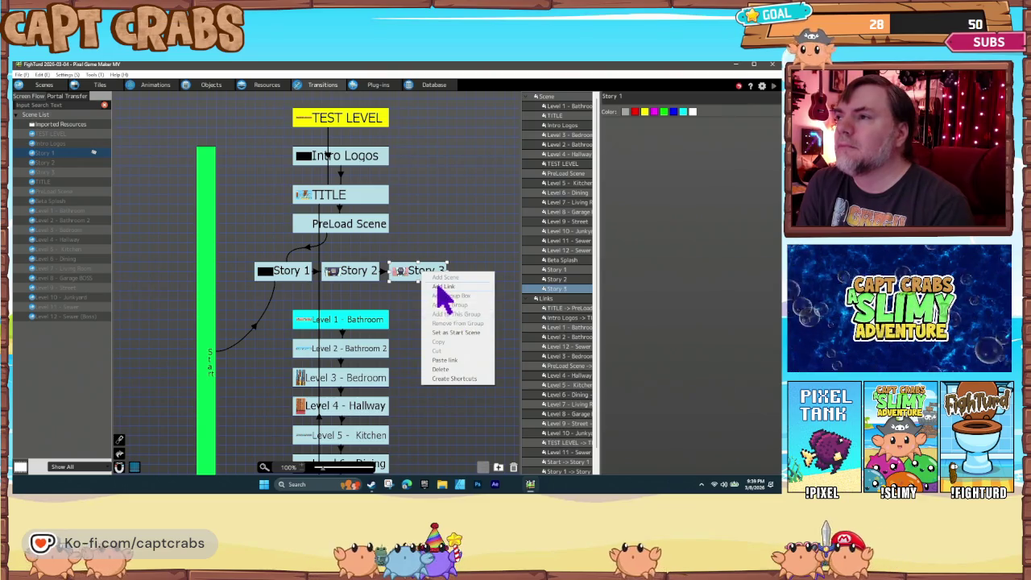
pyautogui.click(441, 286)
pyautogui.click(350, 318)
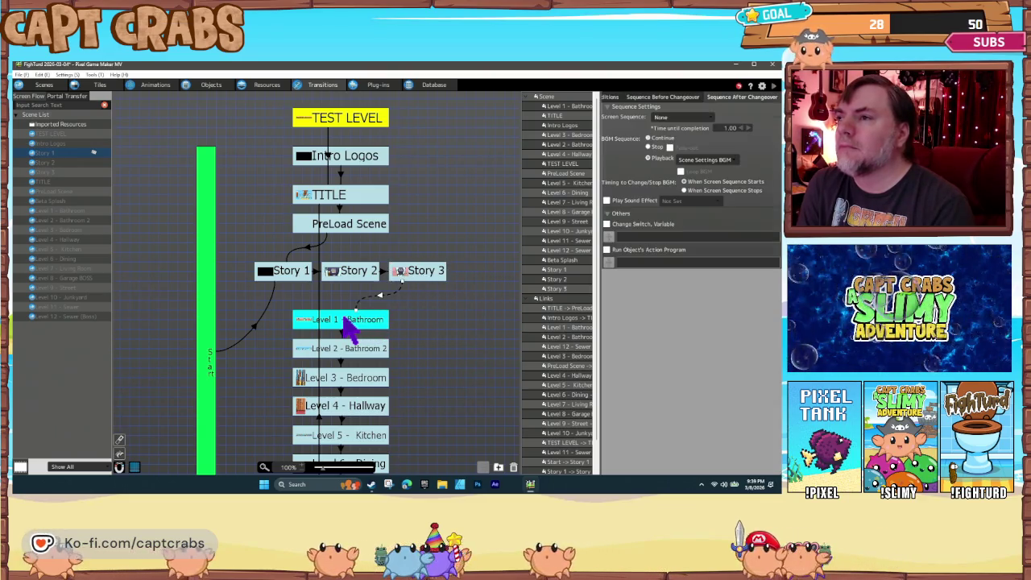
pyautogui.click(682, 118)
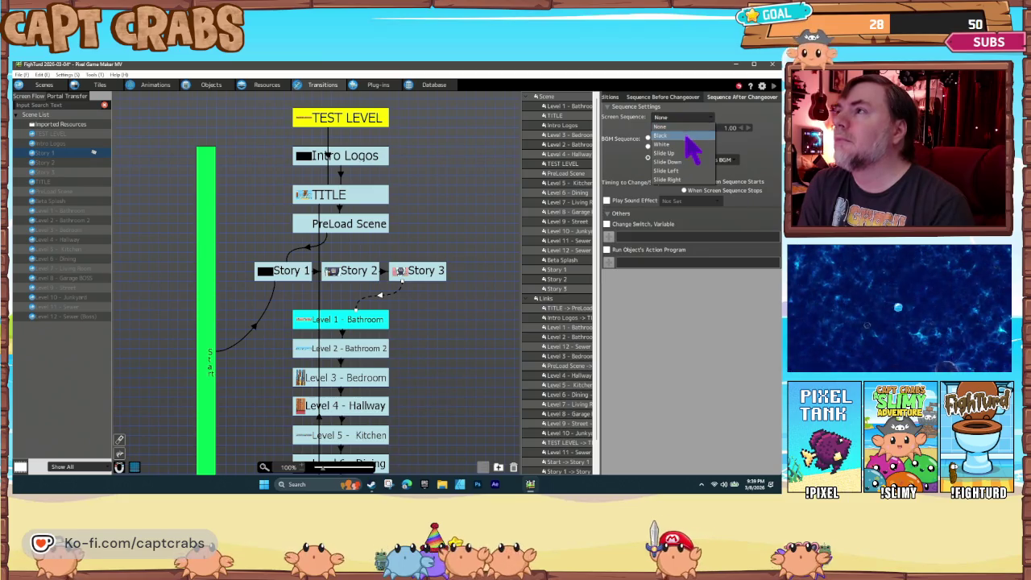
pyautogui.click(661, 135)
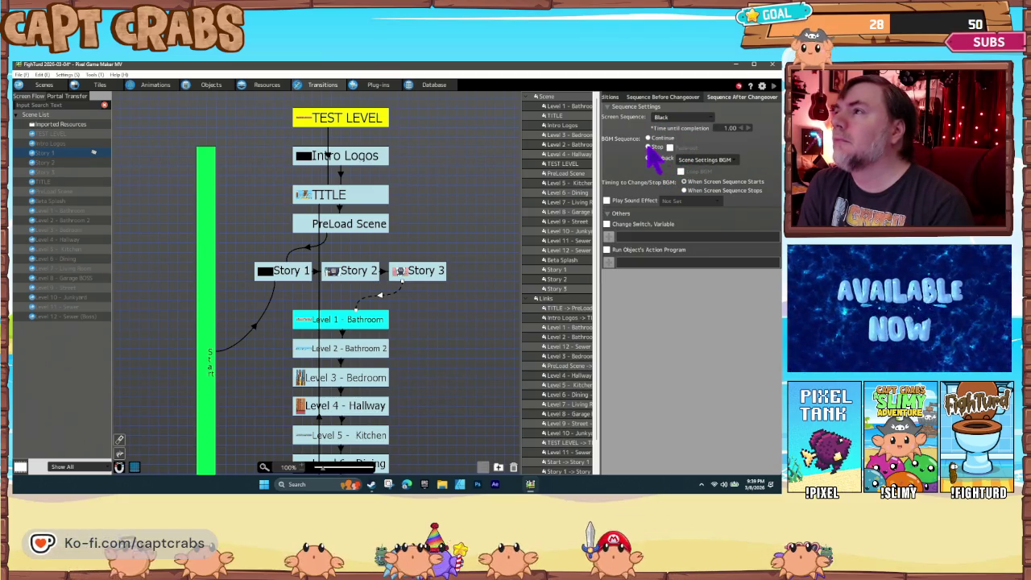
pyautogui.click(648, 147)
pyautogui.click(670, 147)
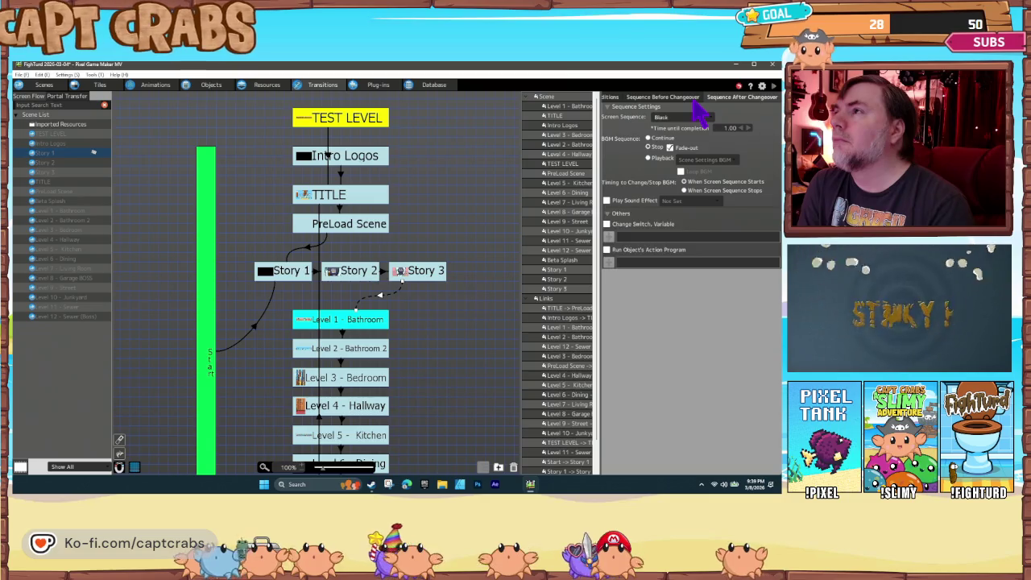
# Set the link's pre-changeover screen transition to Black as well
pyautogui.scroll(1, 698, 117)
pyautogui.click(670, 148)
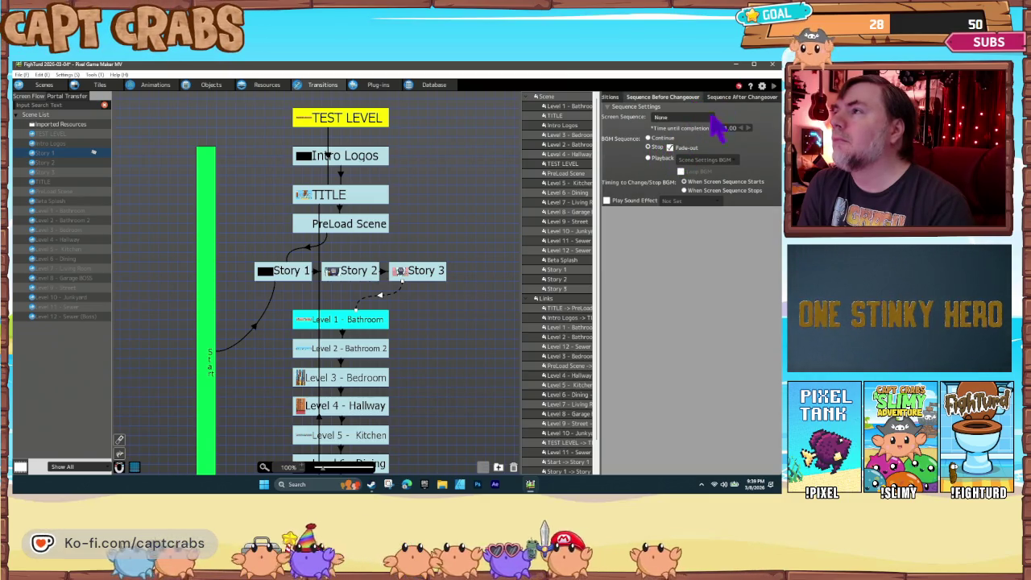
pyautogui.scroll(-1, 709, 121)
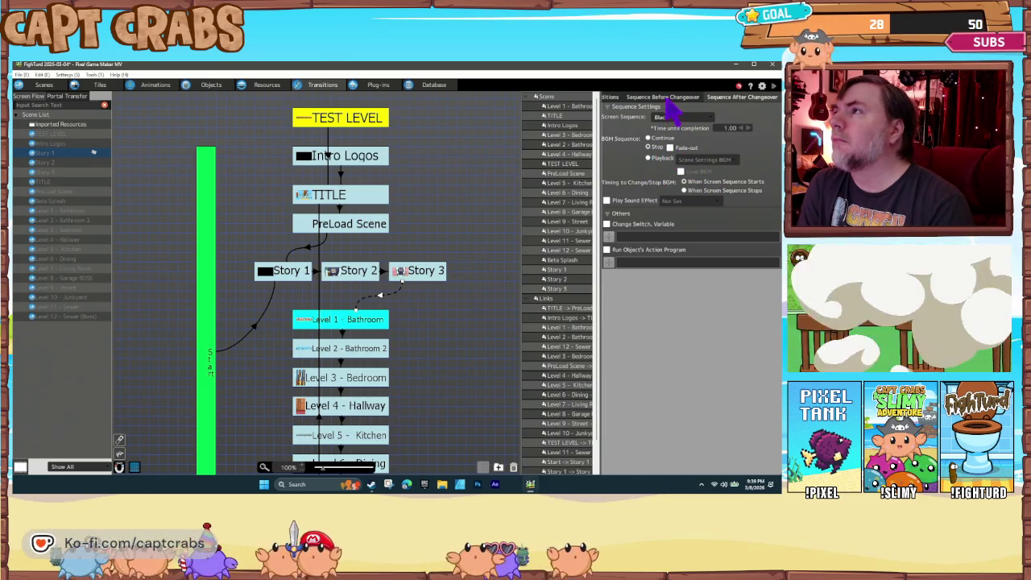
pyautogui.scroll(1, 675, 117)
pyautogui.click(674, 117)
pyautogui.click(665, 122)
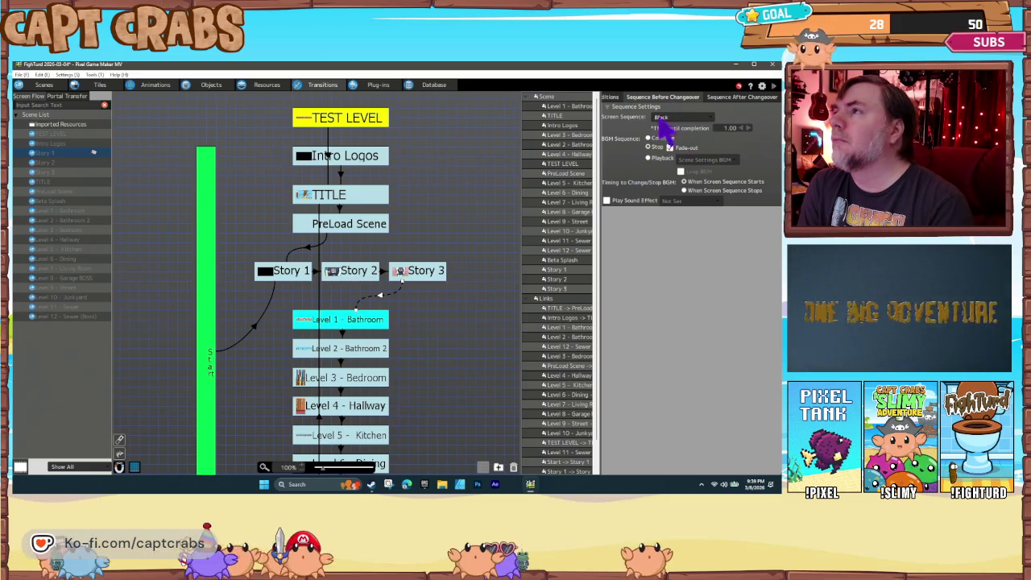
# Add A On Press and OK On Press as the link's changeover conditions
pyautogui.click(614, 98)
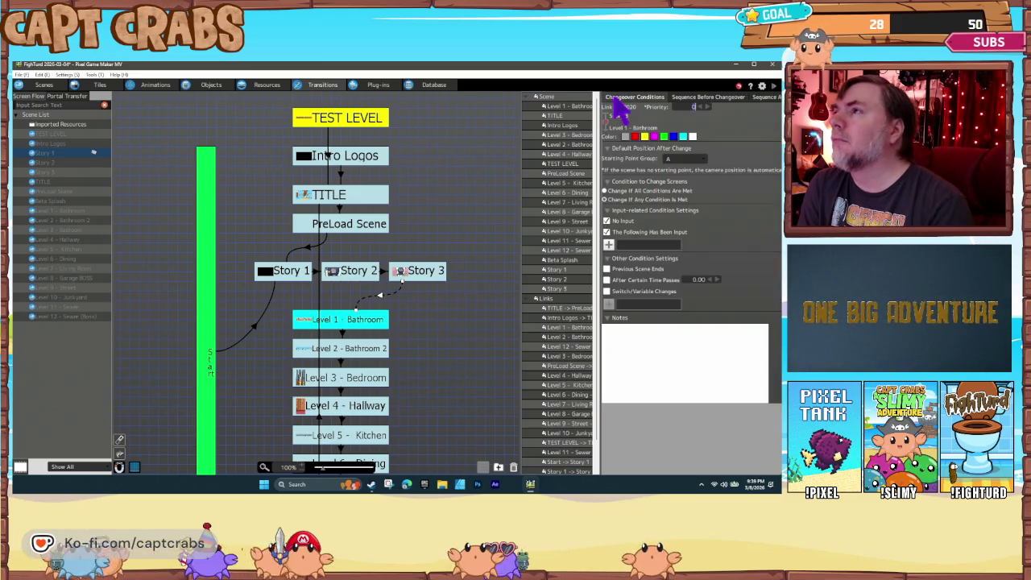
pyautogui.click(609, 243)
pyautogui.click(458, 224)
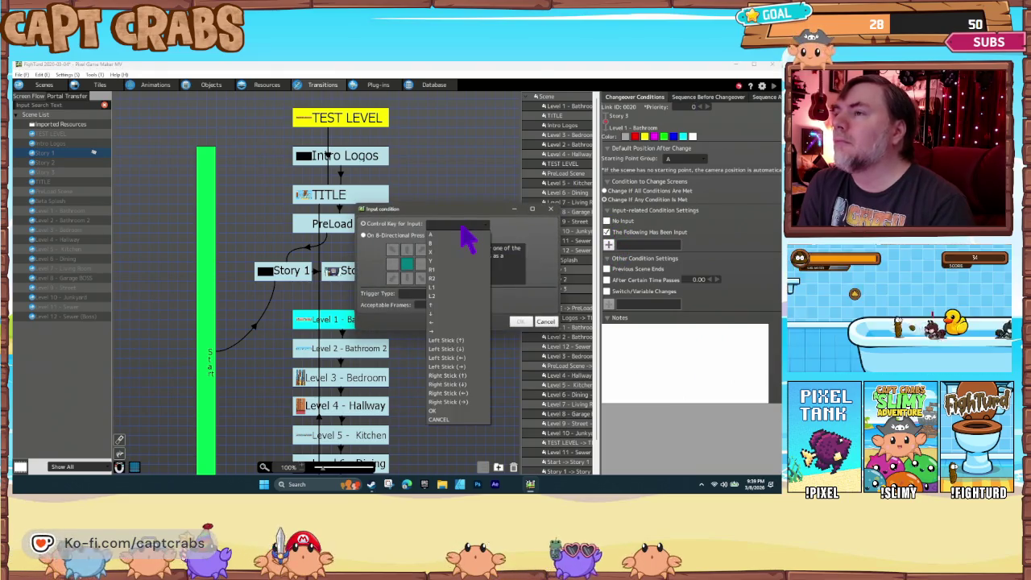
pyautogui.click(453, 235)
pyautogui.click(439, 295)
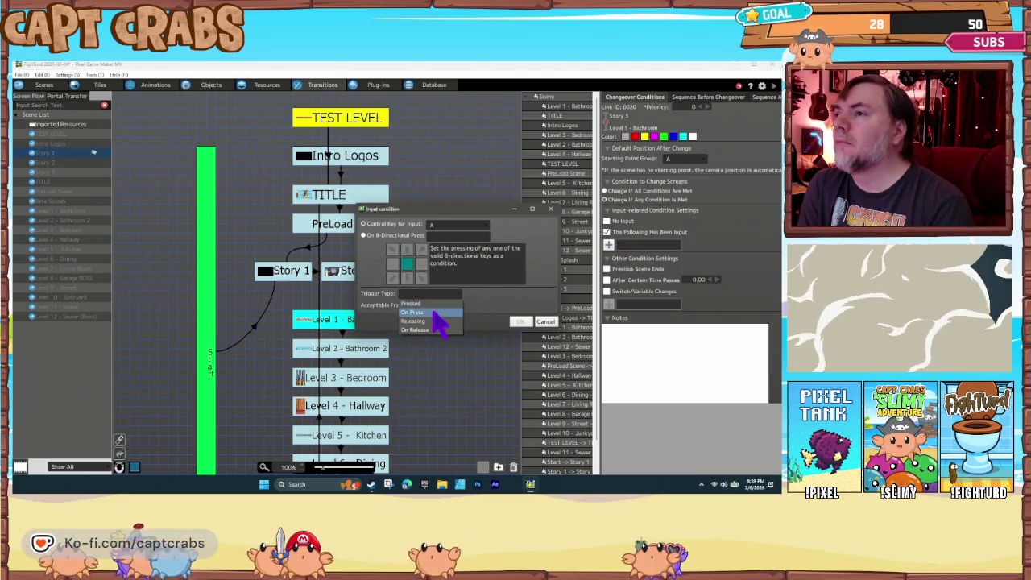
pyautogui.click(439, 309)
pyautogui.click(519, 320)
pyautogui.click(608, 257)
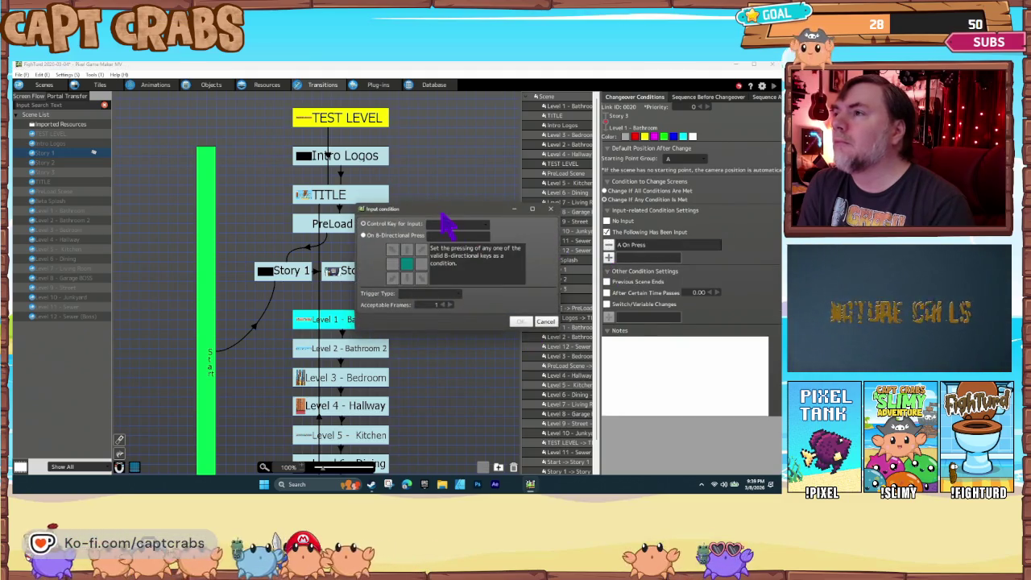
pyautogui.click(456, 225)
pyautogui.click(453, 411)
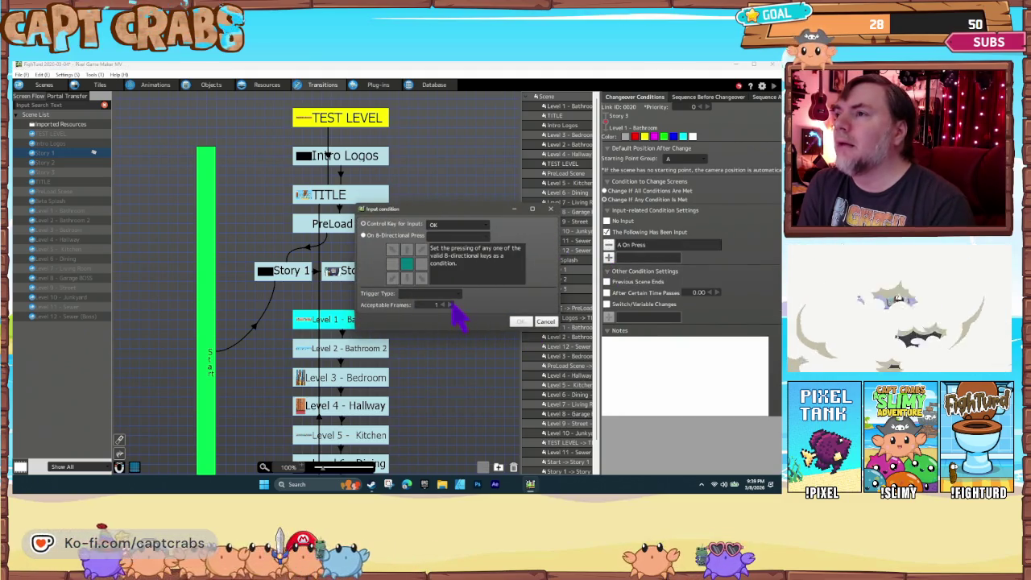
pyautogui.click(448, 312)
pyautogui.click(517, 321)
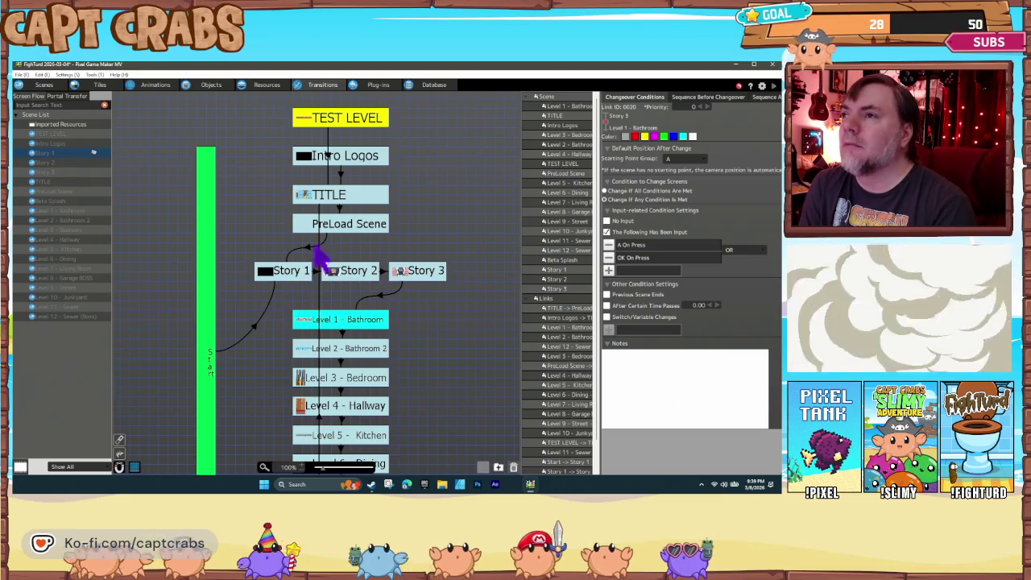
pyautogui.click(294, 276)
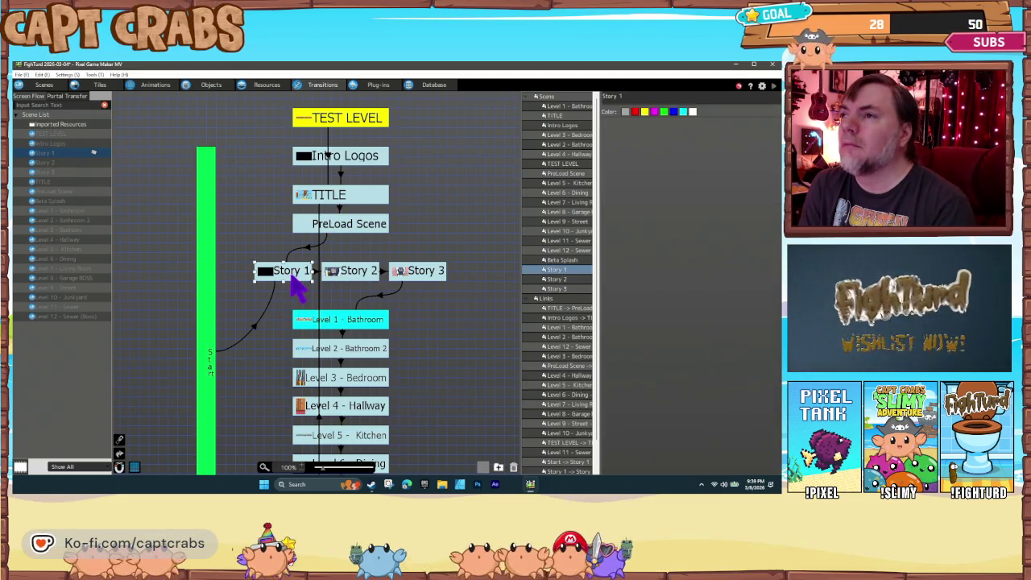
# Make the TITLE scene the game's starting scene
pyautogui.click(335, 201)
pyautogui.rightClick(339, 198)
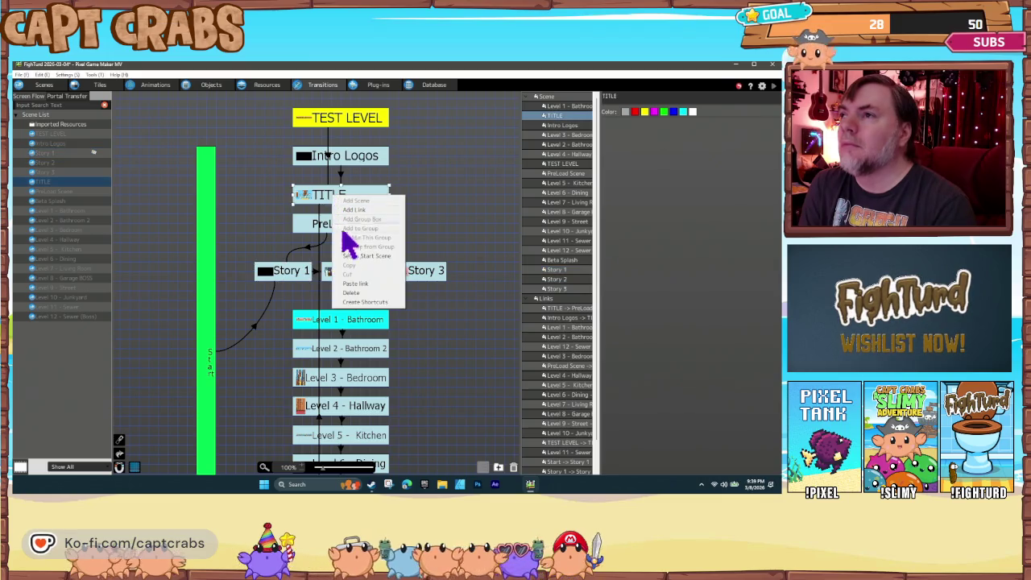
pyautogui.click(358, 255)
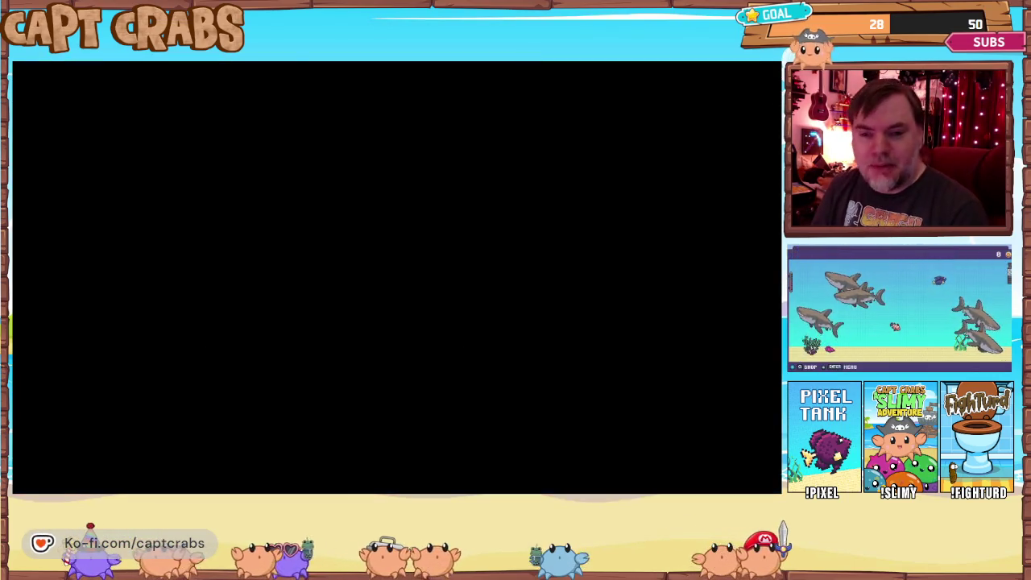
# In the playtest, restart from the title and walk the character onto PLAY
pyautogui.press('Right')
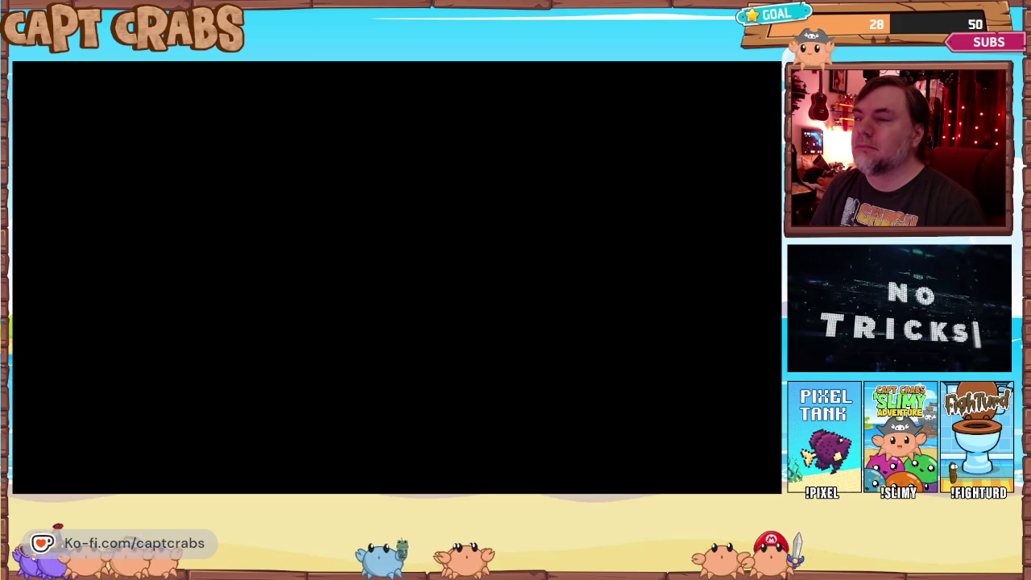
pyautogui.press('Escape')
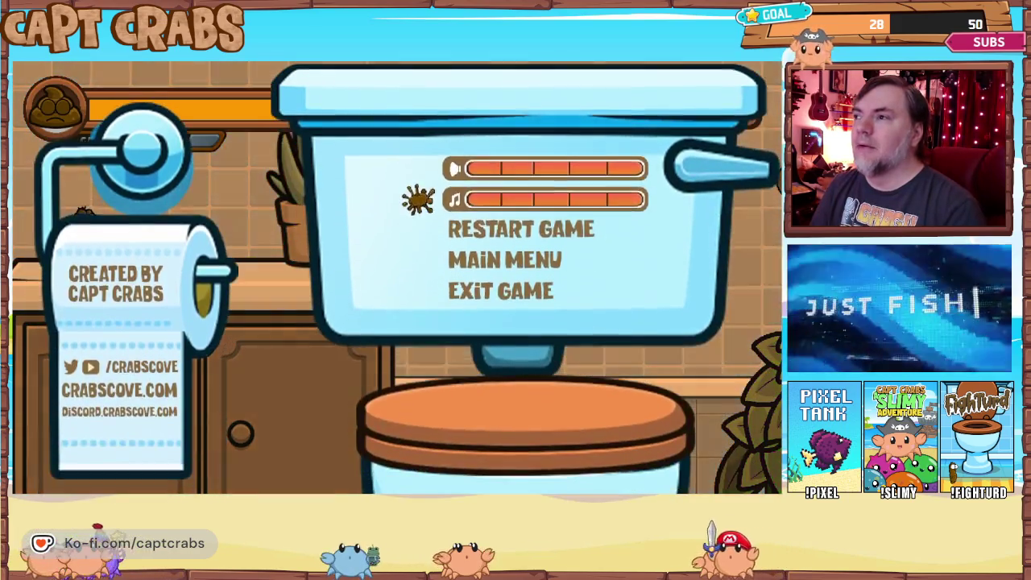
pyautogui.press('Down')
pyautogui.press('Return')
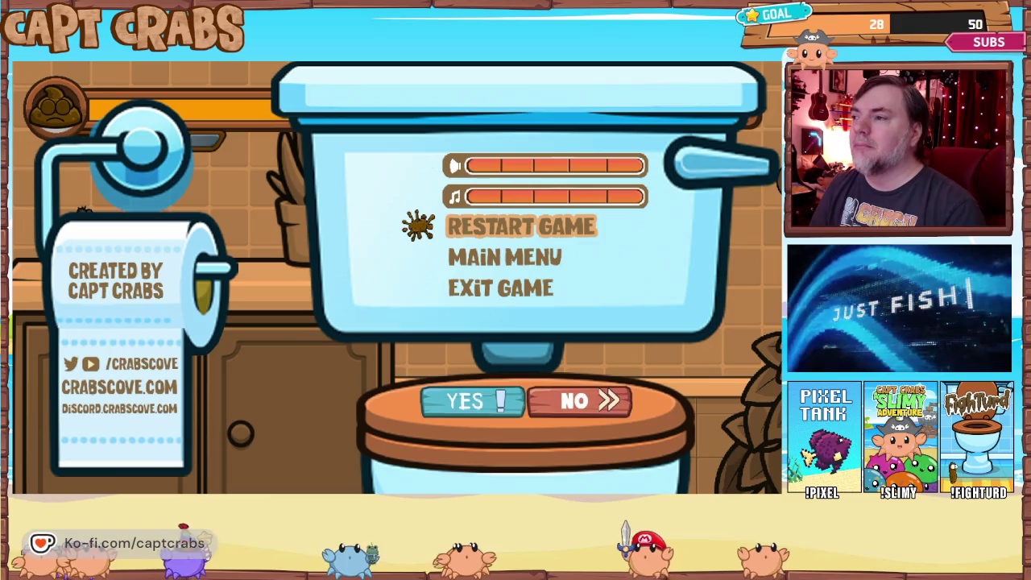
pyautogui.press('Return')
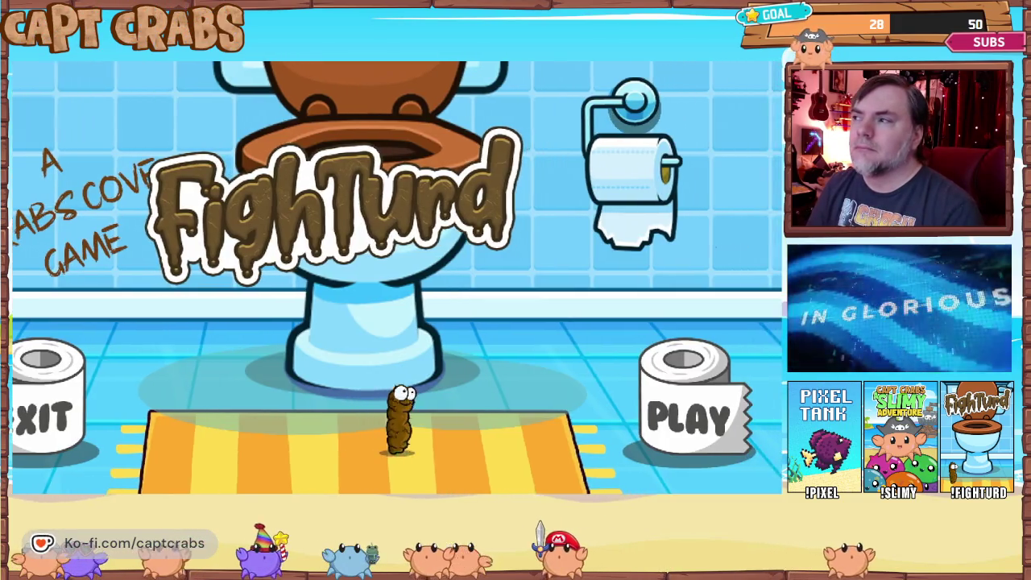
pyautogui.press('Right')
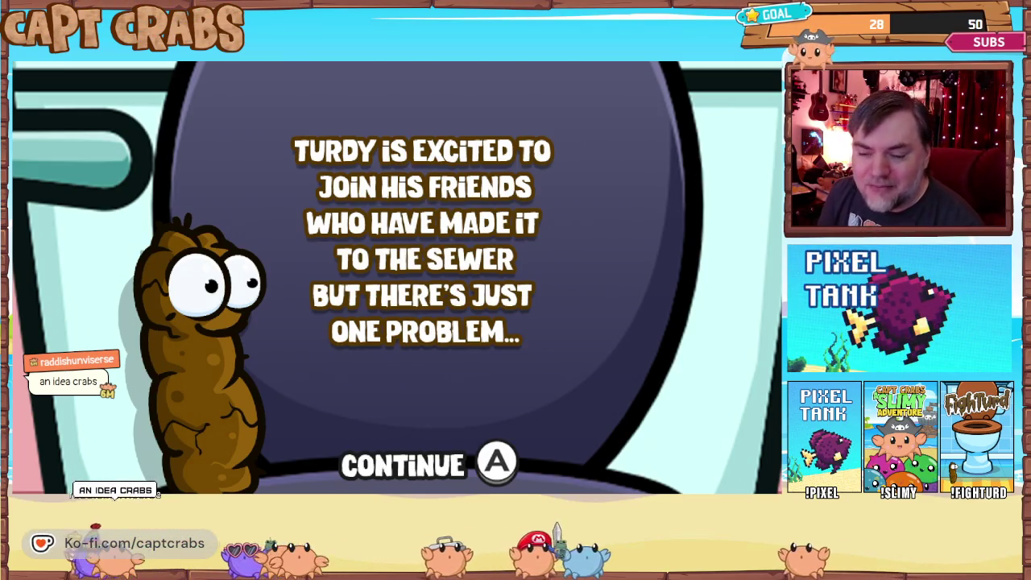
# Advance through the story panels, jump in the bathroom level, then exit the test play
pyautogui.press('Return')
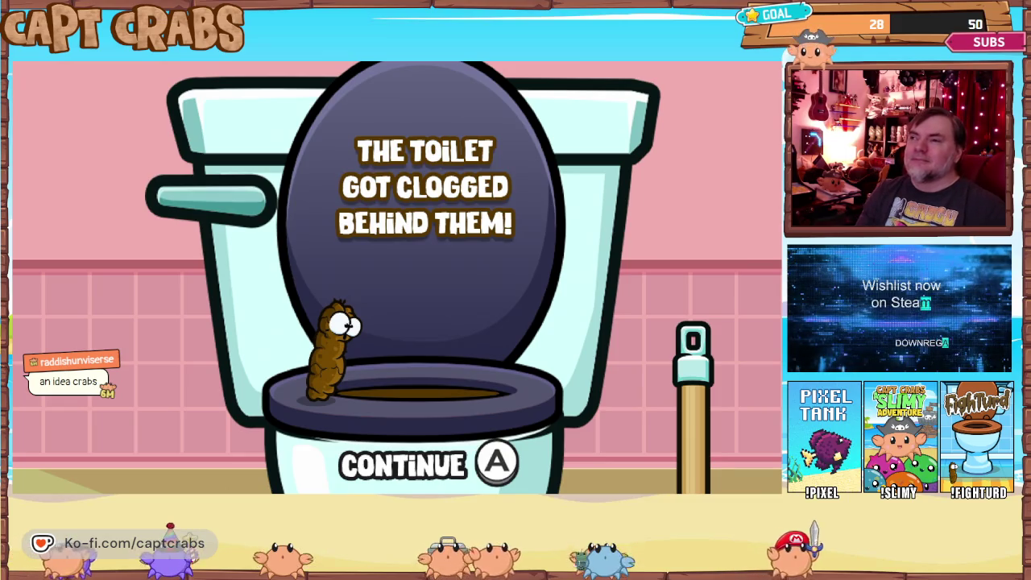
pyautogui.press('Return')
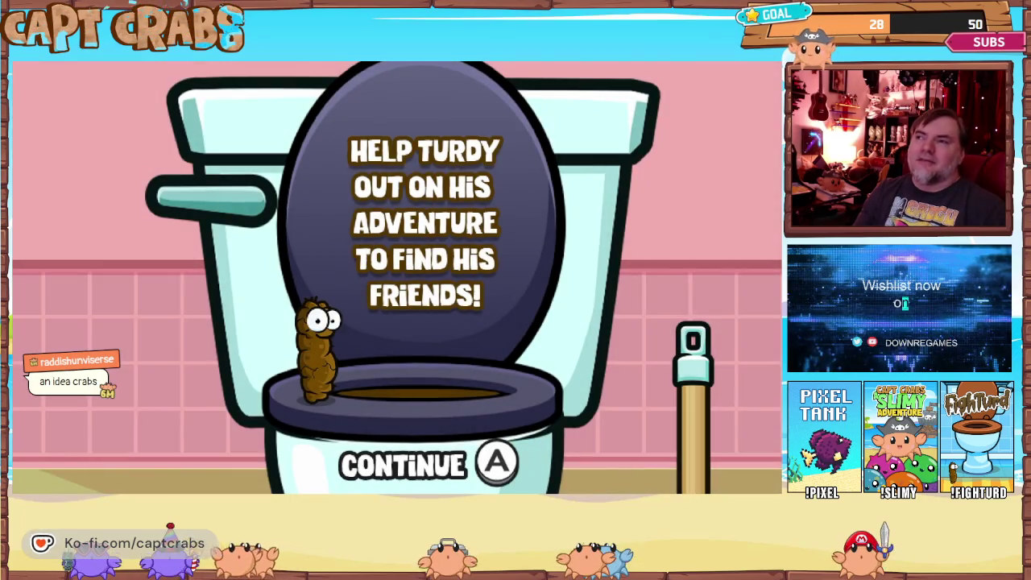
pyautogui.press('Return')
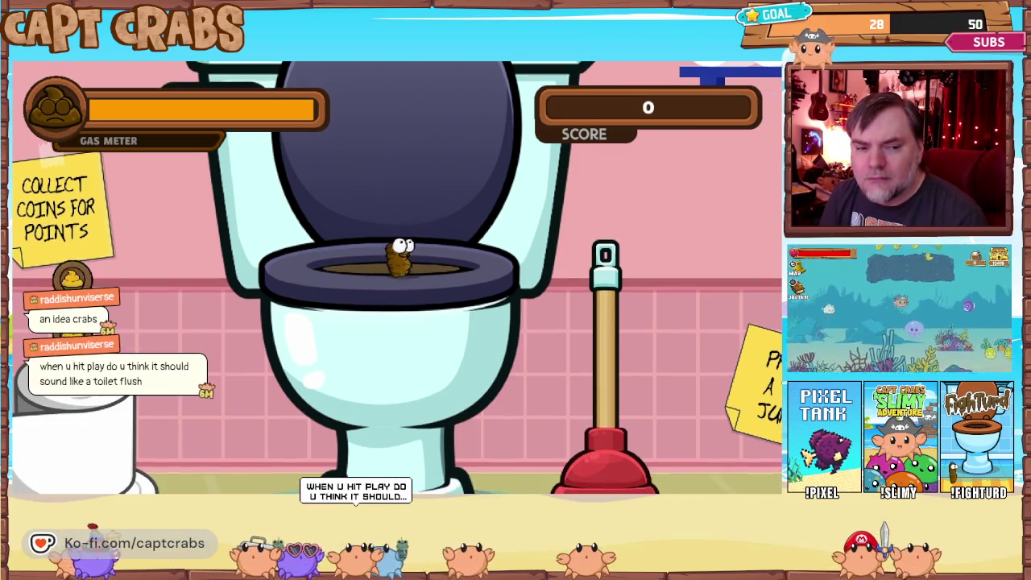
pyautogui.press('space')
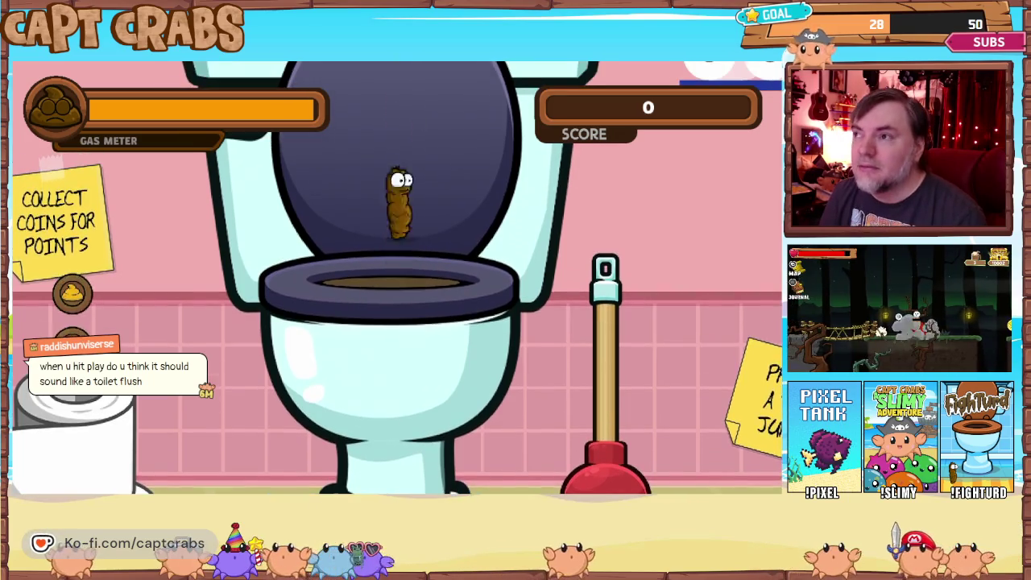
pyautogui.press('Escape')
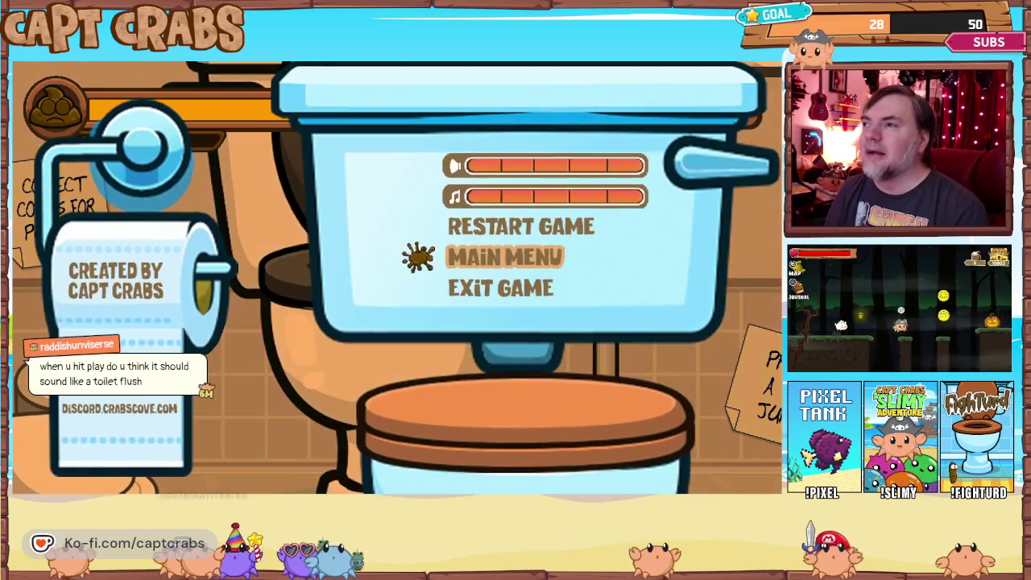
pyautogui.press('Down')
pyautogui.press('Return')
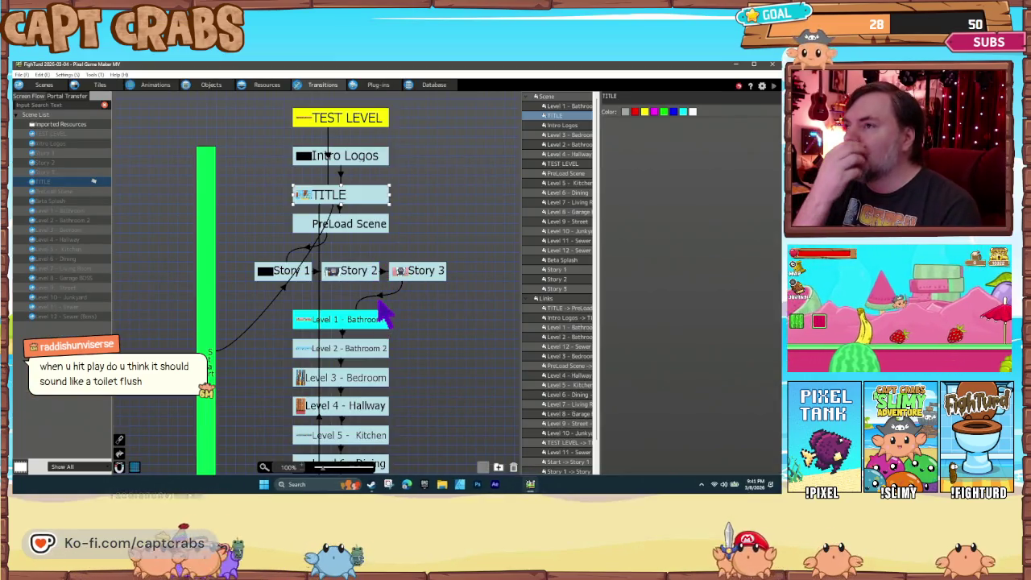
# Set the Story 3 link's after-changeover BGM Sequence to Playback and start a test play
pyautogui.click(380, 300)
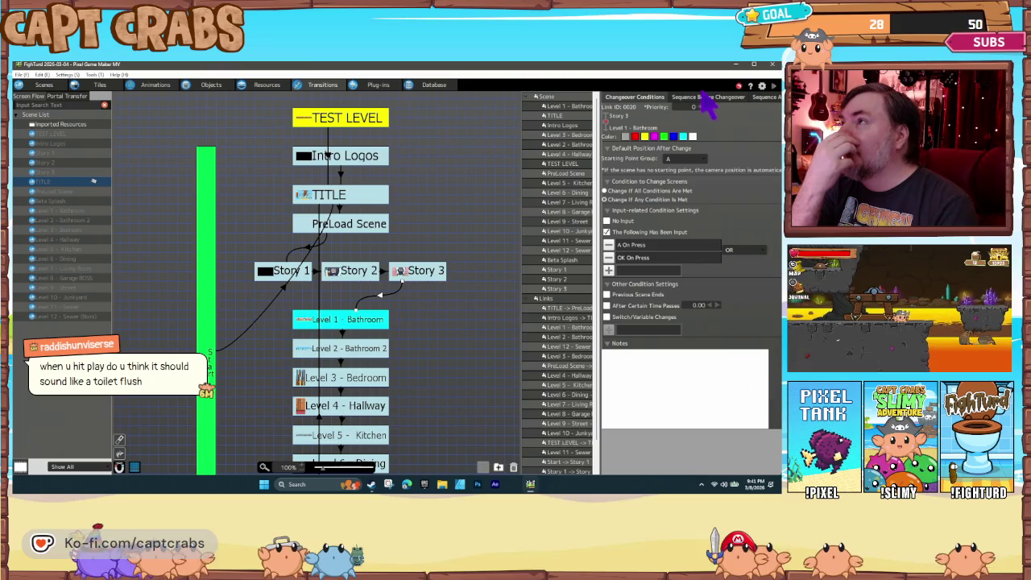
pyautogui.click(761, 97)
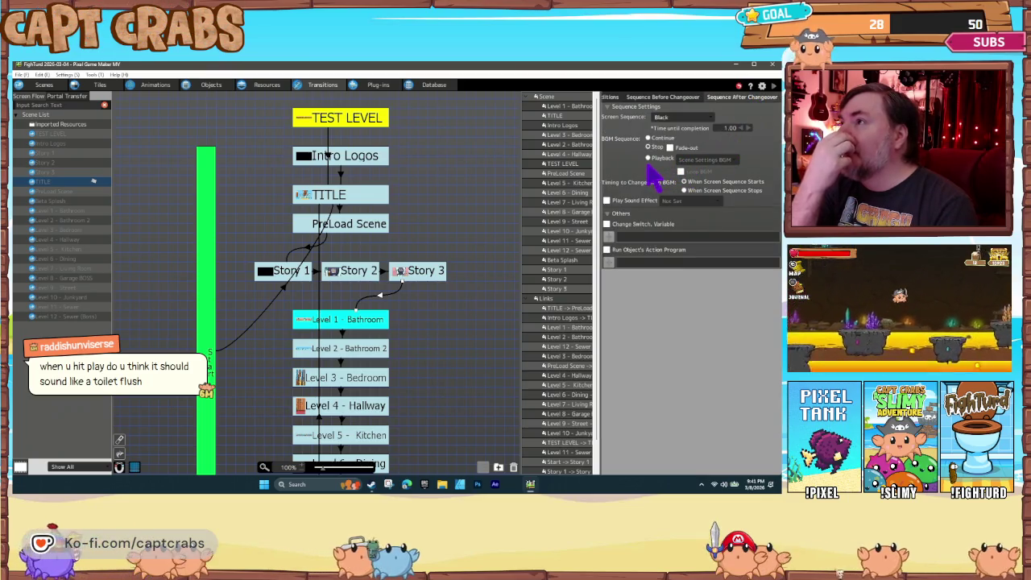
pyautogui.click(649, 138)
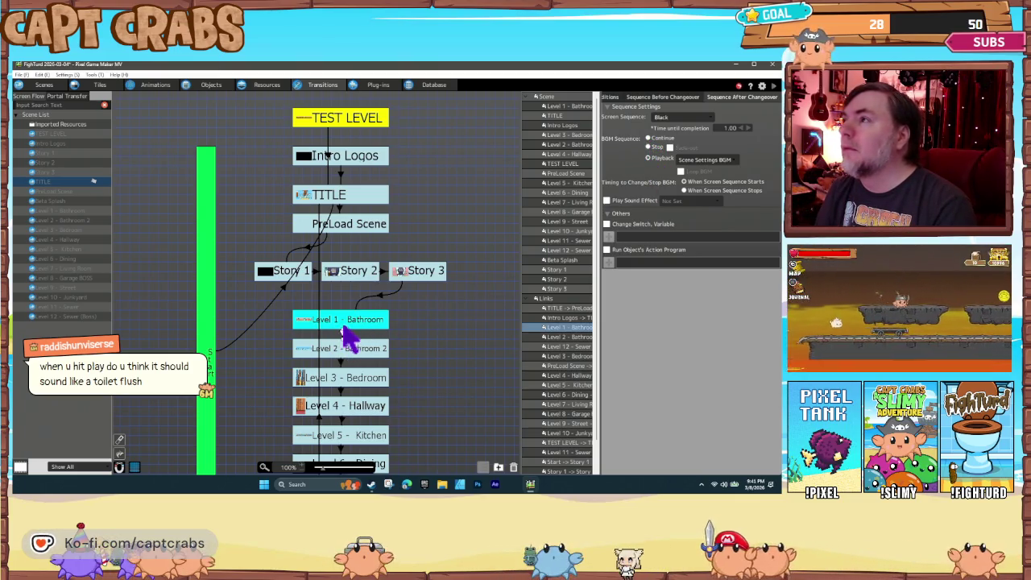
pyautogui.click(648, 139)
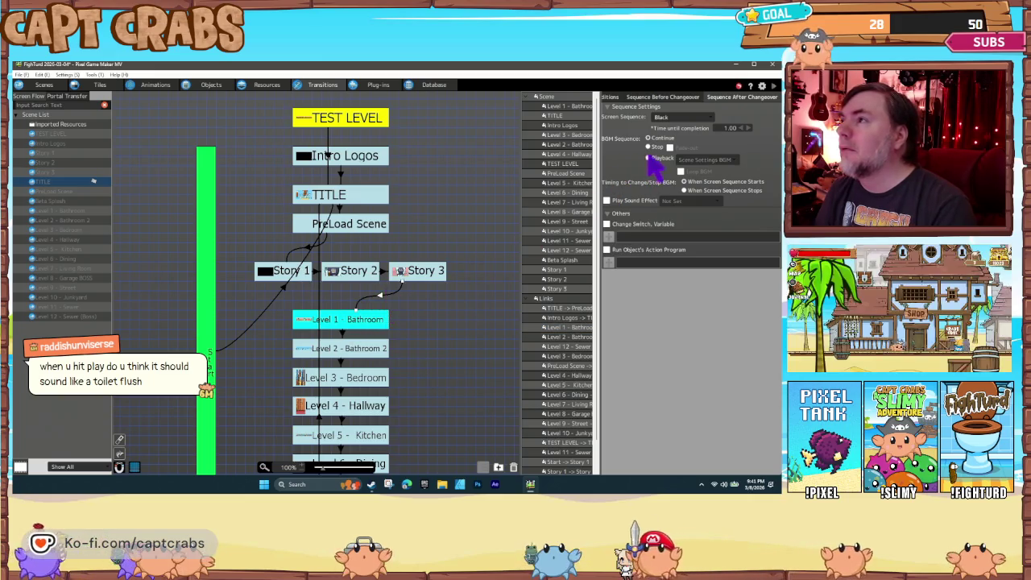
pyautogui.click(667, 97)
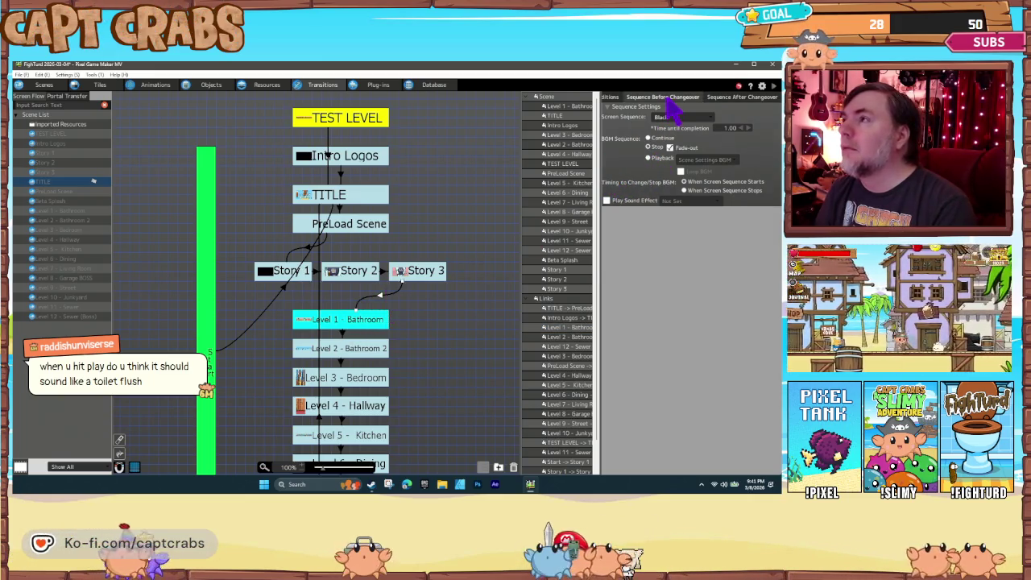
pyautogui.click(725, 98)
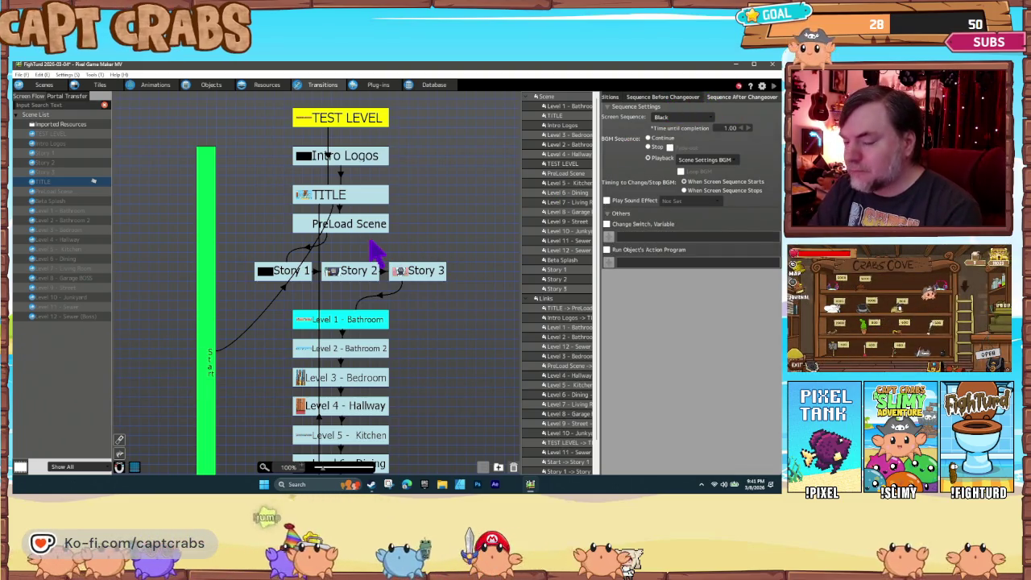
pyautogui.press('F5')
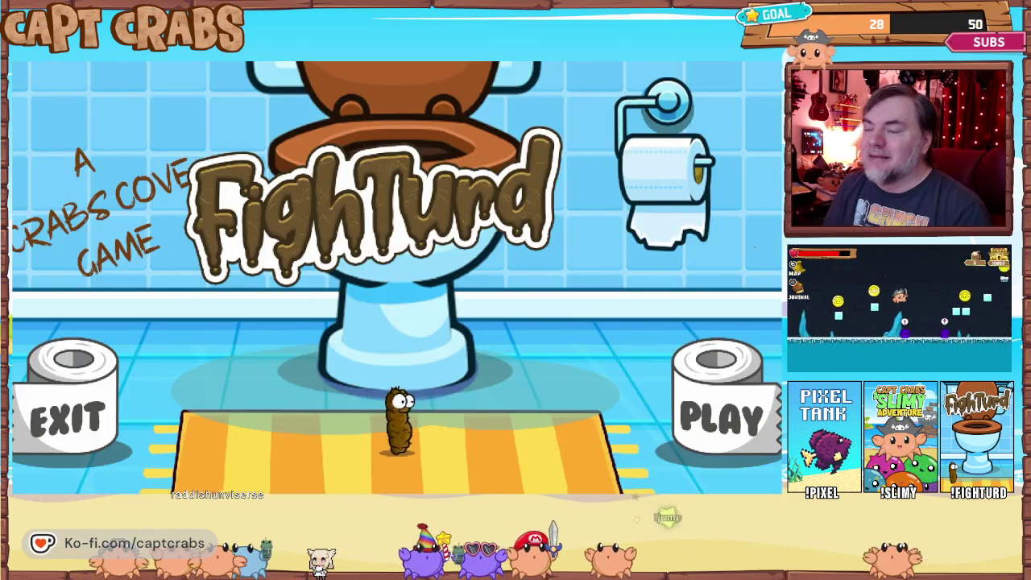
# Restart from the title, step onto PLAY and advance through the story panels
pyautogui.press('Right')
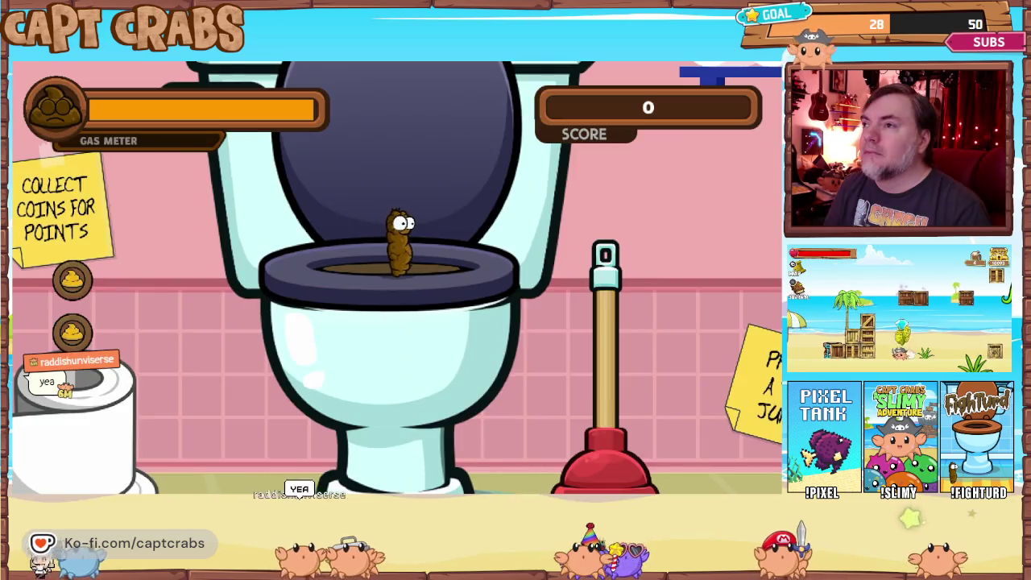
pyautogui.press('Down')
pyautogui.press('Down')
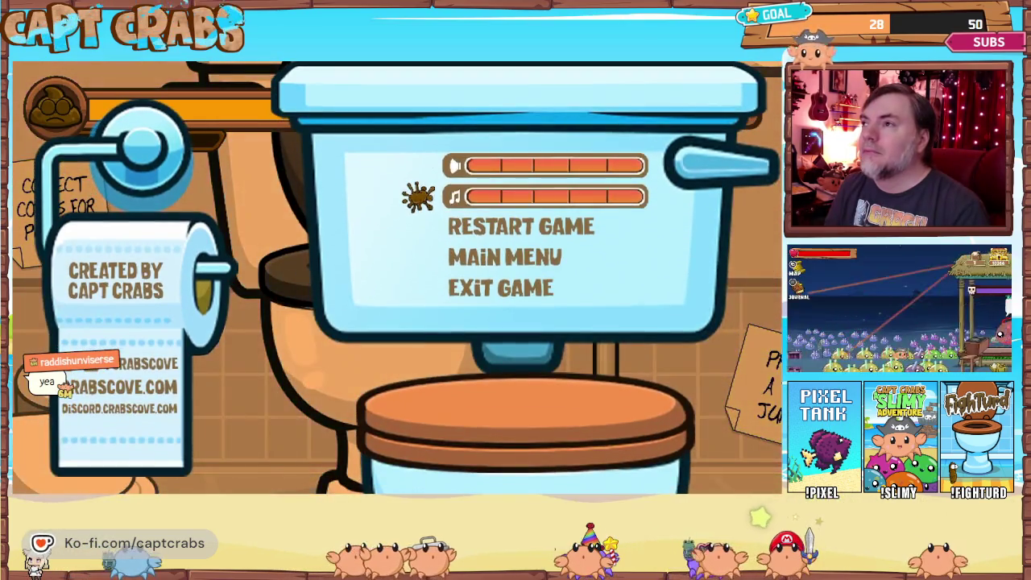
pyautogui.press('Return')
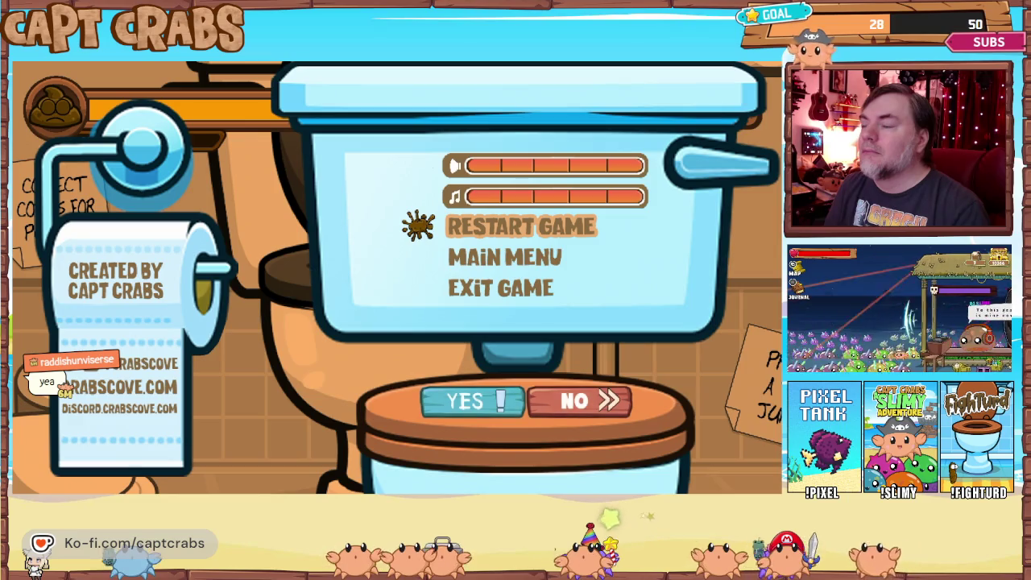
pyautogui.press('Return')
pyautogui.press('Right')
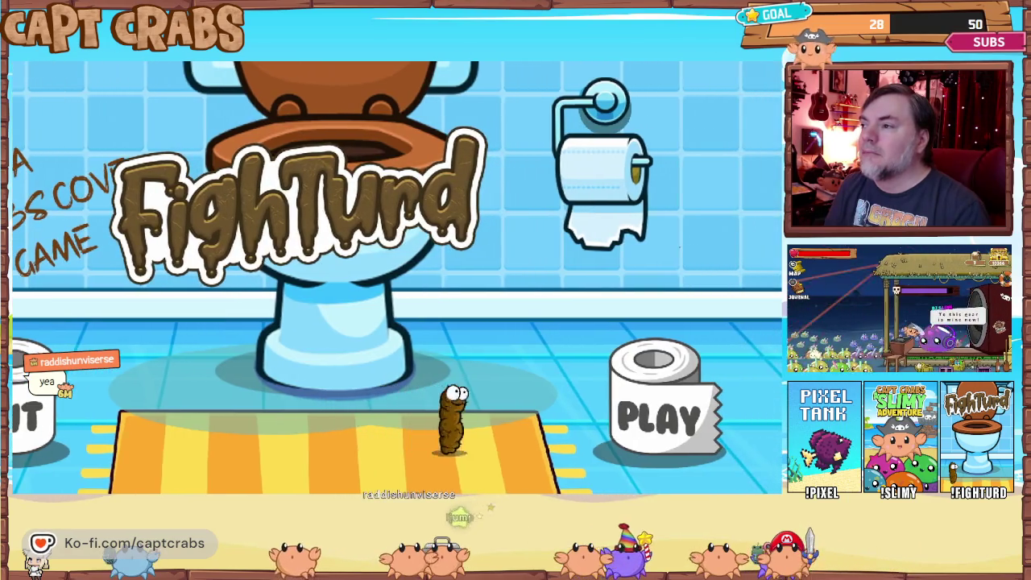
pyautogui.press('Right')
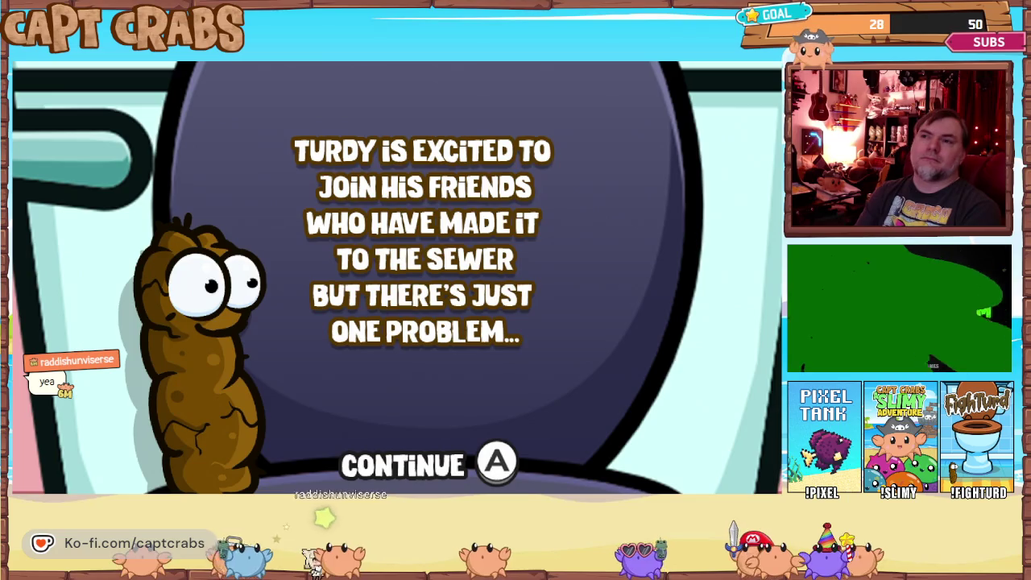
pyautogui.press('Return')
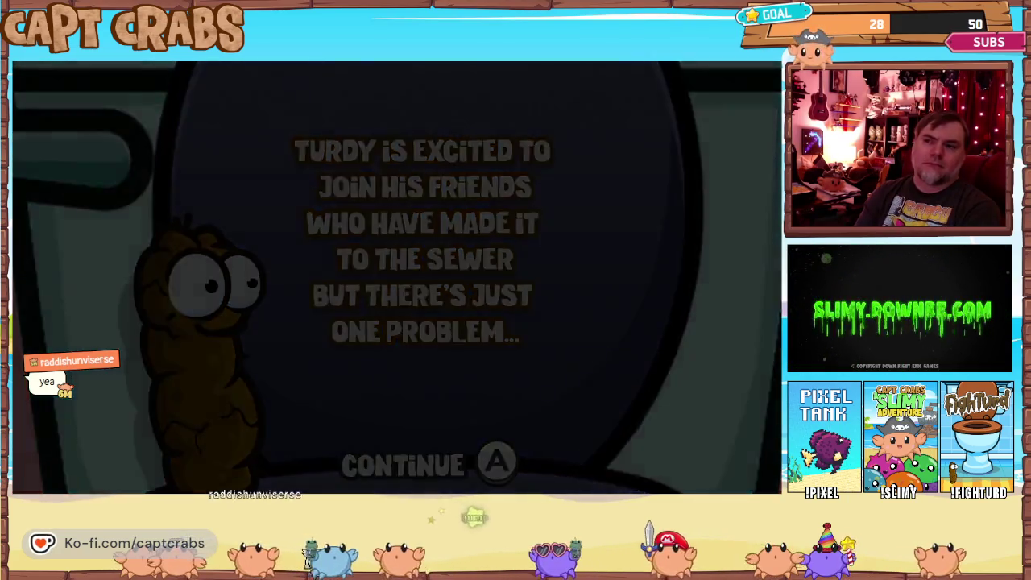
pyautogui.press('Return')
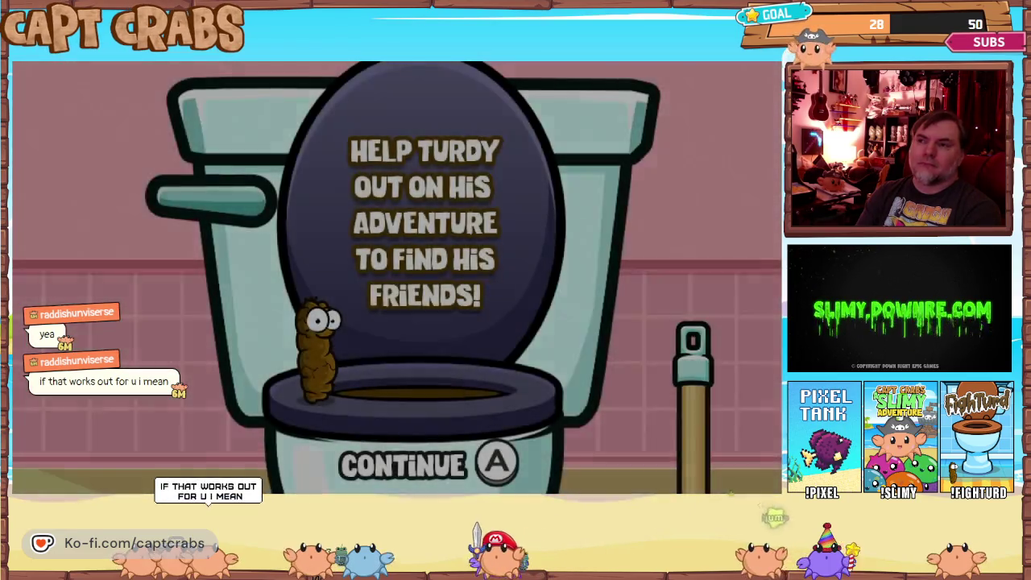
pyautogui.press('Return')
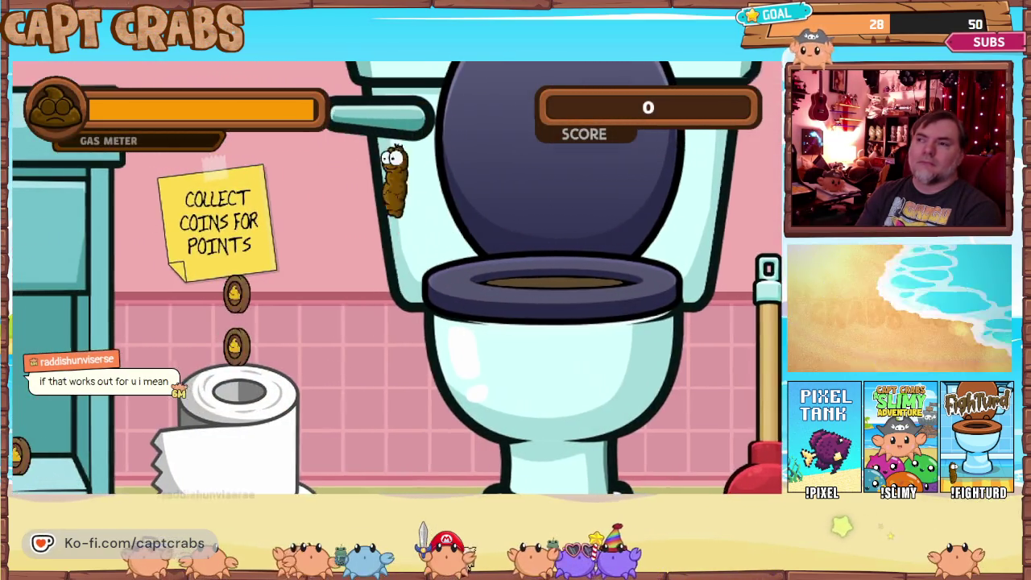
# Collect coins in the bathroom level to a score of 4, then exit the test play
pyautogui.press('Left')
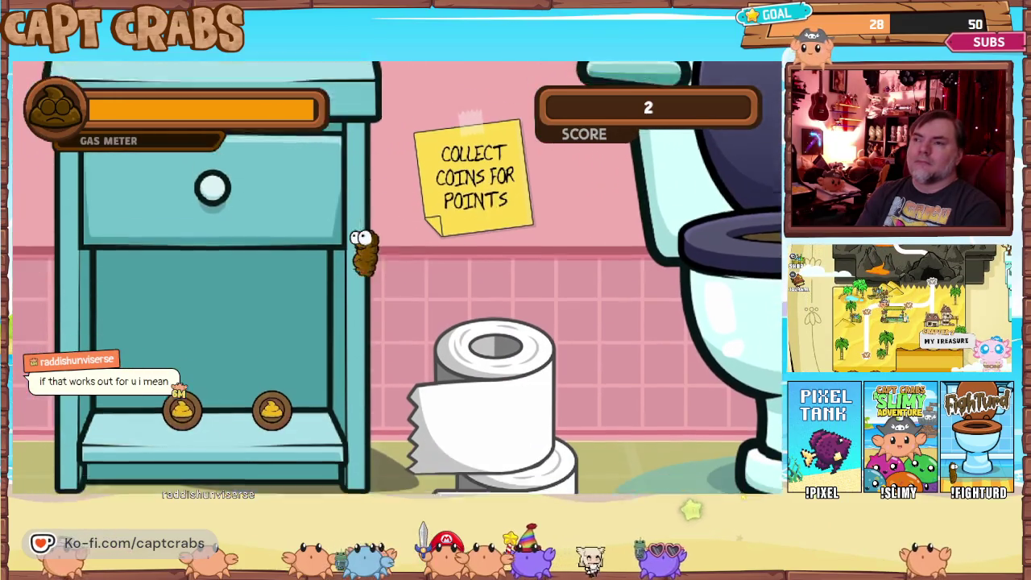
pyautogui.press('Left')
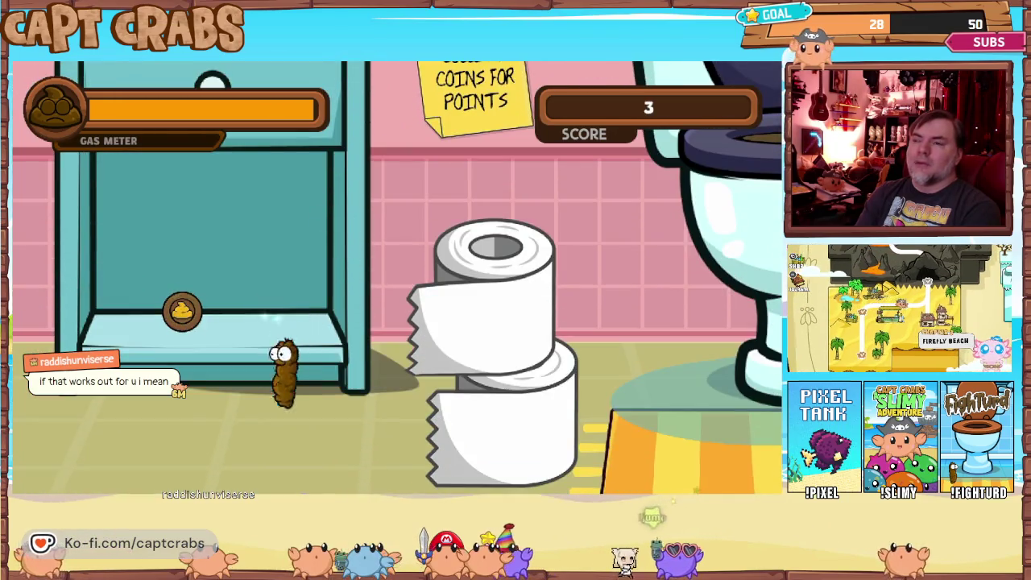
pyautogui.press('space')
pyautogui.press('Right')
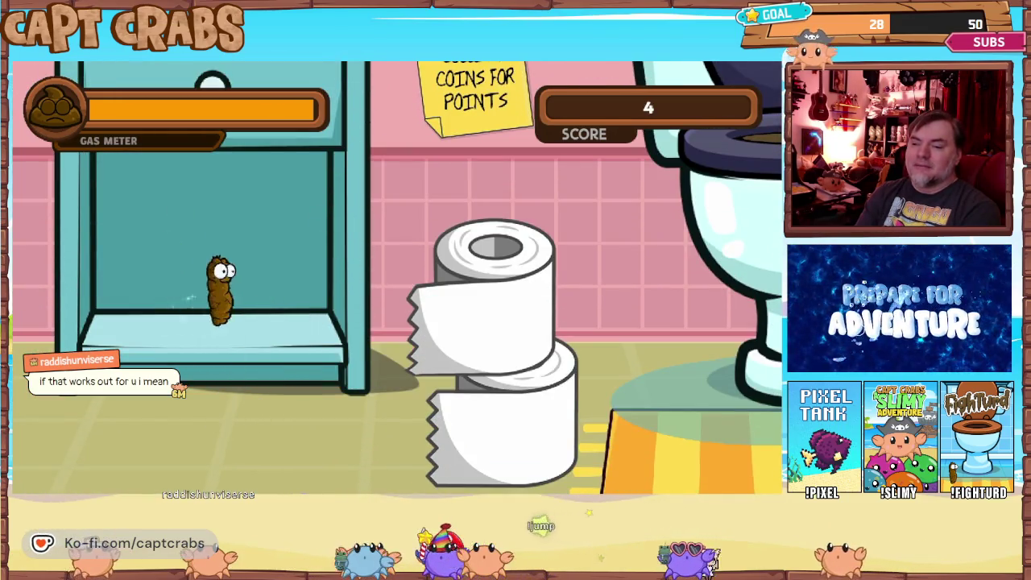
pyautogui.press('Right')
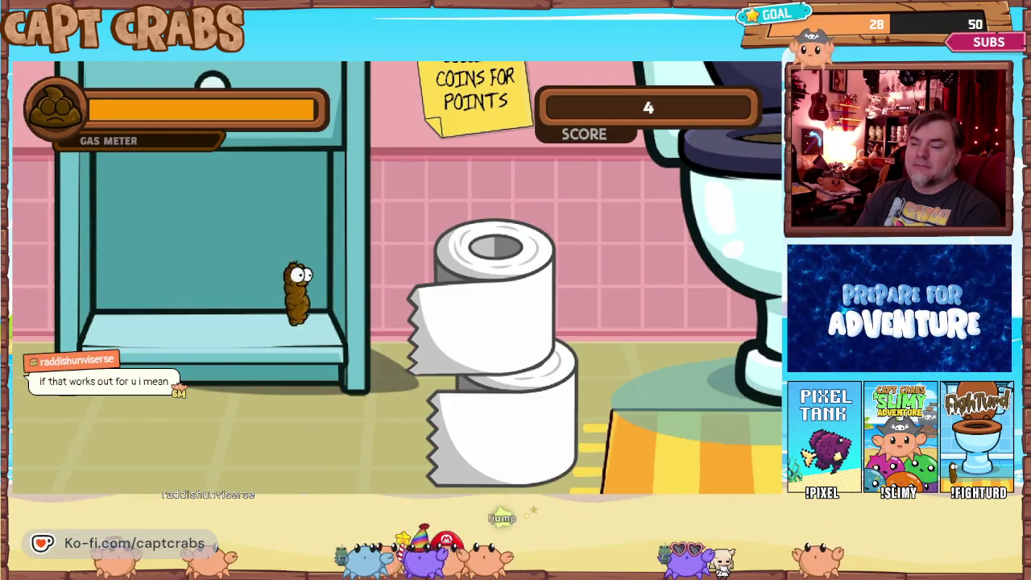
pyautogui.press('space')
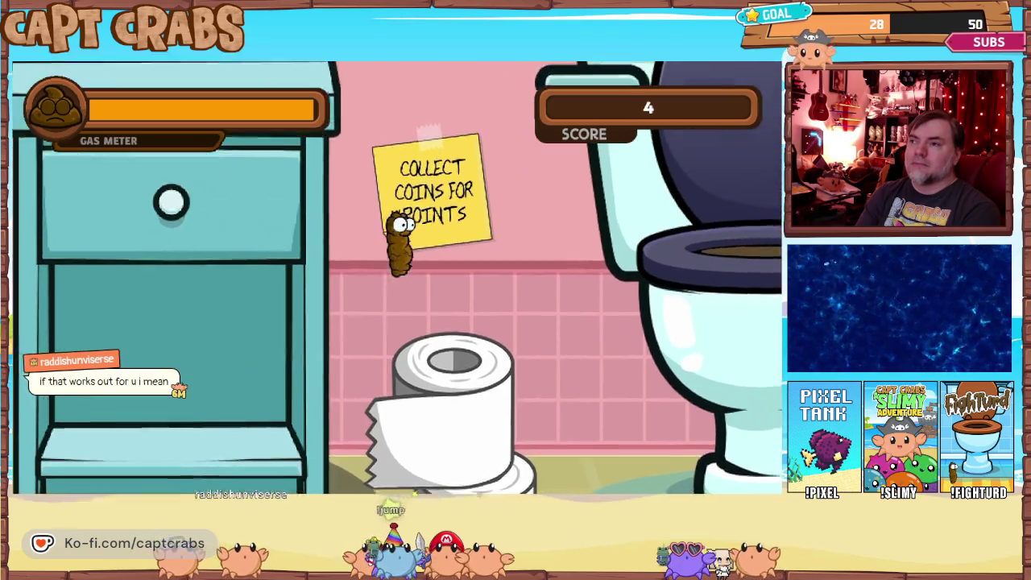
pyautogui.press('Right')
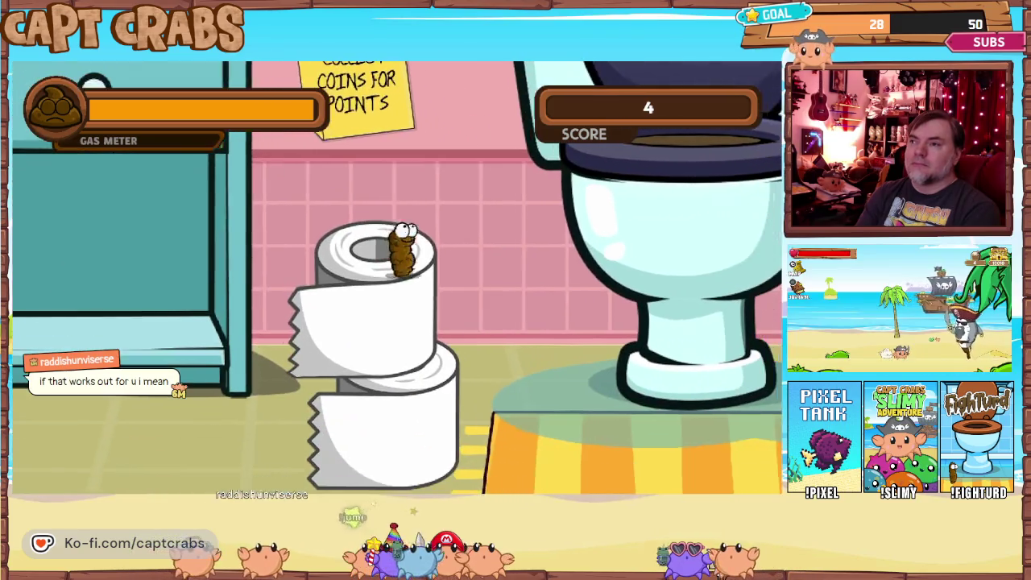
pyautogui.press('Escape')
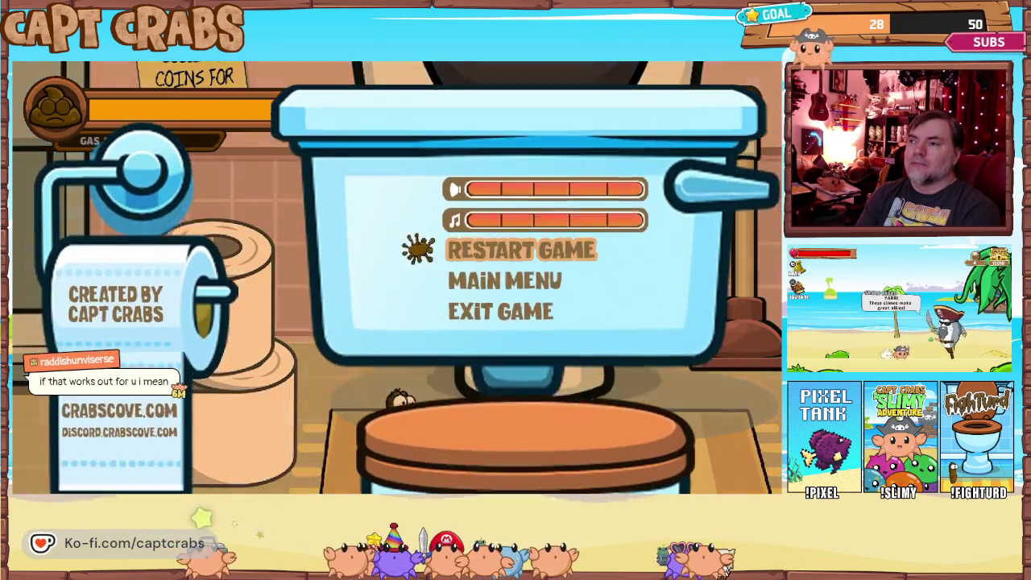
pyautogui.press('Down')
pyautogui.press('Down')
pyautogui.press('Return')
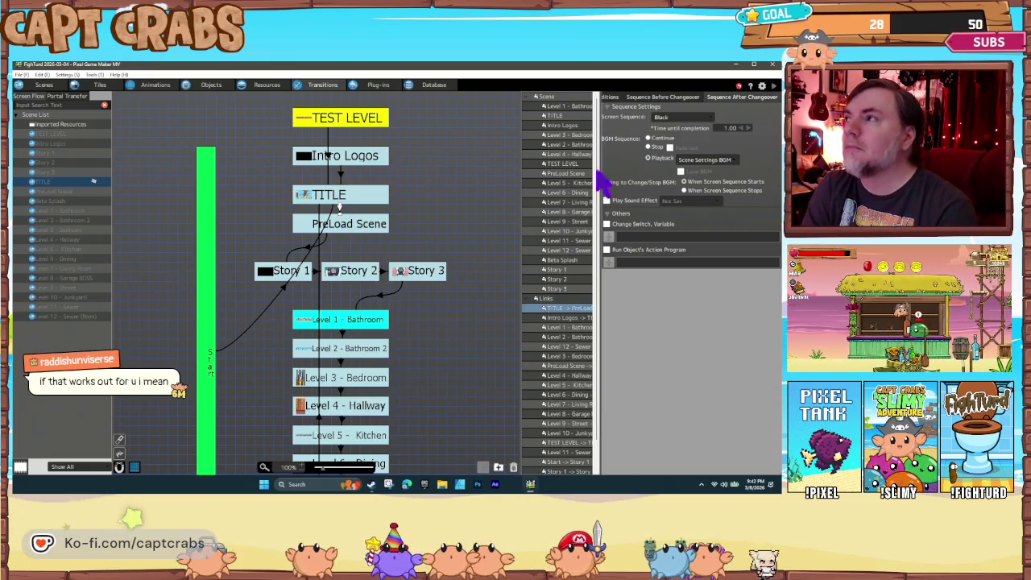
# Add the Toilet Flush sound effect to the link's pre-changeover transition, then launch a test play
pyautogui.click(672, 98)
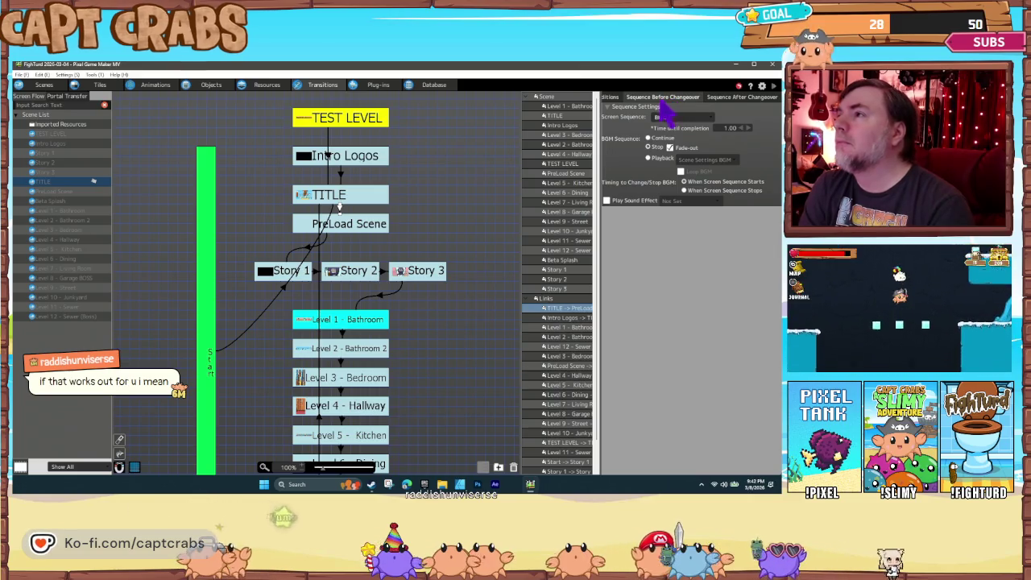
pyautogui.click(607, 201)
pyautogui.click(681, 201)
pyautogui.click(677, 202)
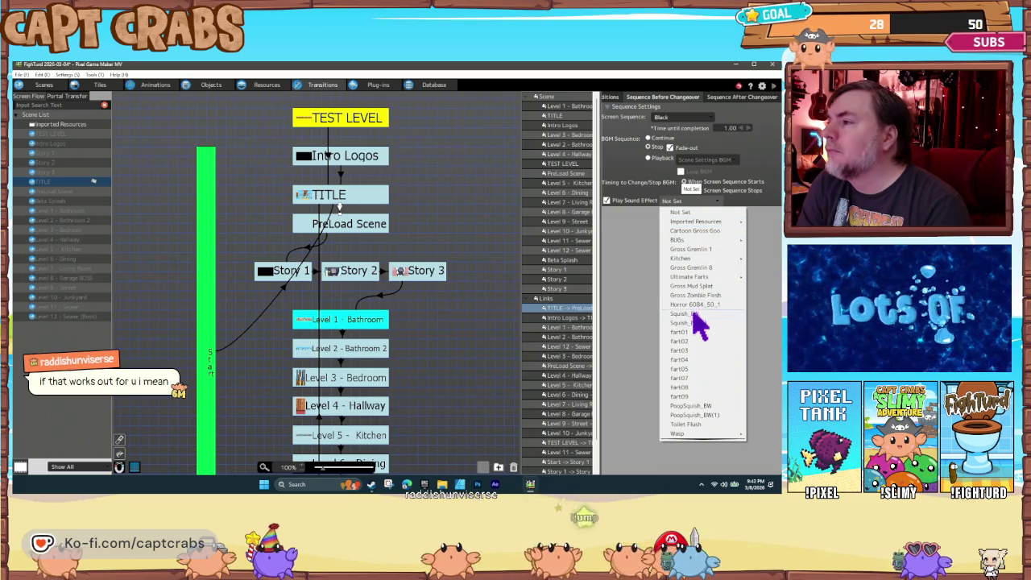
pyautogui.scroll(-1, 701, 330)
pyautogui.click(693, 416)
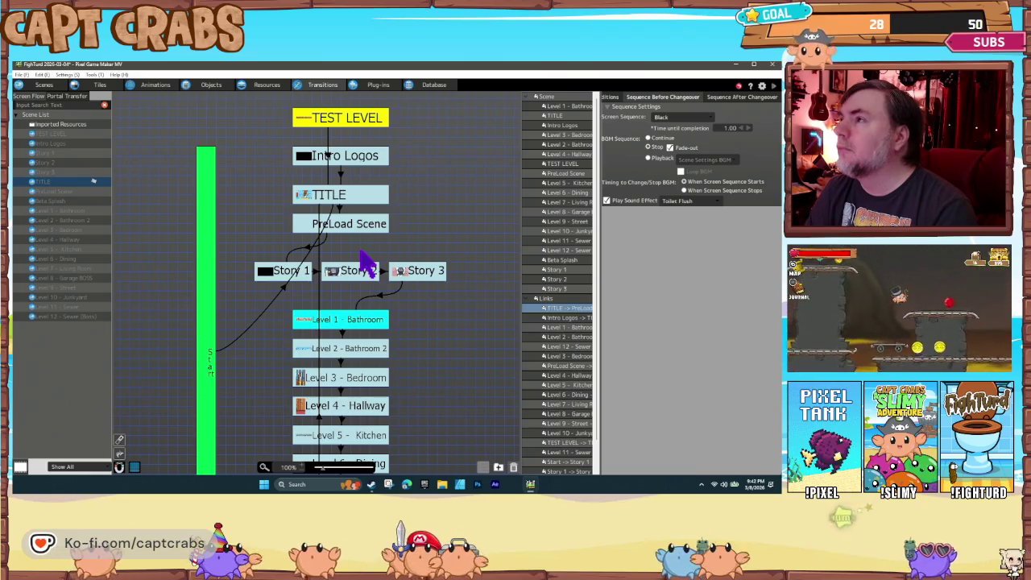
pyautogui.doubleClick(362, 259)
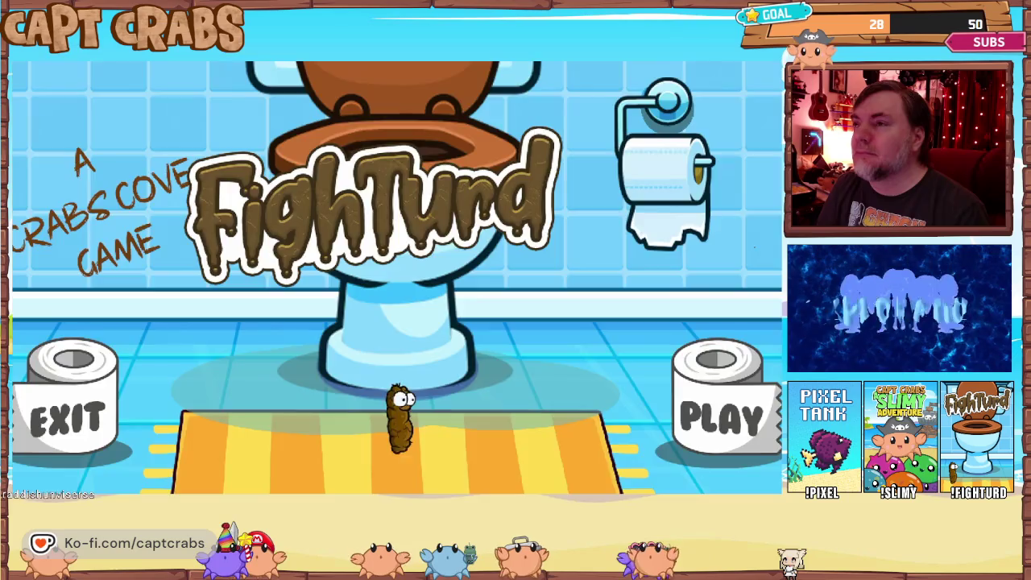
# Restart the playtest from the title and walk the character onto PLAY
pyautogui.press('Escape')
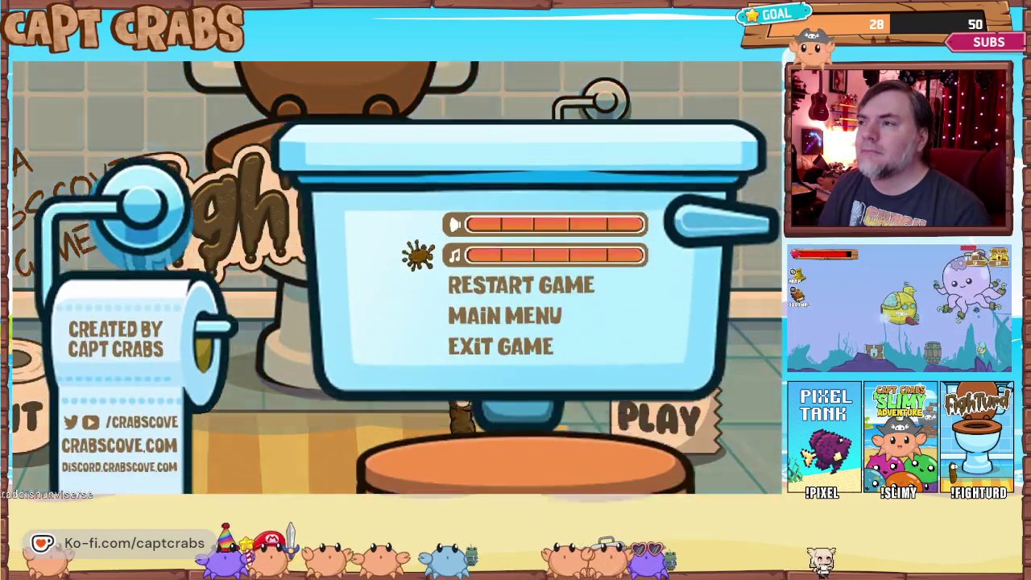
pyautogui.press('Return')
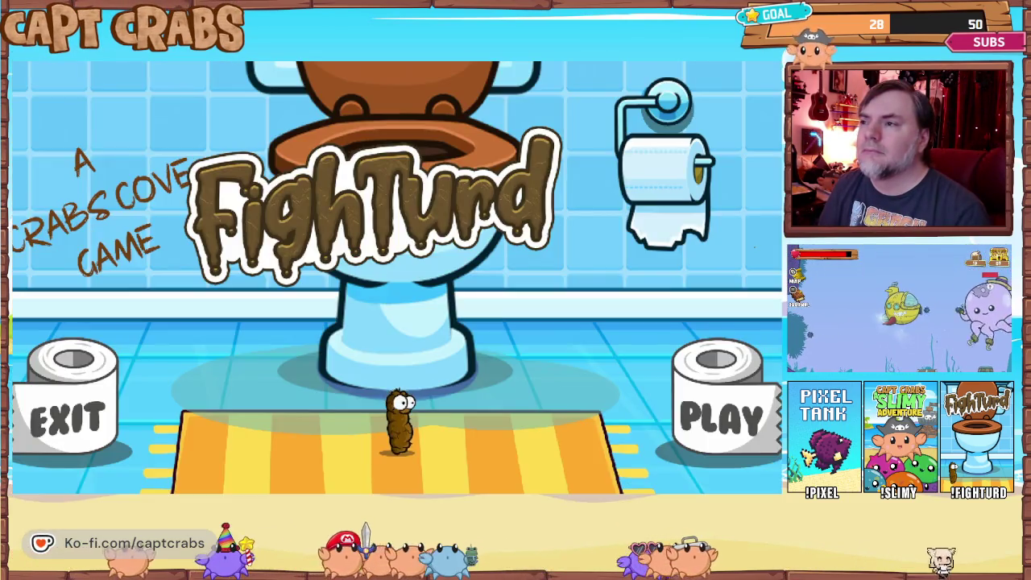
pyautogui.press('Right')
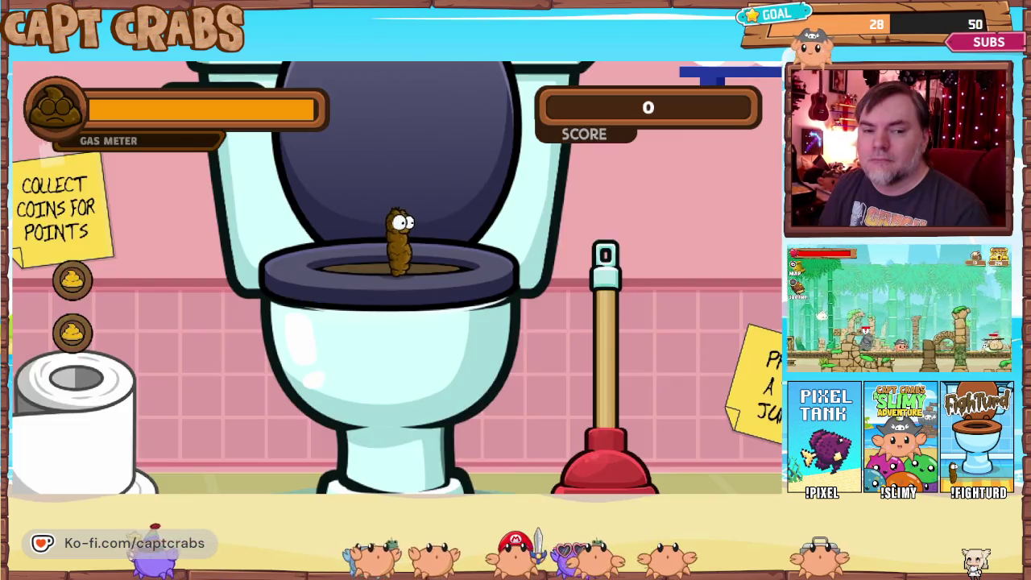
pyautogui.press('Escape')
pyautogui.press('Down')
pyautogui.press('Down')
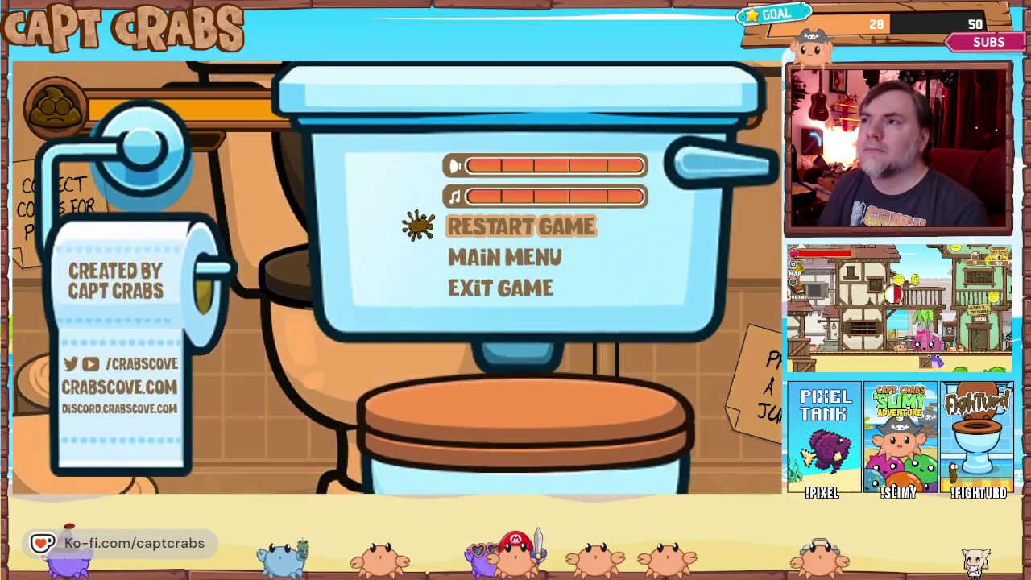
pyautogui.press('Return')
pyautogui.press('Return')
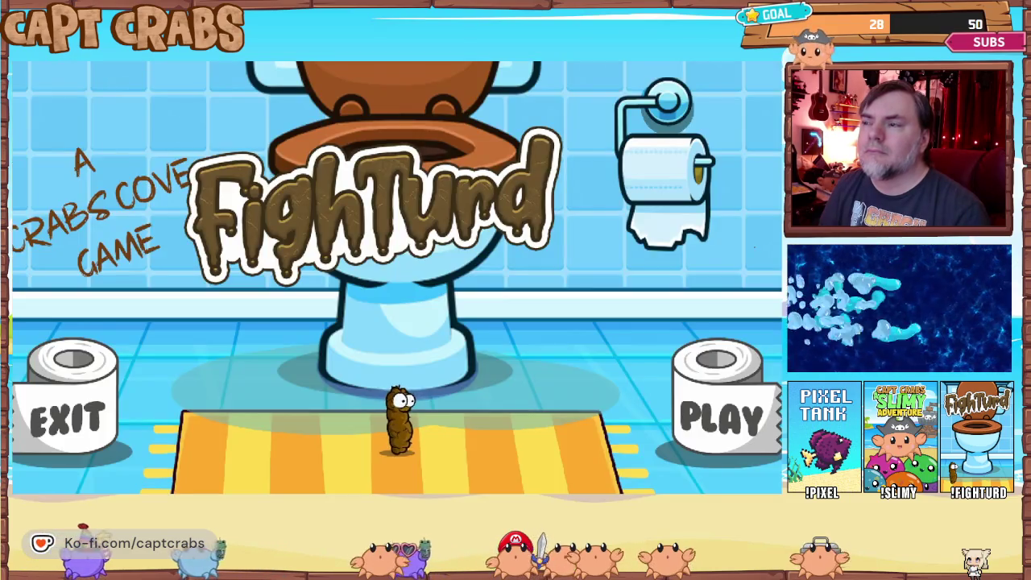
pyautogui.press('Right')
pyautogui.press('Right')
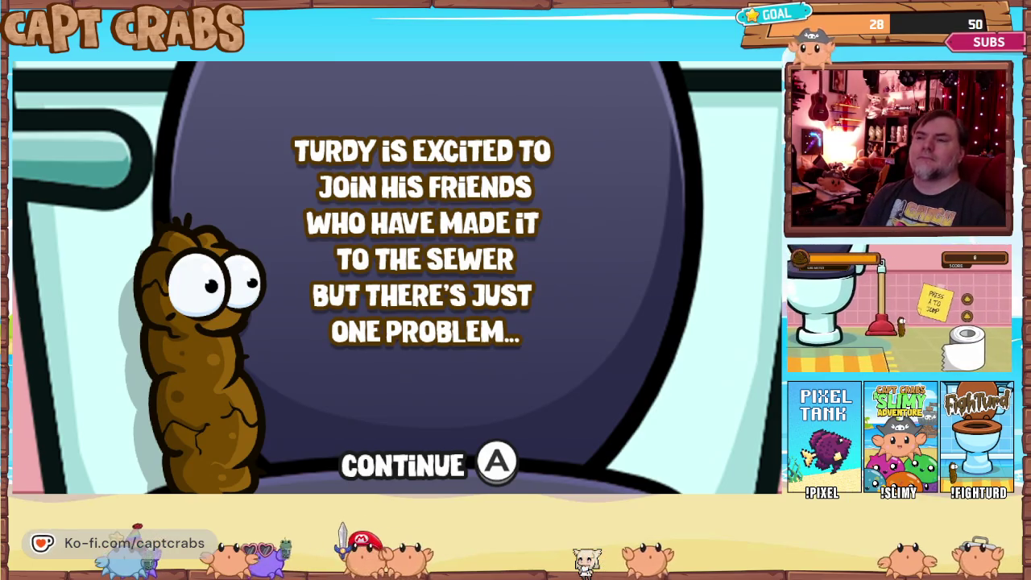
# Advance the story, play the bathroom level to a score of 7, then exit the test play
pyautogui.press('Return')
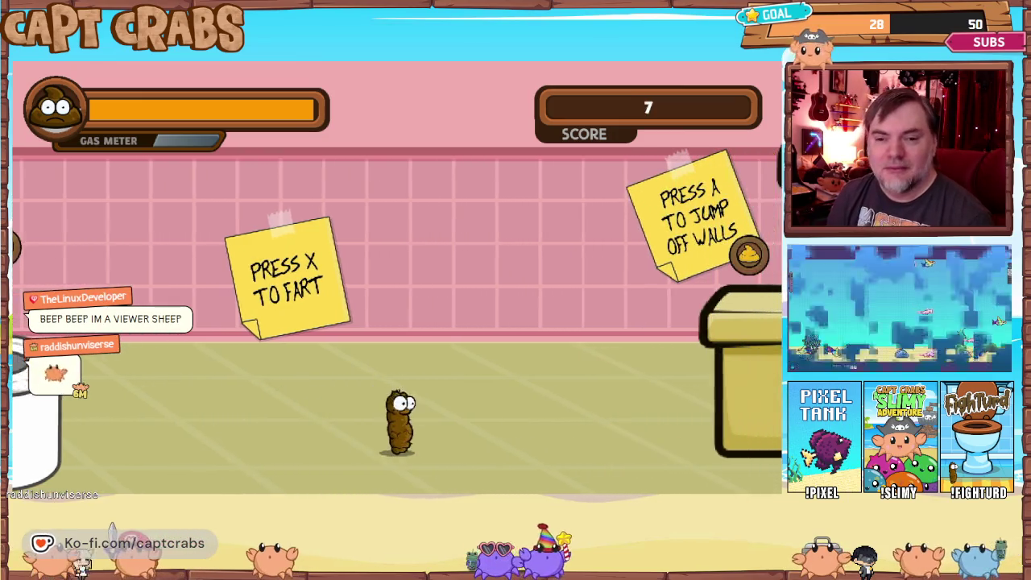
pyautogui.press('Escape')
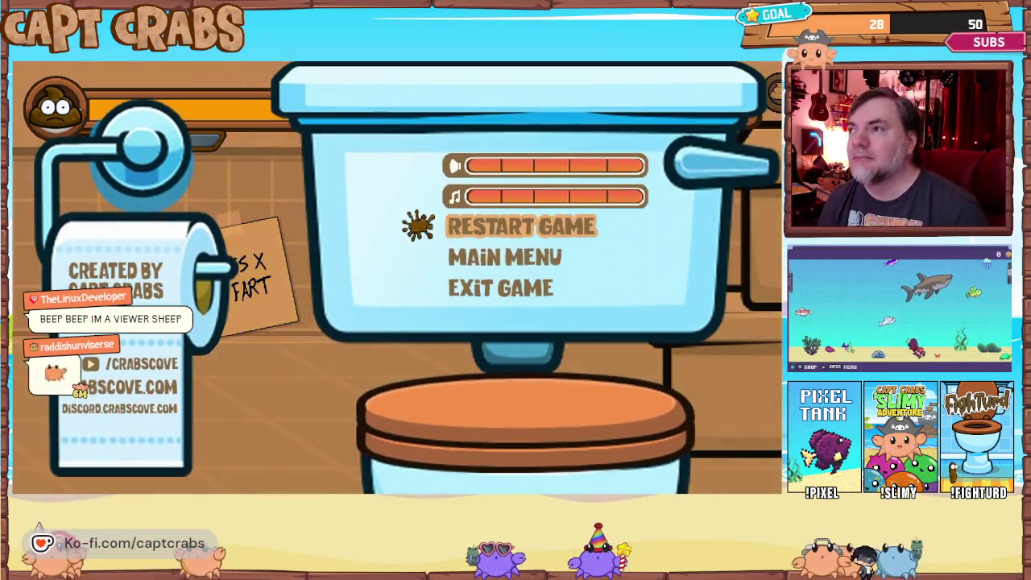
pyautogui.press('Down')
pyautogui.press('Down')
pyautogui.press('Return')
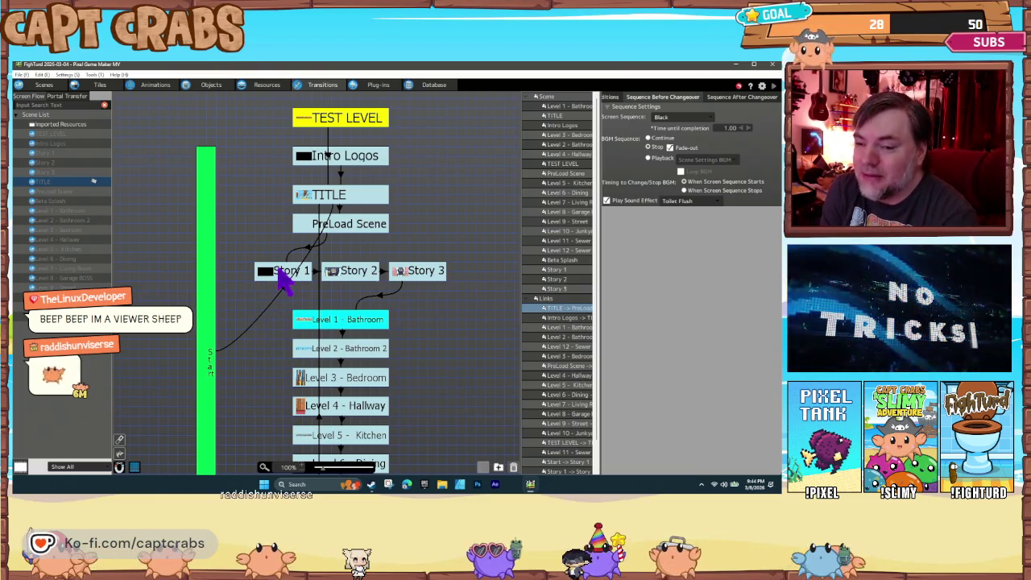
# Inspect the PreLoad Scene→Story 1 and Story 3 links, select Story 1, and save the project
pyautogui.click(283, 269)
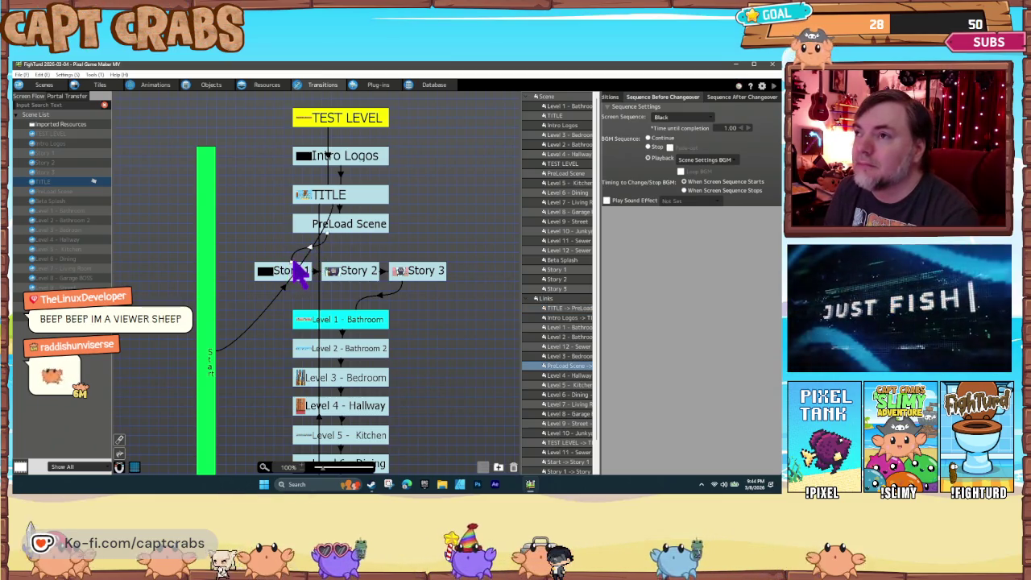
pyautogui.click(380, 298)
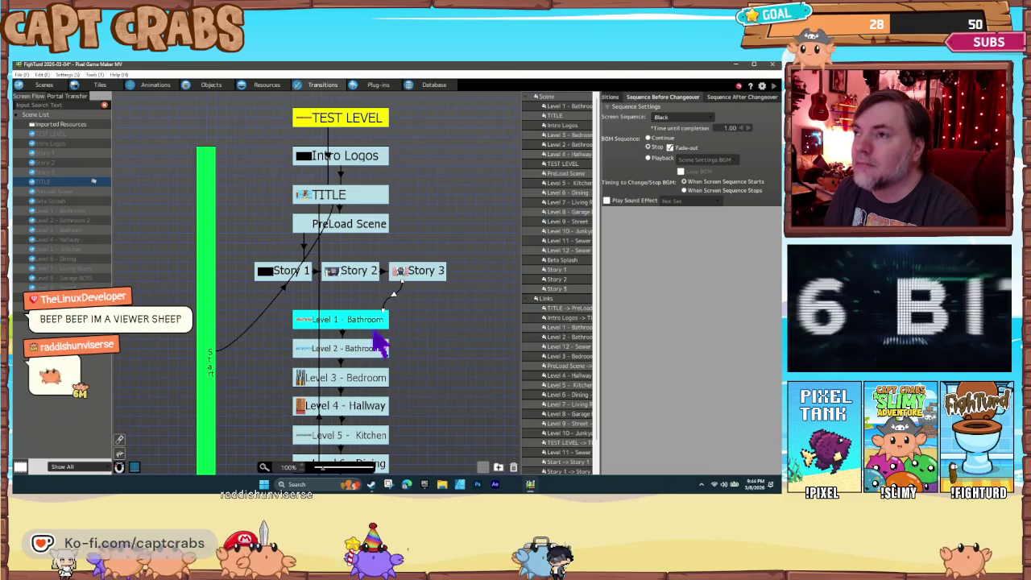
pyautogui.click(278, 273)
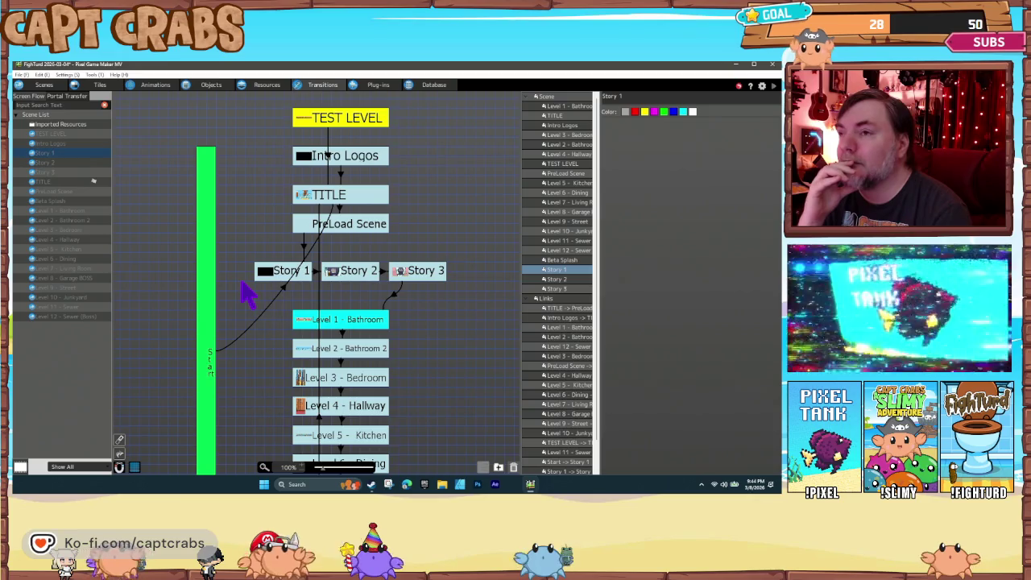
pyautogui.hotkey('ctrl', 's')
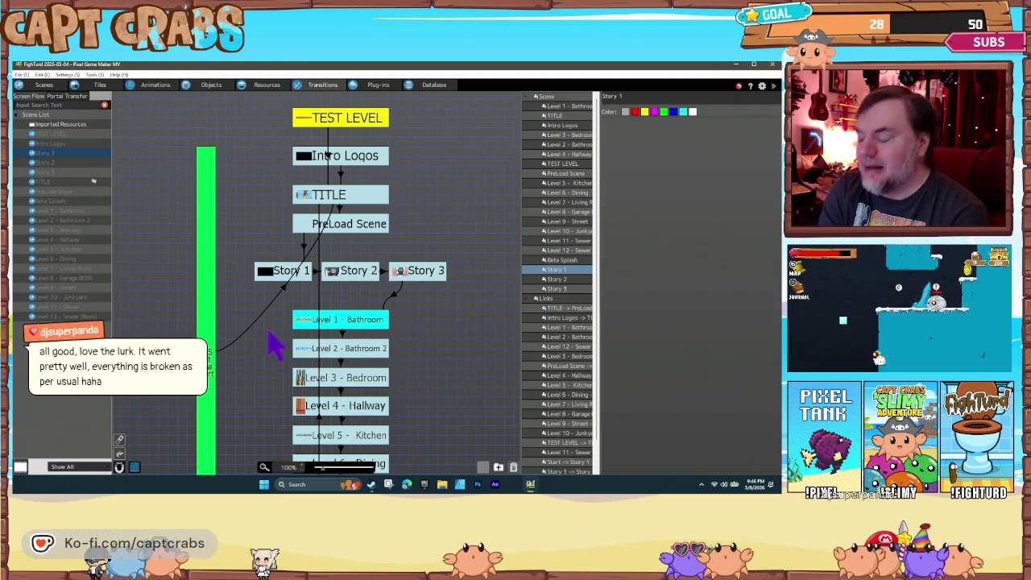
# Launch a fresh test play with F5 to reach the FighTurd title screen
pyautogui.press('F5')
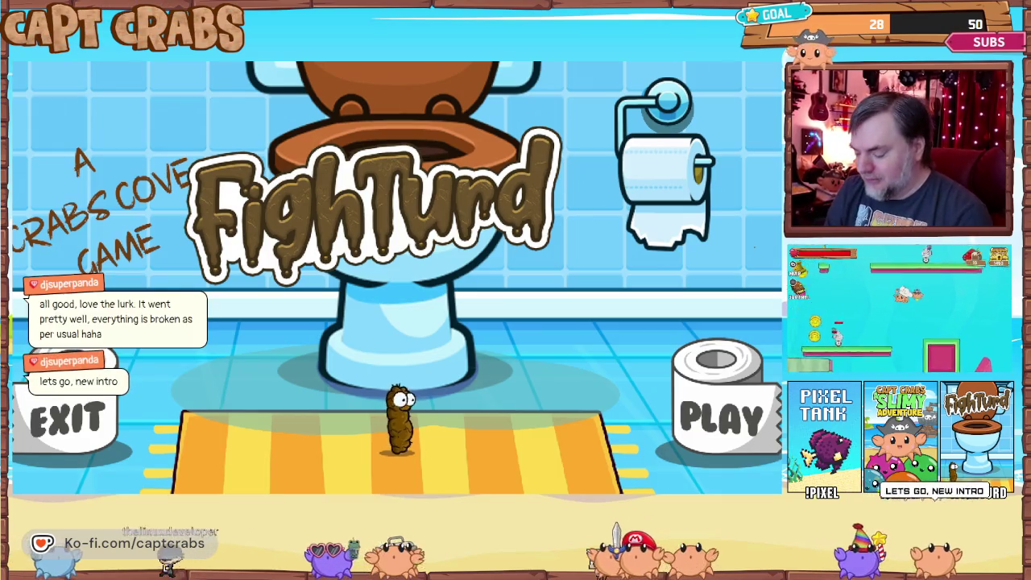
# Pause the running playtest and restart the game from the pause menu
pyautogui.press('Escape')
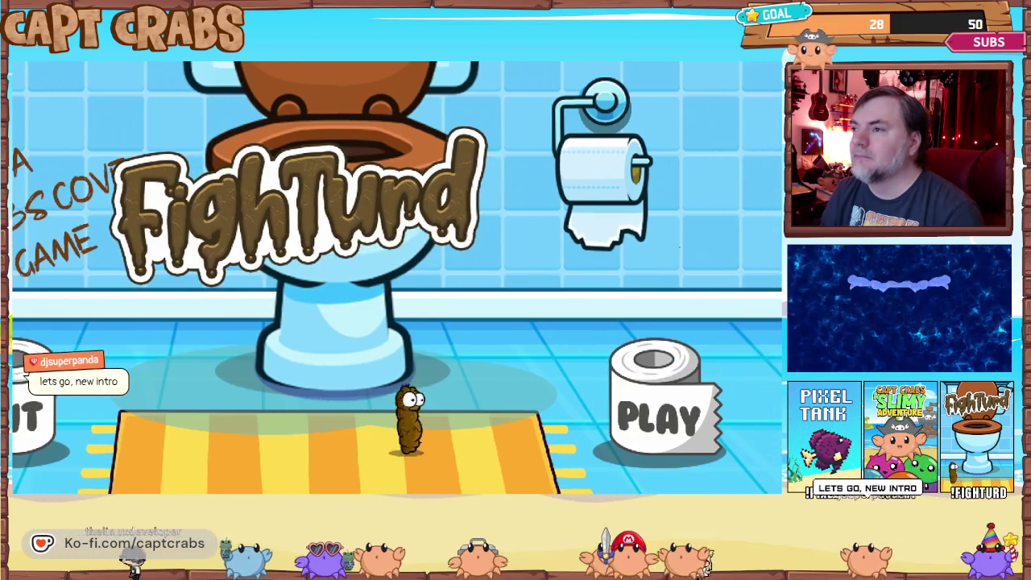
pyautogui.press('Right')
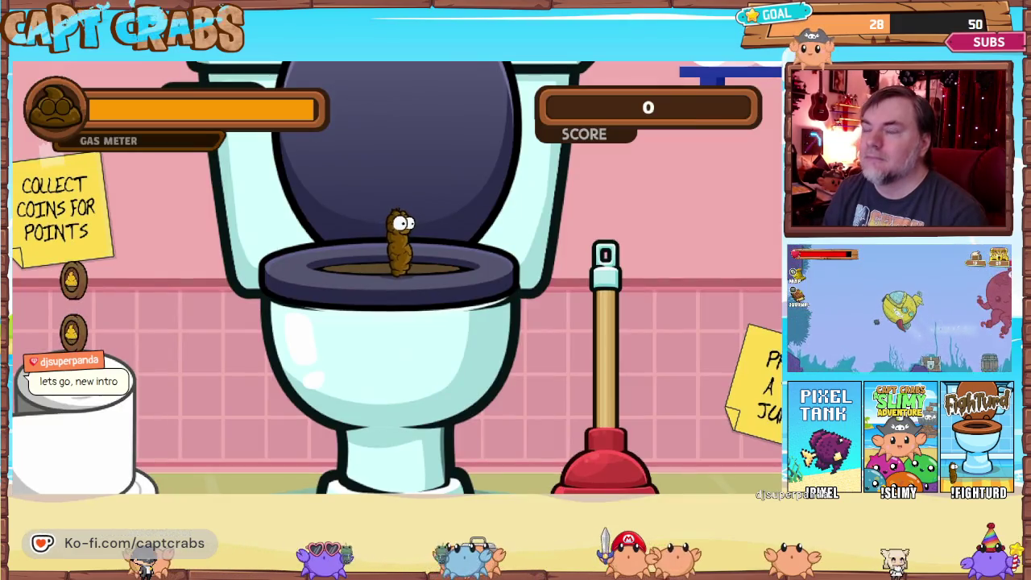
pyautogui.press('Escape')
pyautogui.press('Return')
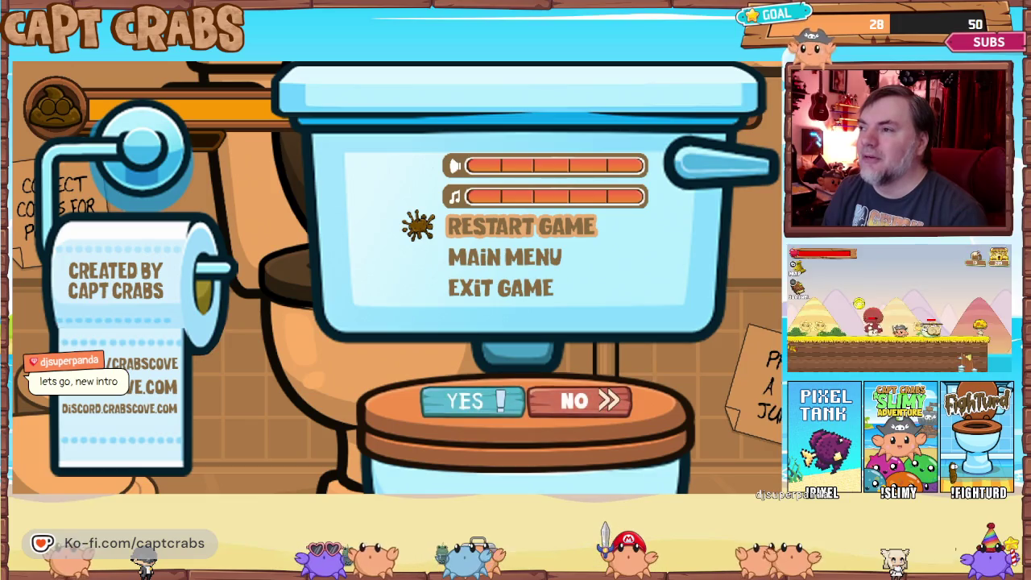
pyautogui.press('Return')
# Start the game at PLAY and skip through the three intro story panels
pyautogui.press('Right')
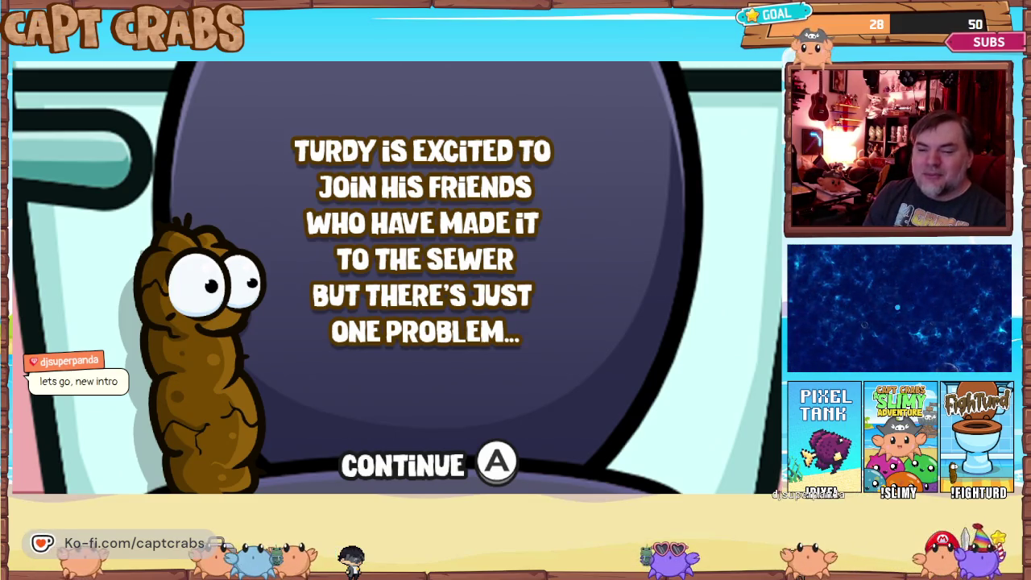
pyautogui.press('Return')
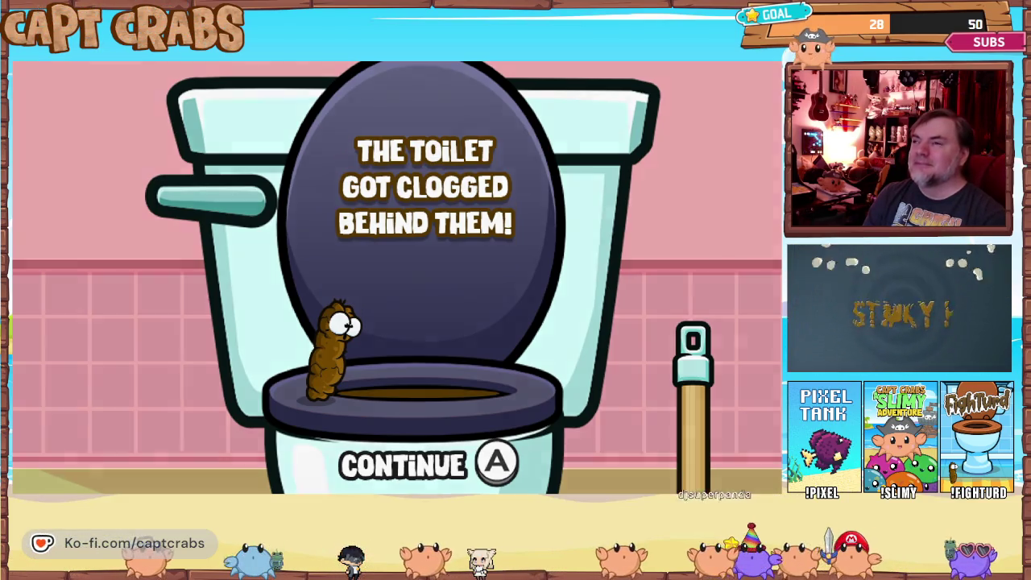
pyautogui.press('Return')
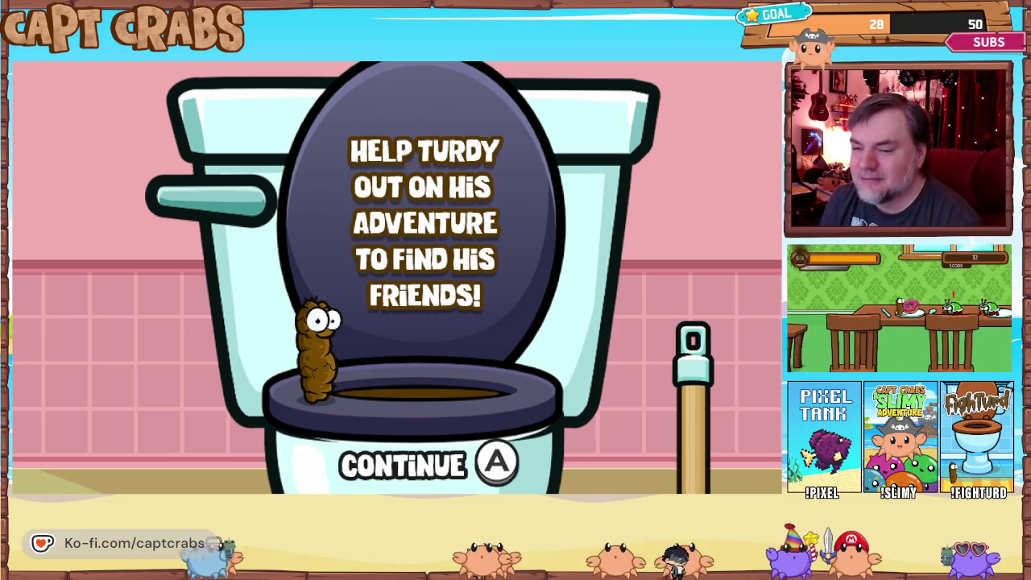
pyautogui.press('Return')
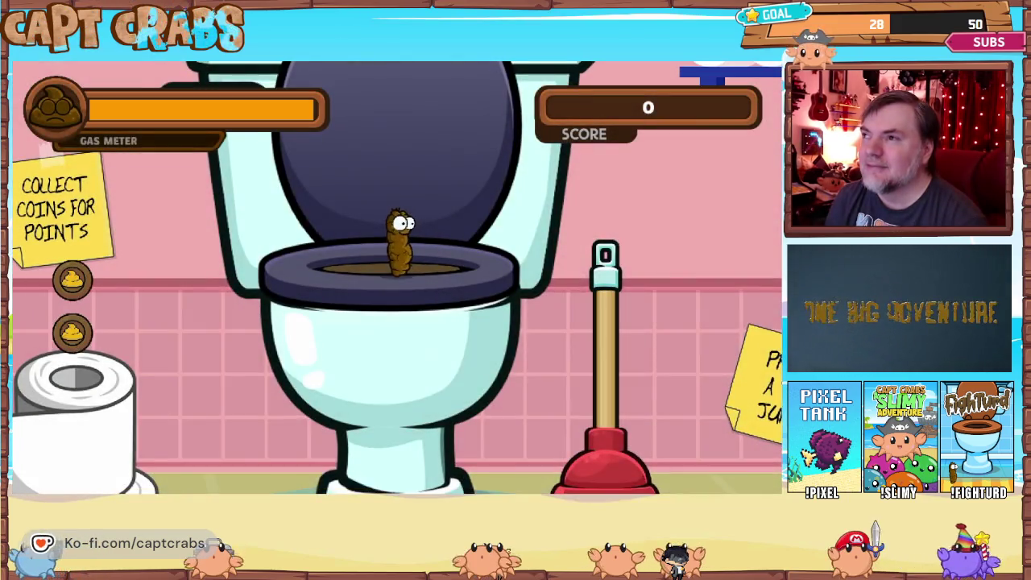
# Play the bathroom level, jumping Turdy onto the shelf to collect the coin
pyautogui.press('Left')
pyautogui.press('space')
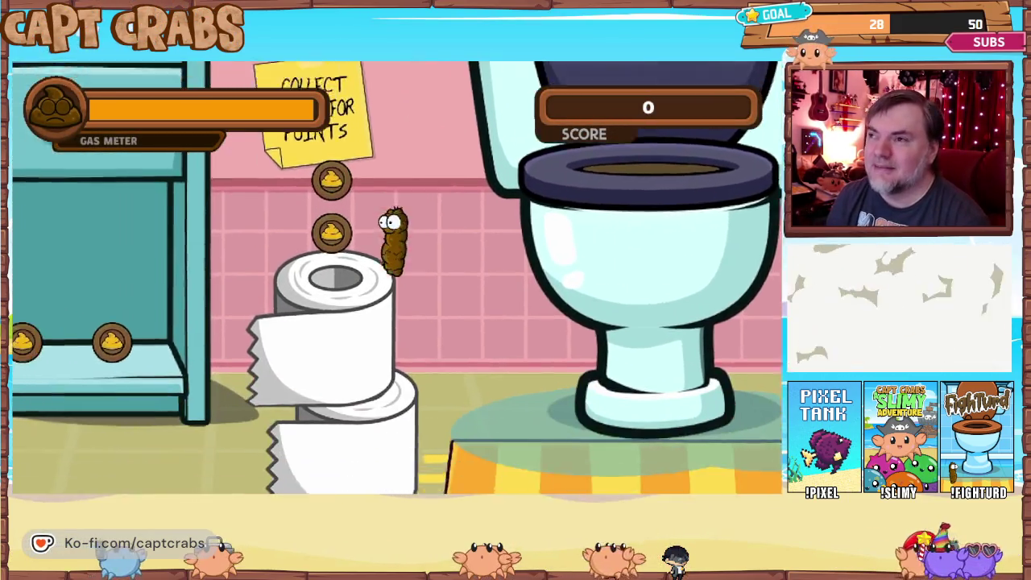
pyautogui.press('Left')
pyautogui.press('space')
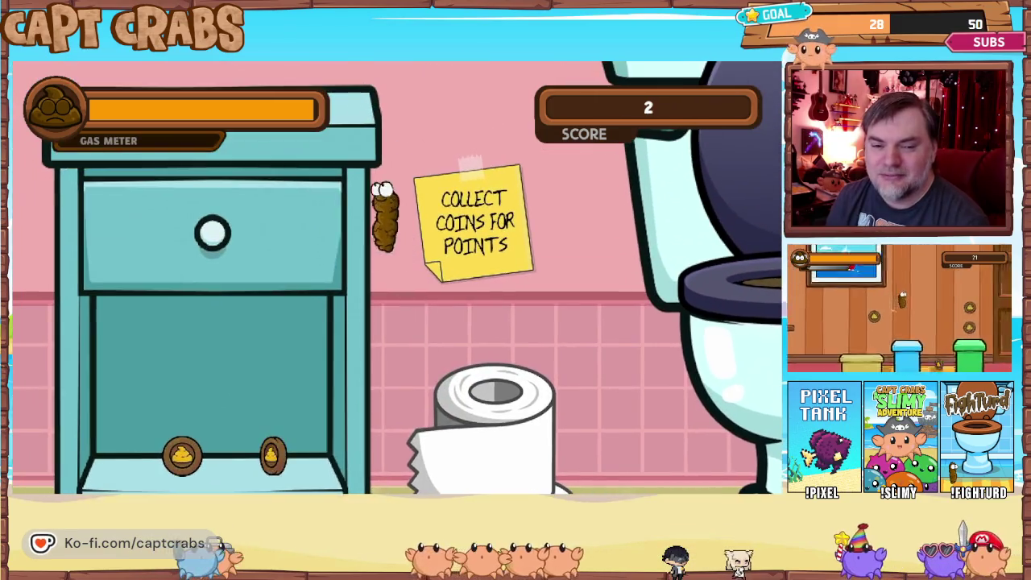
pyautogui.press('Left')
pyautogui.press('Right')
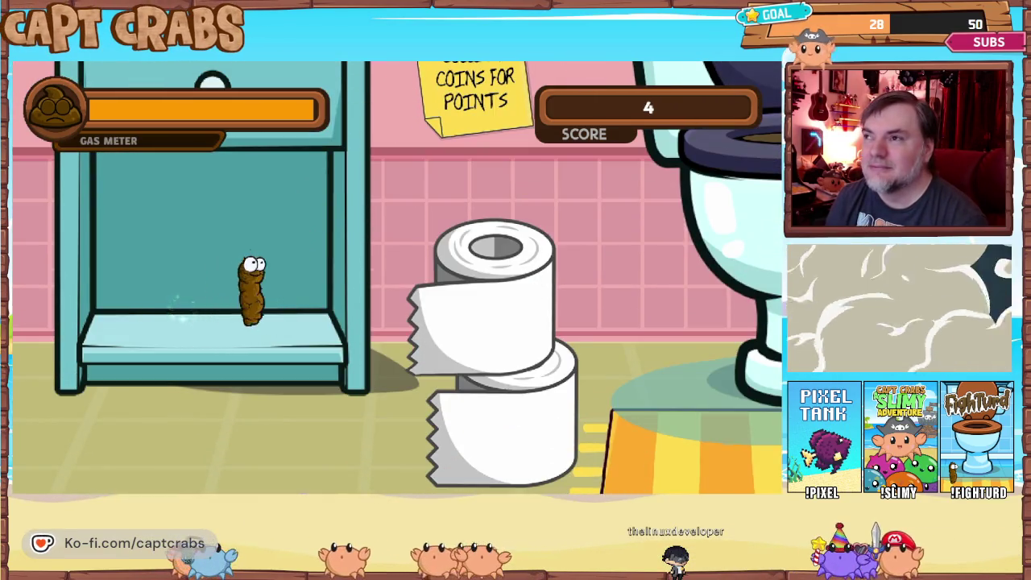
pyautogui.press('space')
pyautogui.press('Right')
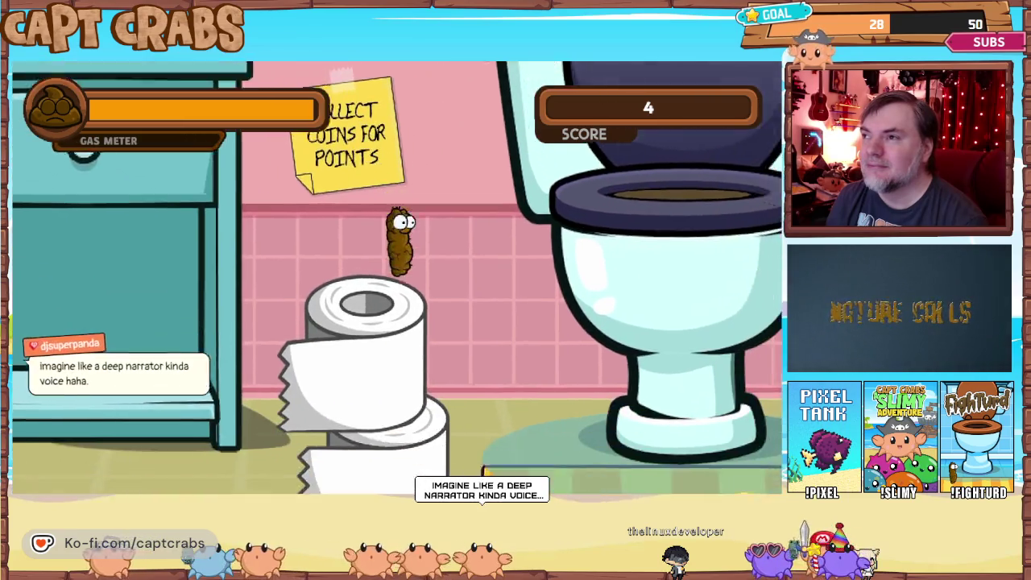
pyautogui.press('Right')
pyautogui.press('Right')
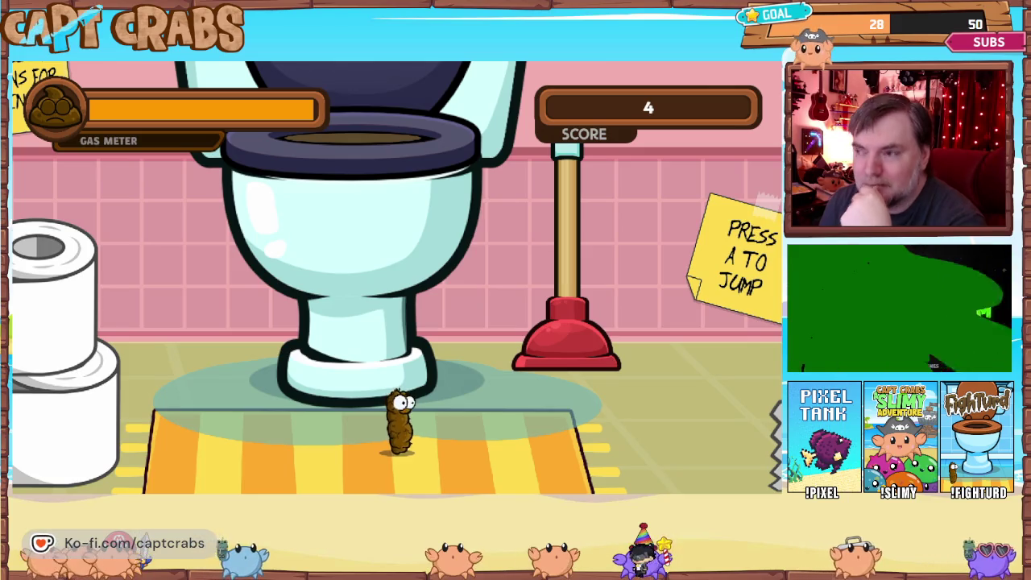
# Choose Exit Game from the pause menu to end the playtest
pyautogui.press('Escape')
pyautogui.press('Down')
pyautogui.press('Down')
pyautogui.press('Return')
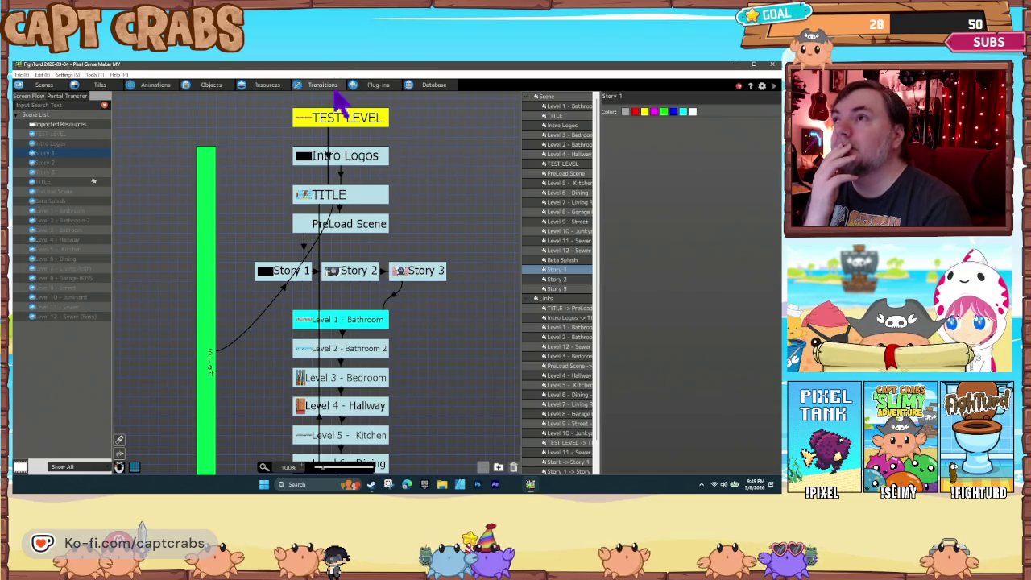
# Create a new Default-type database, database_001, in the Database tab
pyautogui.click(435, 85)
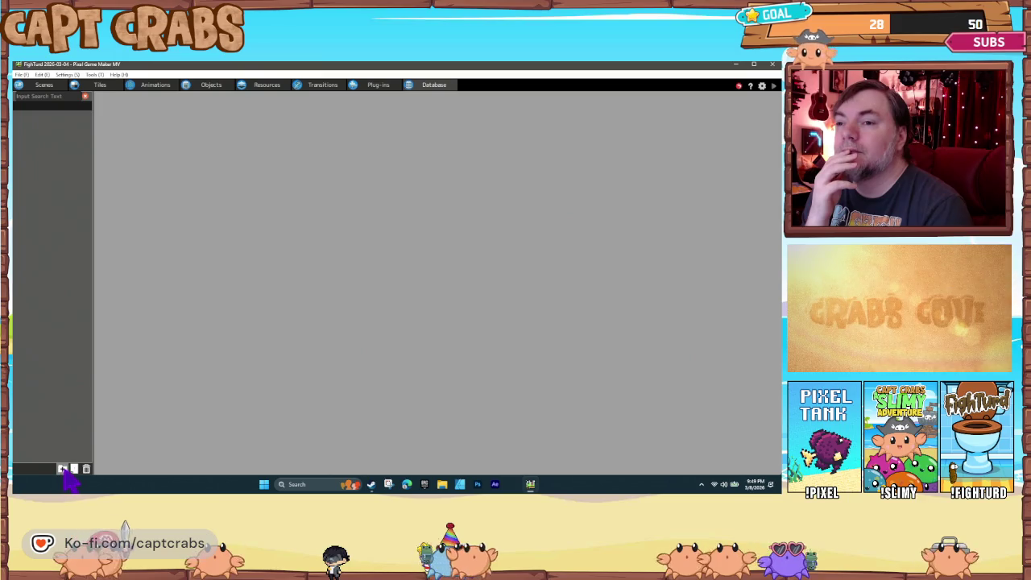
pyautogui.click(63, 469)
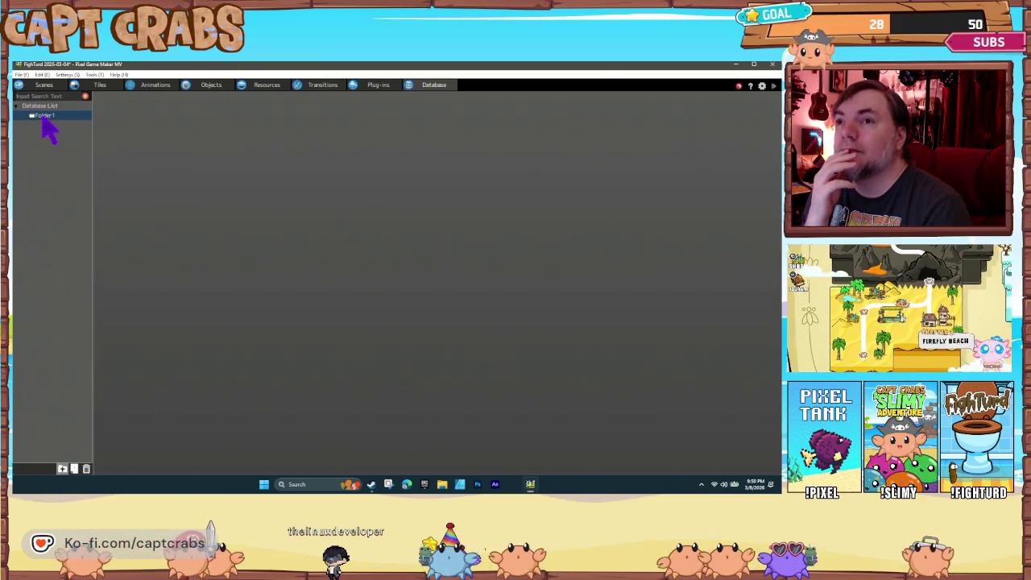
pyautogui.click(74, 469)
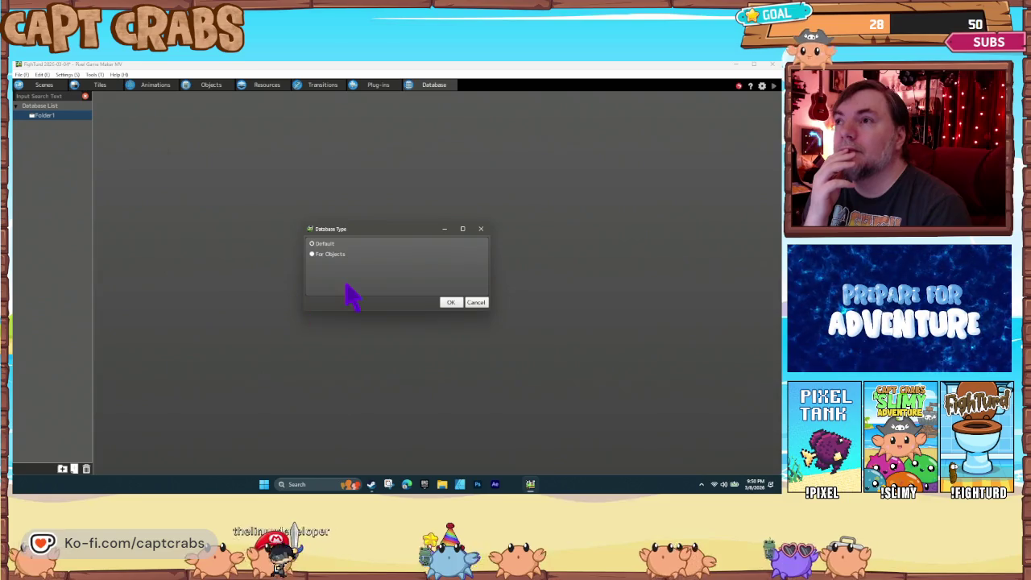
pyautogui.click(448, 302)
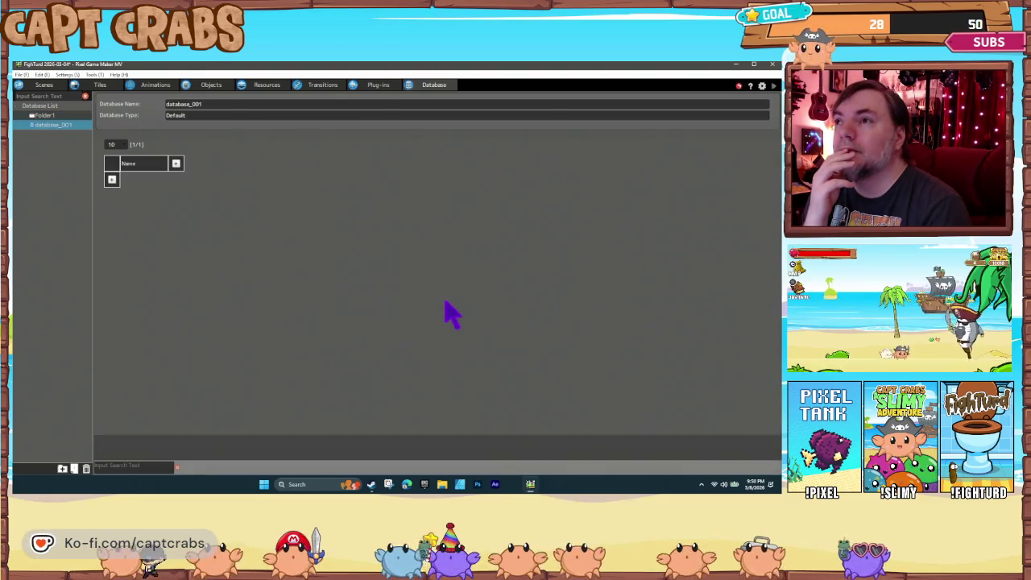
# Add a column to database_001's table beside Name and name it Score
pyautogui.click(143, 161)
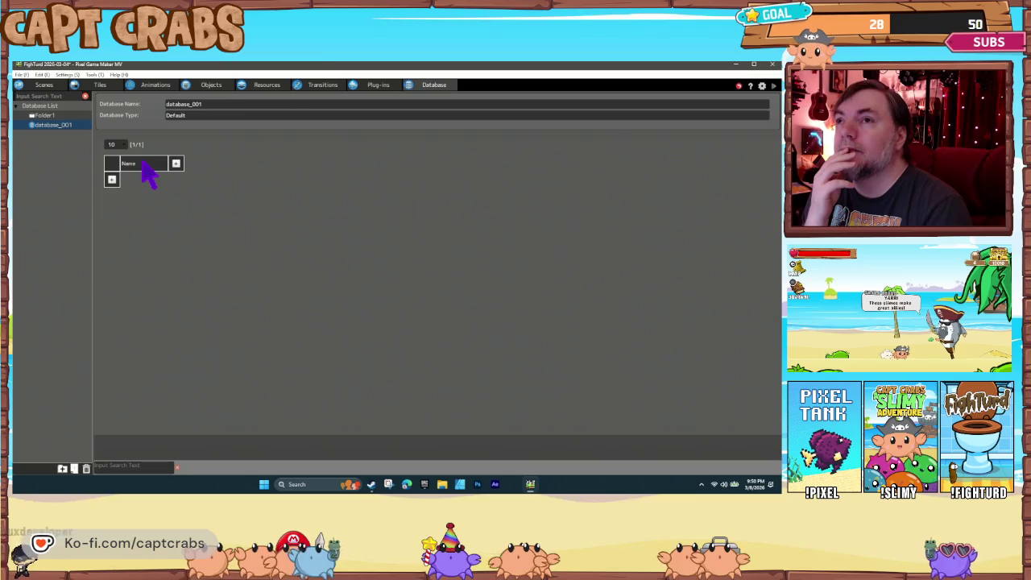
pyautogui.click(176, 163)
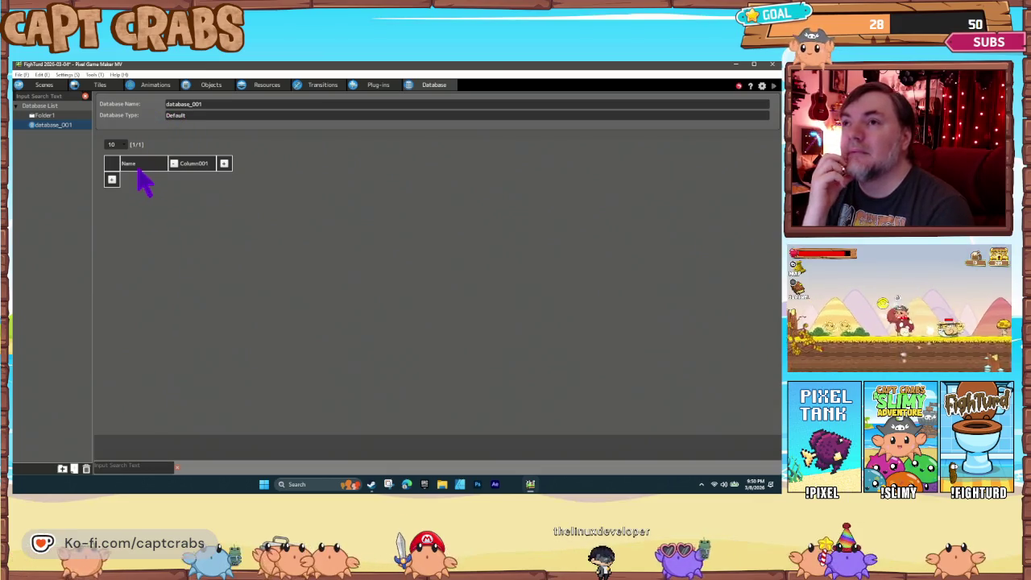
pyautogui.doubleClick(189, 170)
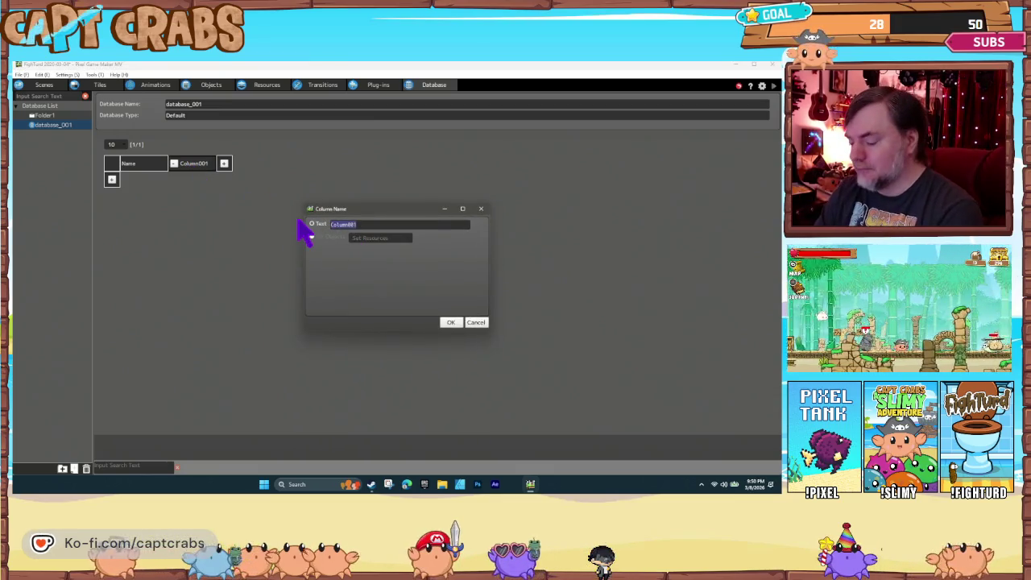
pyautogui.write('t')
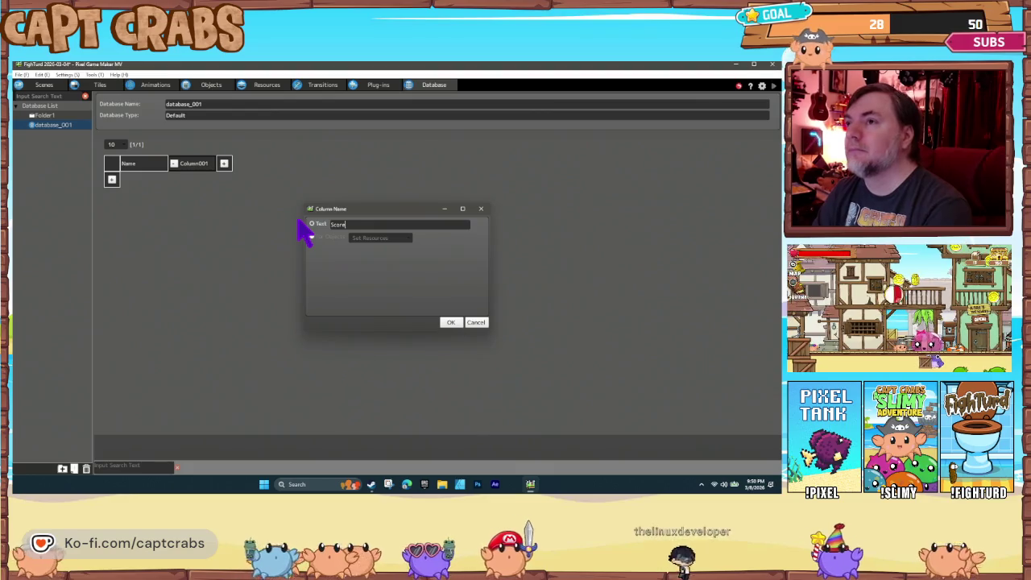
pyautogui.press('Return')
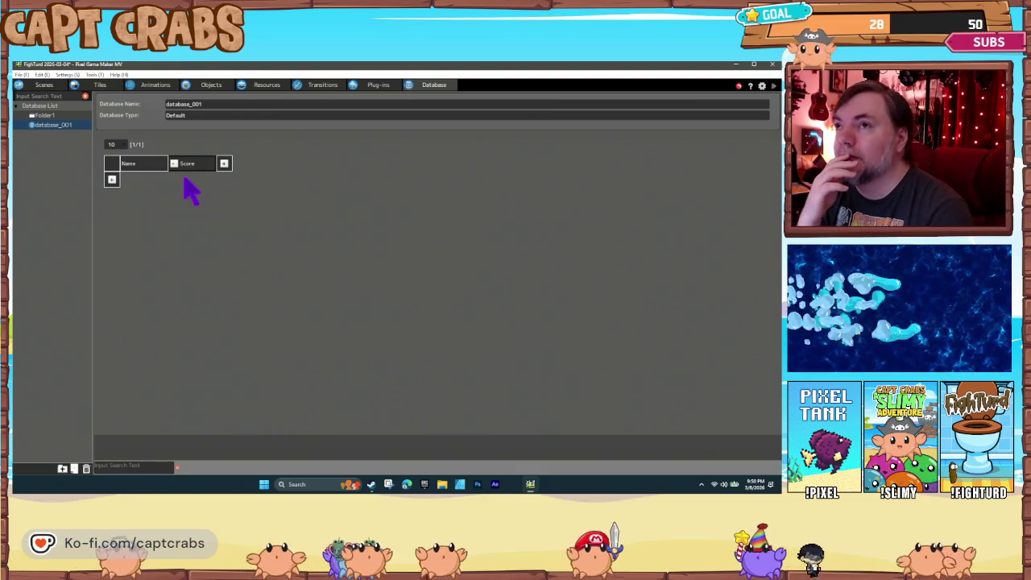
pyautogui.doubleClick(192, 165)
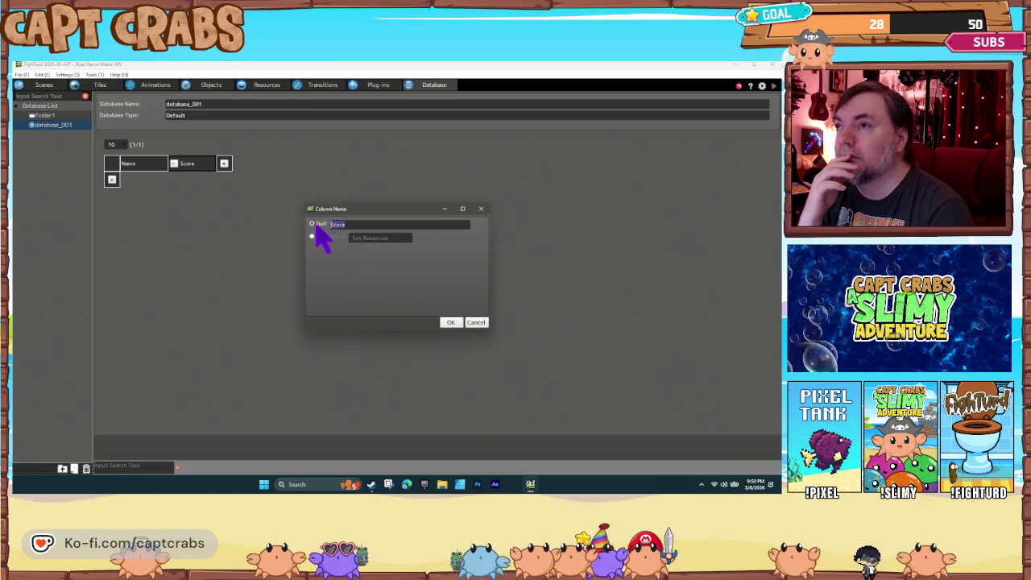
pyautogui.click(451, 323)
pyautogui.click(452, 290)
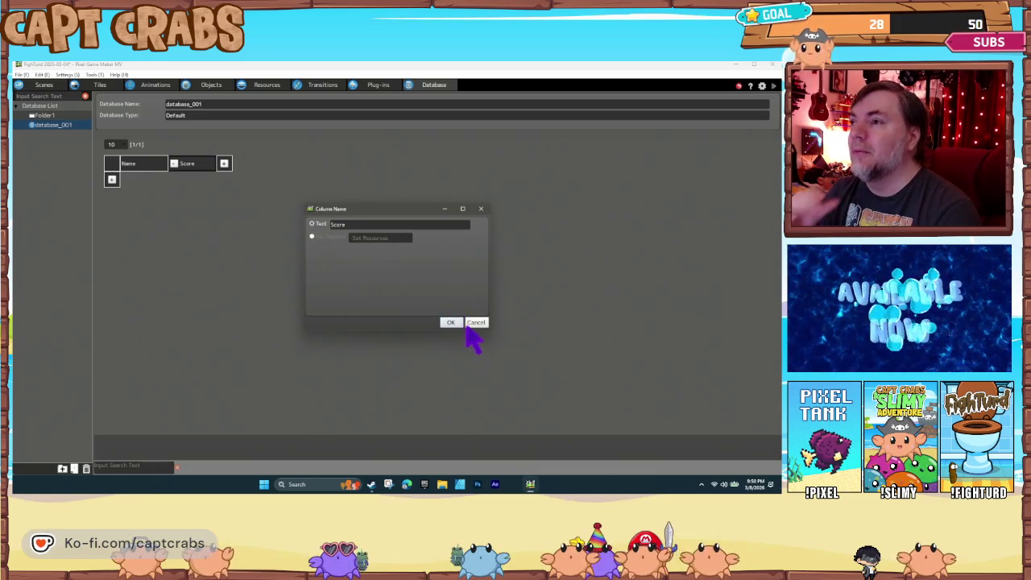
pyautogui.click(477, 323)
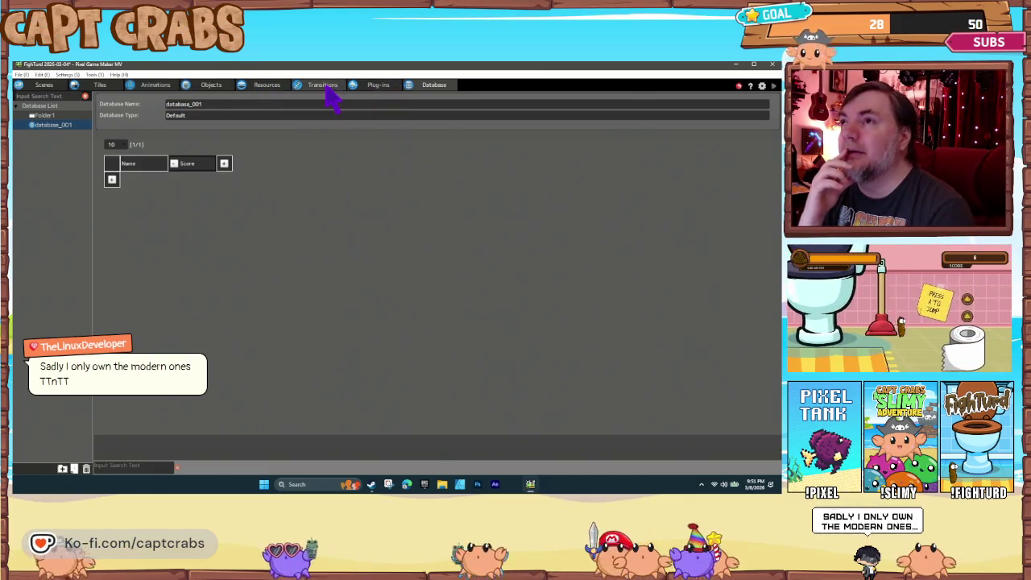
# Add a 'High Score' variable with default value 0 under Resources > Variables
pyautogui.click(269, 85)
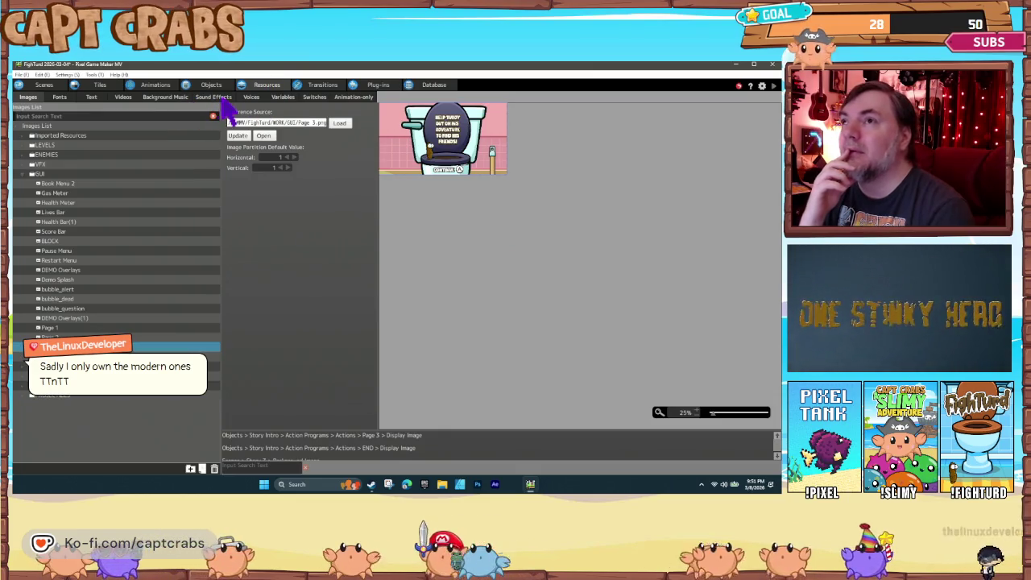
pyautogui.click(281, 97)
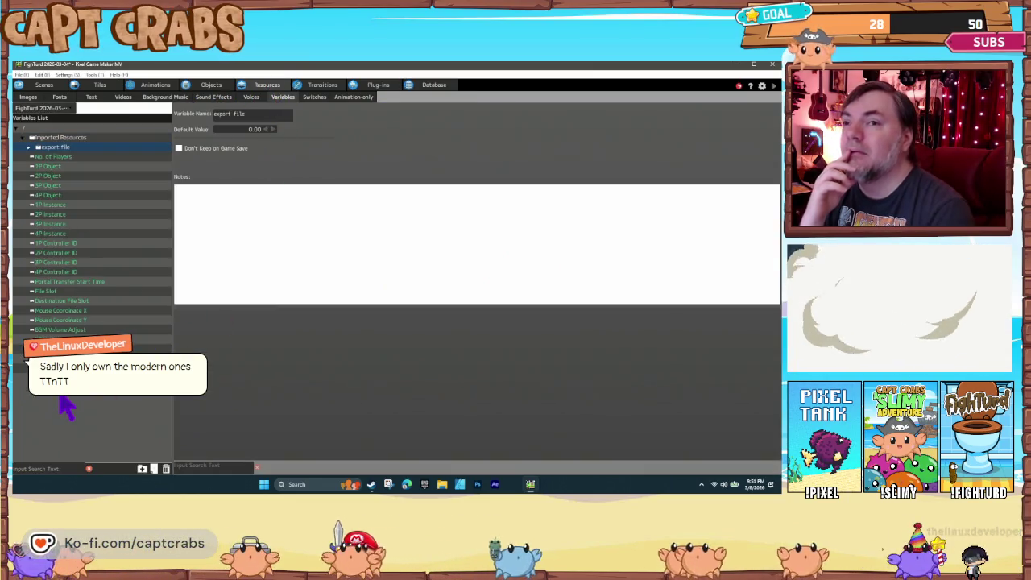
pyautogui.rightClick(65, 407)
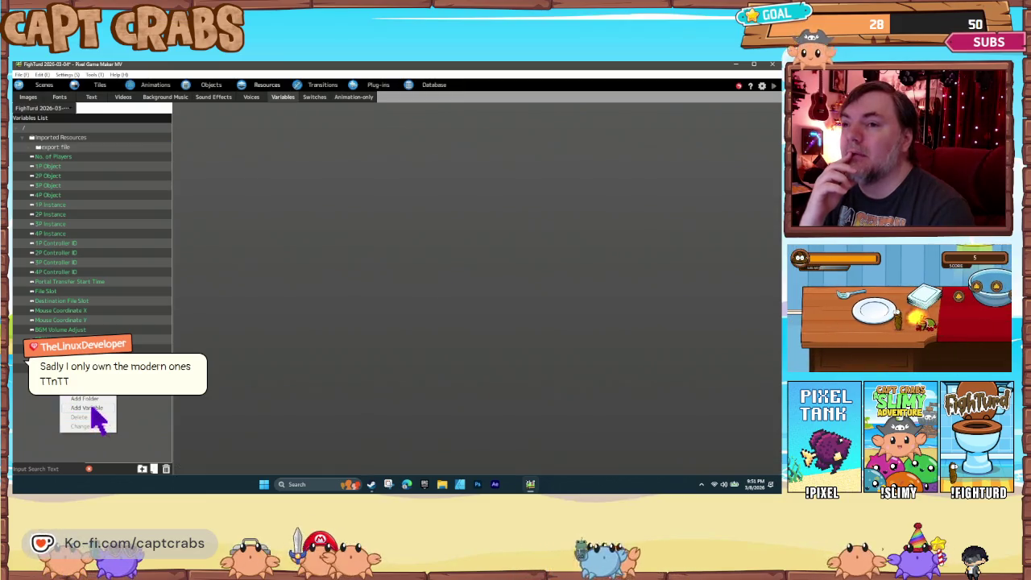
pyautogui.click(90, 407)
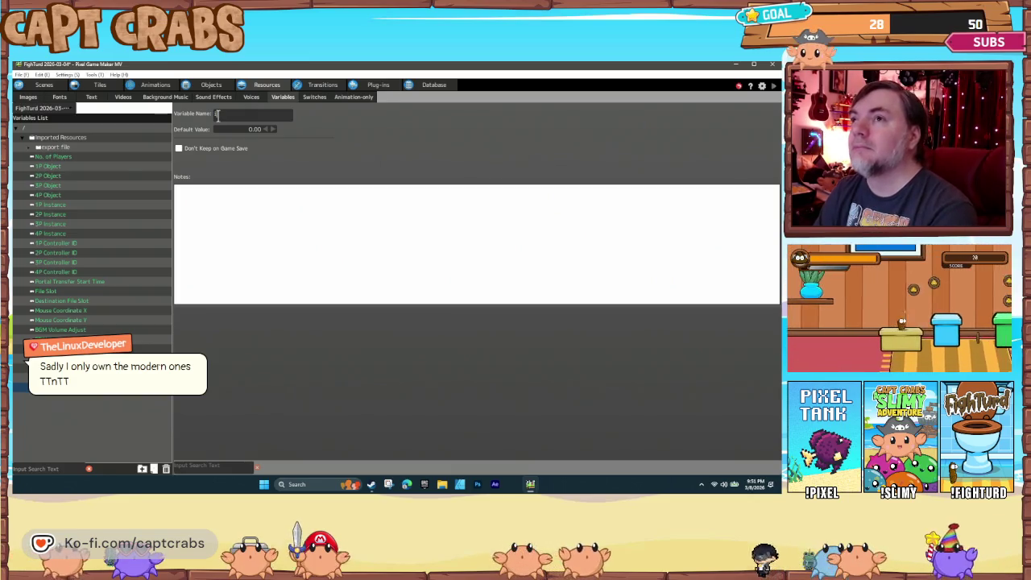
pyautogui.write('High Sc')
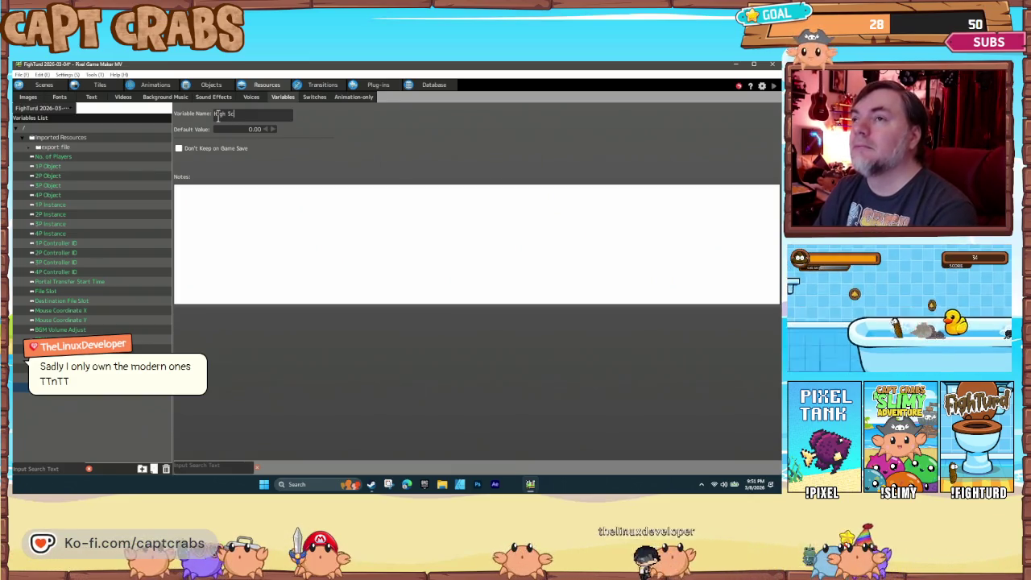
pyautogui.write('ore')
pyautogui.press('Tab')
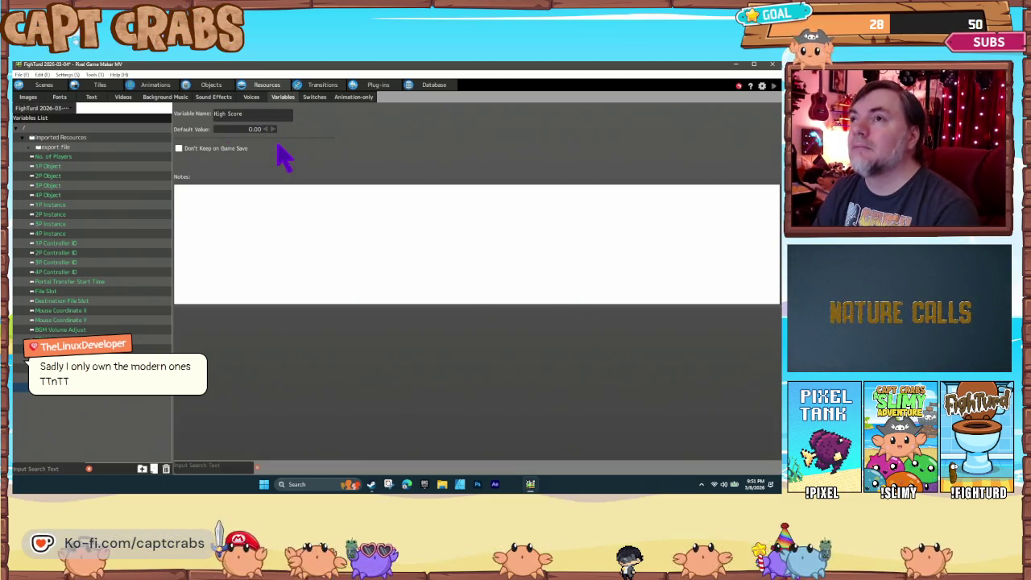
pyautogui.press('Tab')
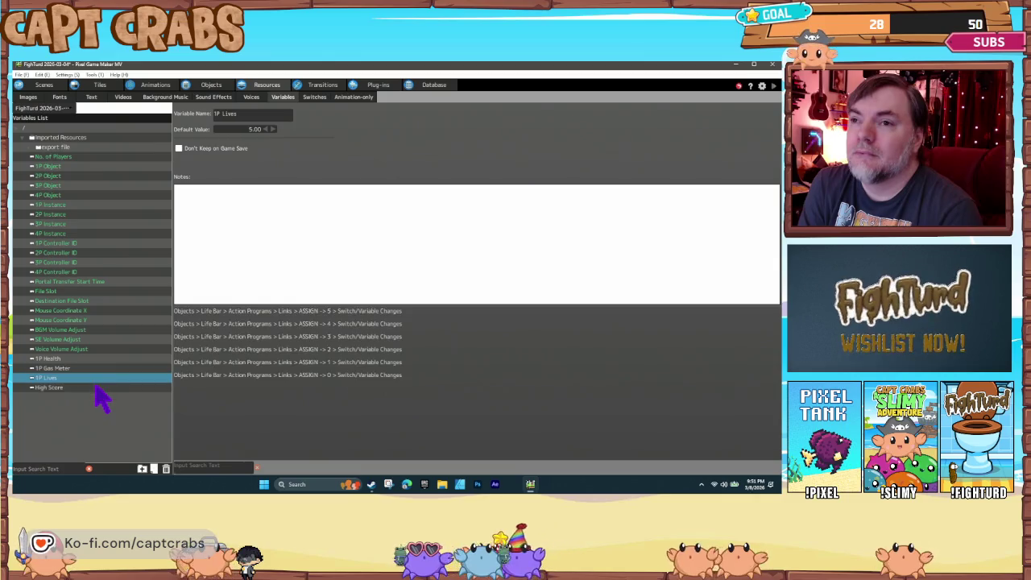
pyautogui.press('Up')
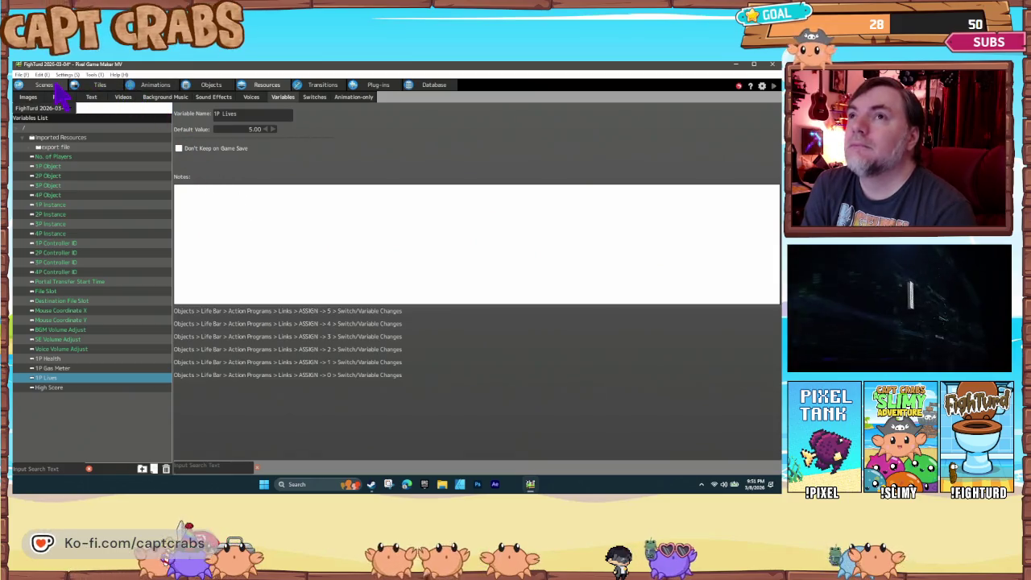
# Open the TITLE scene, zoomed out and centred to show EXIT, PLAY and the logo
pyautogui.click(47, 85)
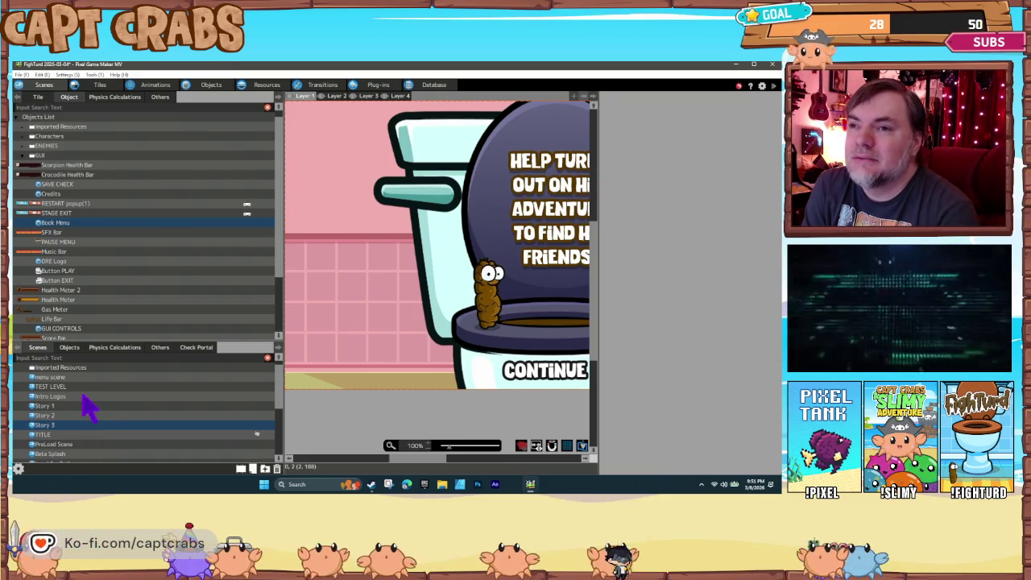
pyautogui.scroll(-1, 88, 435)
pyautogui.scroll(-1, 85, 426)
pyautogui.click(87, 419)
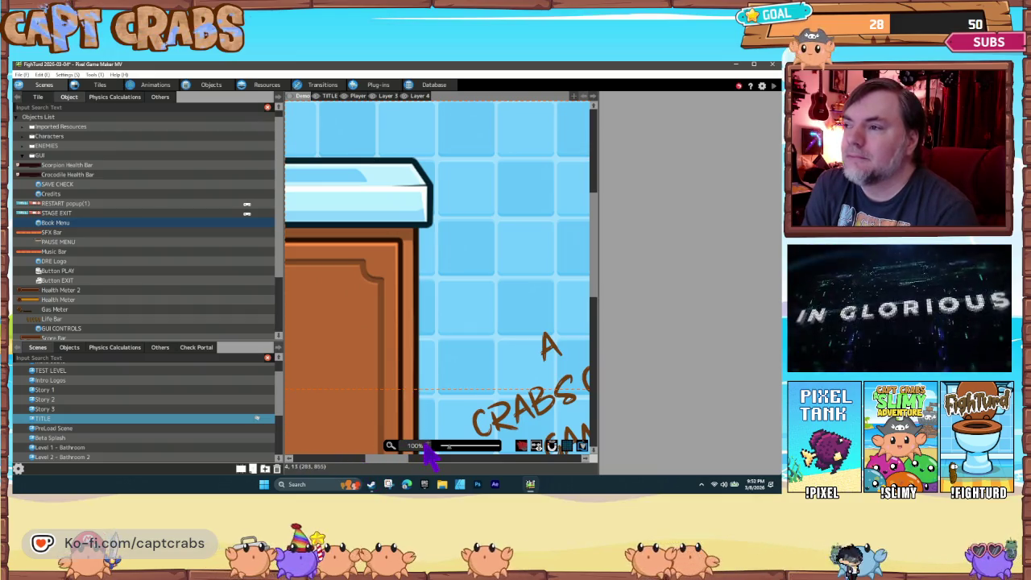
pyautogui.scroll(-2, 429, 455)
pyautogui.scroll(-1, 434, 458)
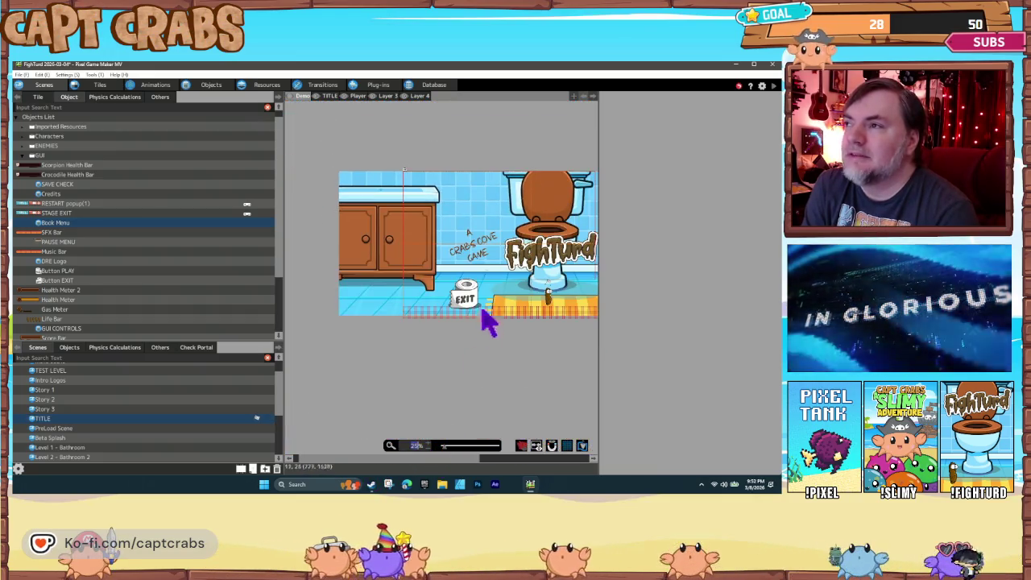
pyautogui.moveTo(476, 274)
pyautogui.mouseDown()
pyautogui.moveTo(438, 258)
pyautogui.moveTo(399, 297)
pyautogui.mouseUp()
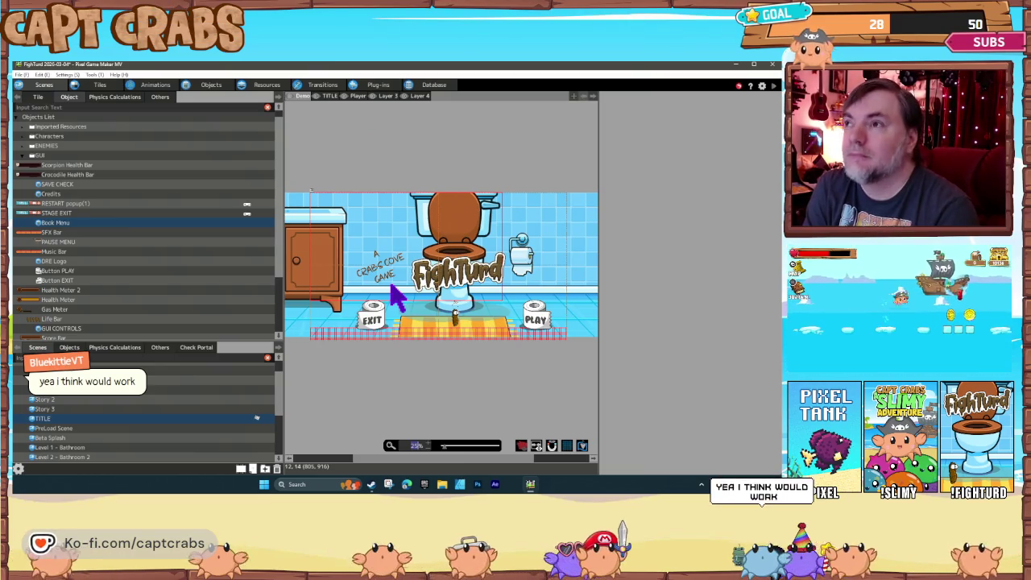
pyautogui.click(209, 85)
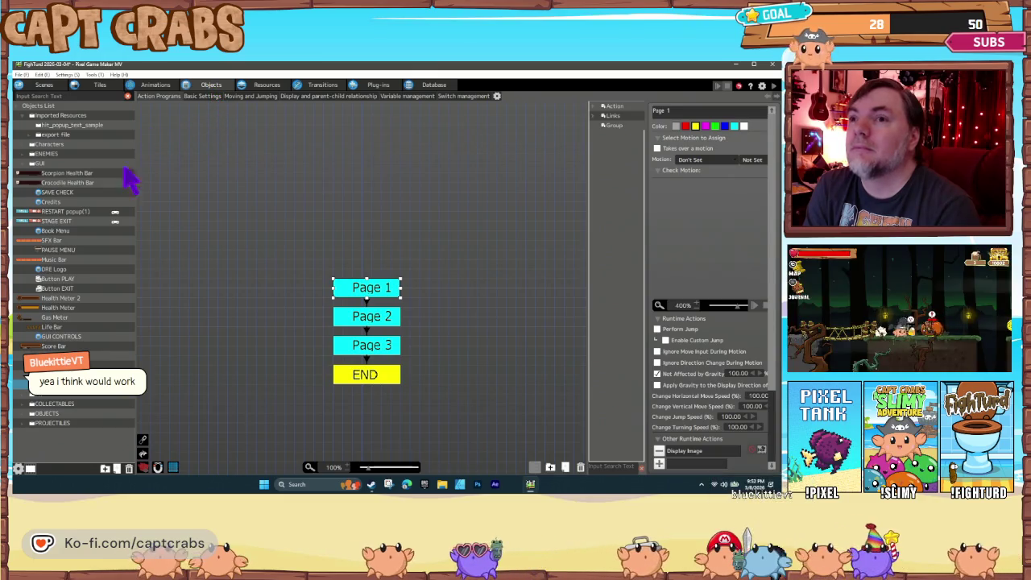
# Create a 'High Score Leaderboard' GUI object, excluding Enemy Group from attack and wall detection
pyautogui.rightClick(49, 165)
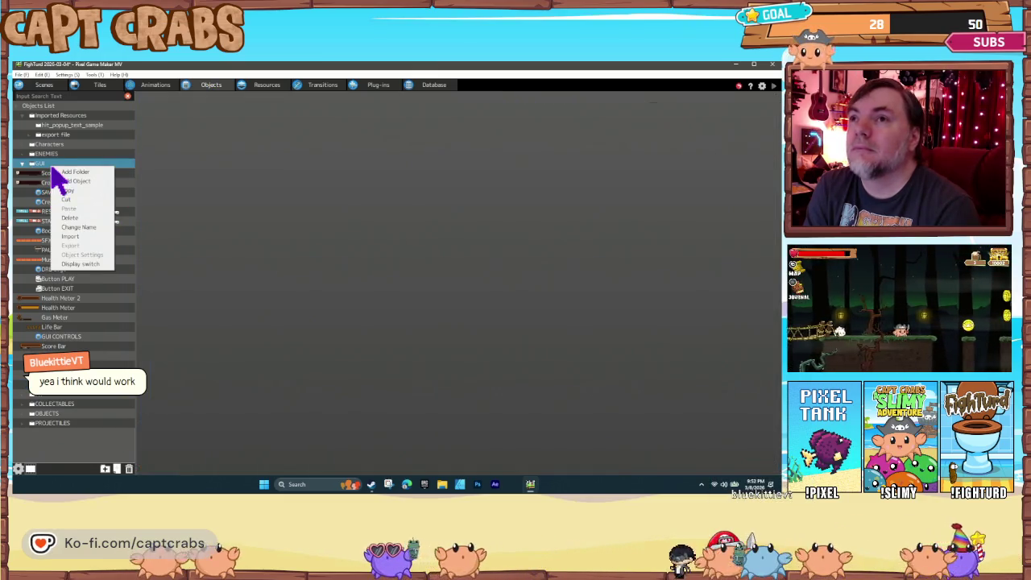
pyautogui.click(76, 181)
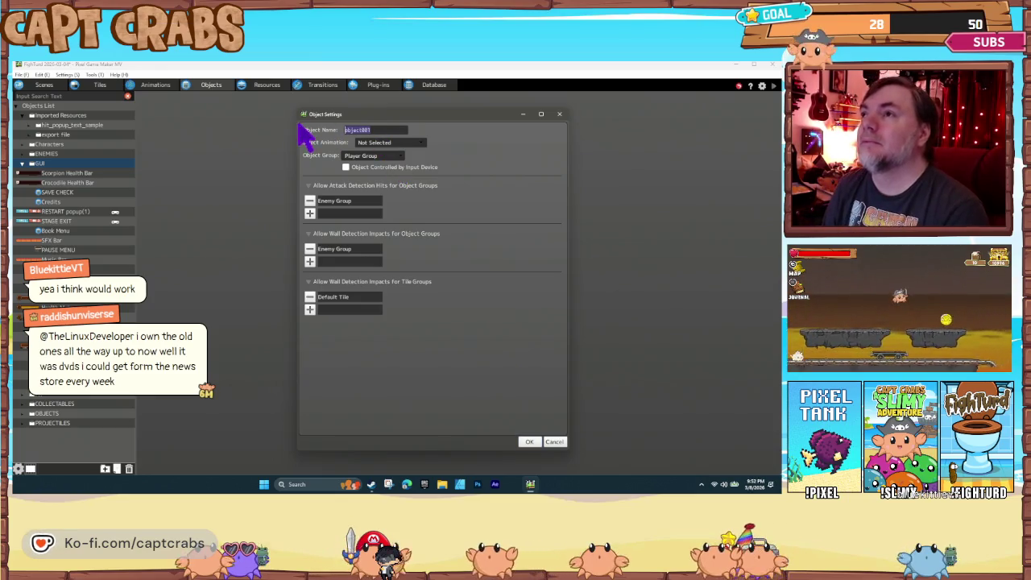
pyautogui.write('High ')
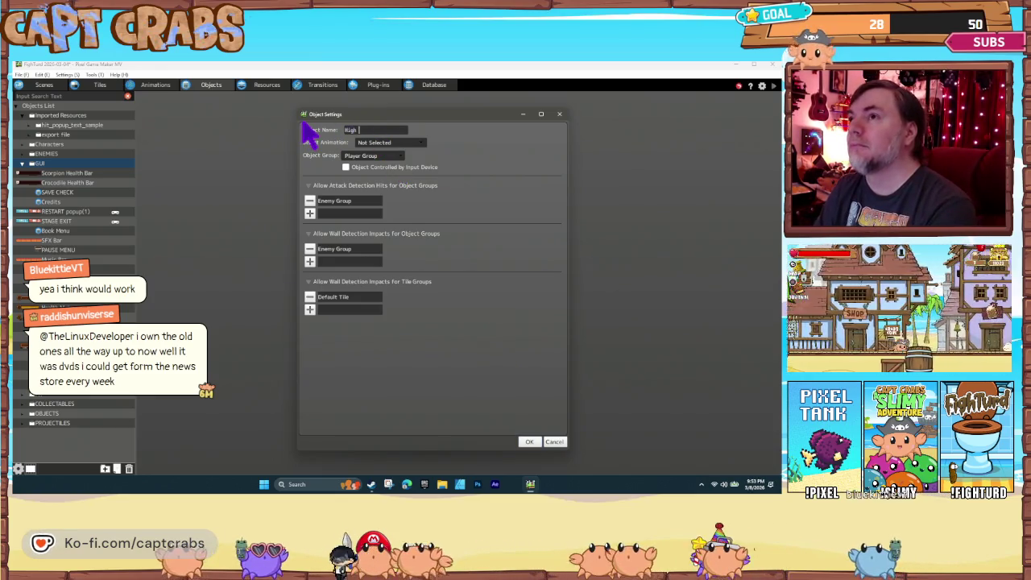
pyautogui.write('Score ')
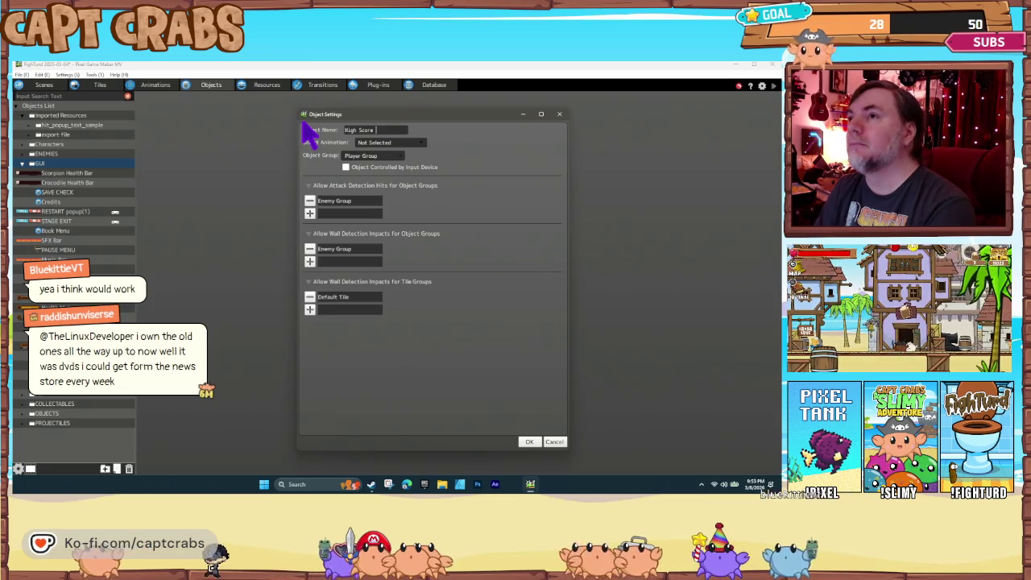
pyautogui.write('Leaderboard')
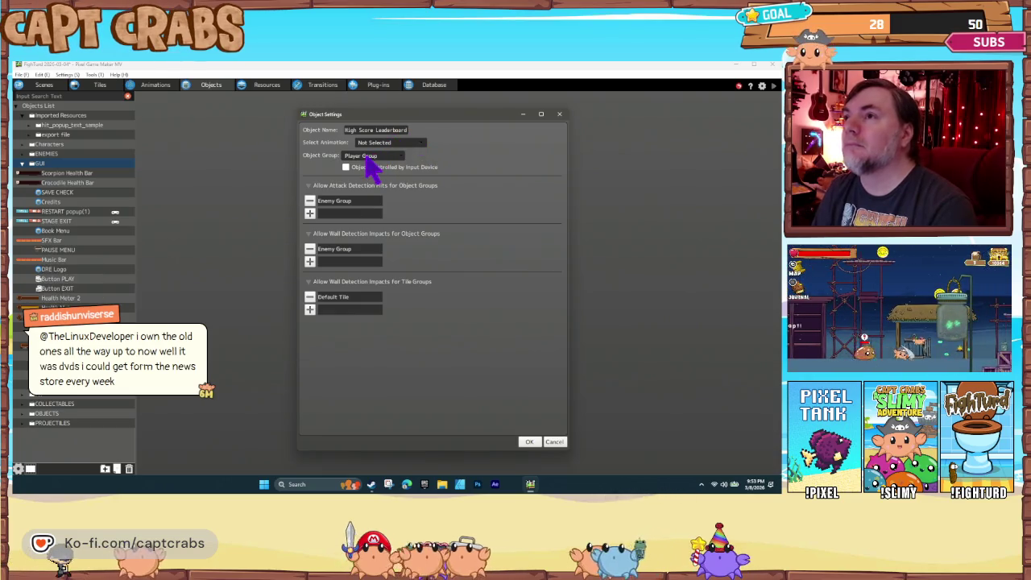
pyautogui.click(309, 201)
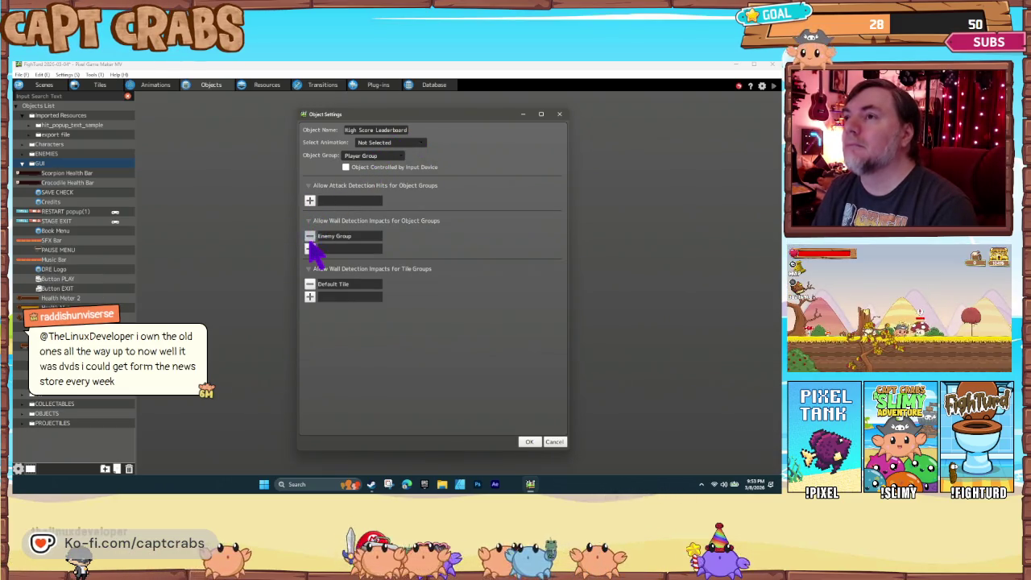
pyautogui.click(309, 236)
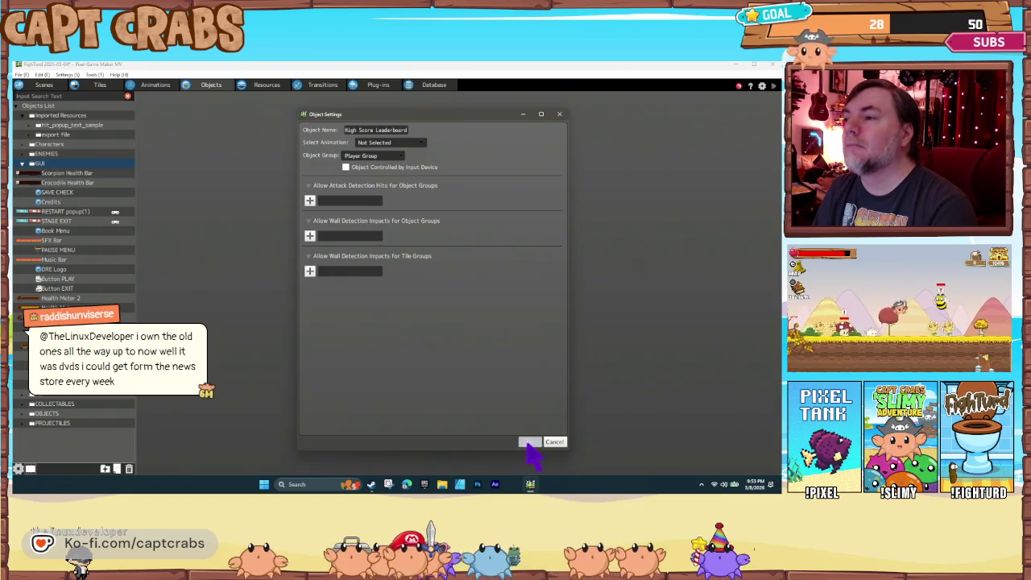
pyautogui.click(530, 443)
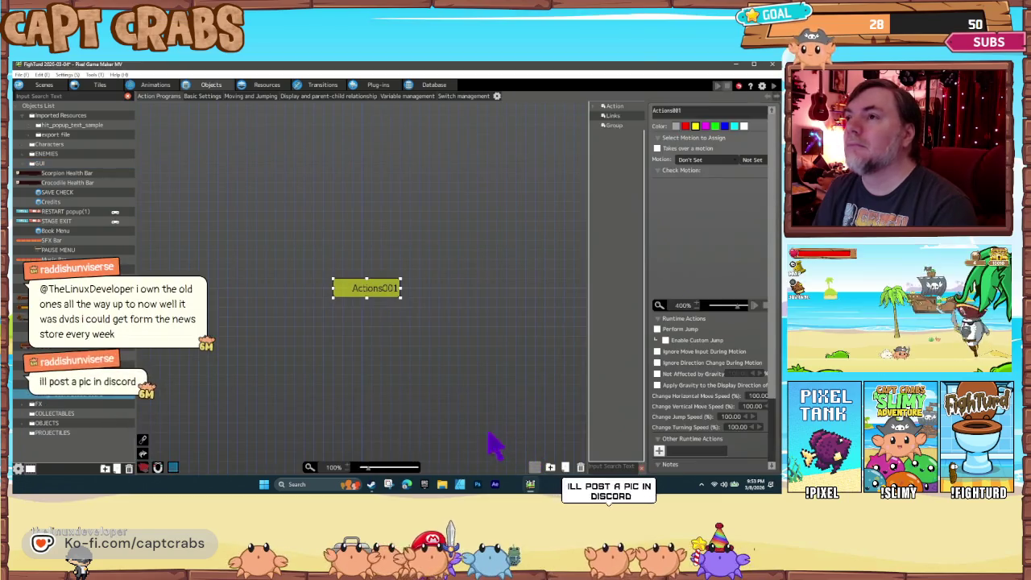
# Make the object unaffected by gravity and rename its action to DEFAULT
pyautogui.click(656, 374)
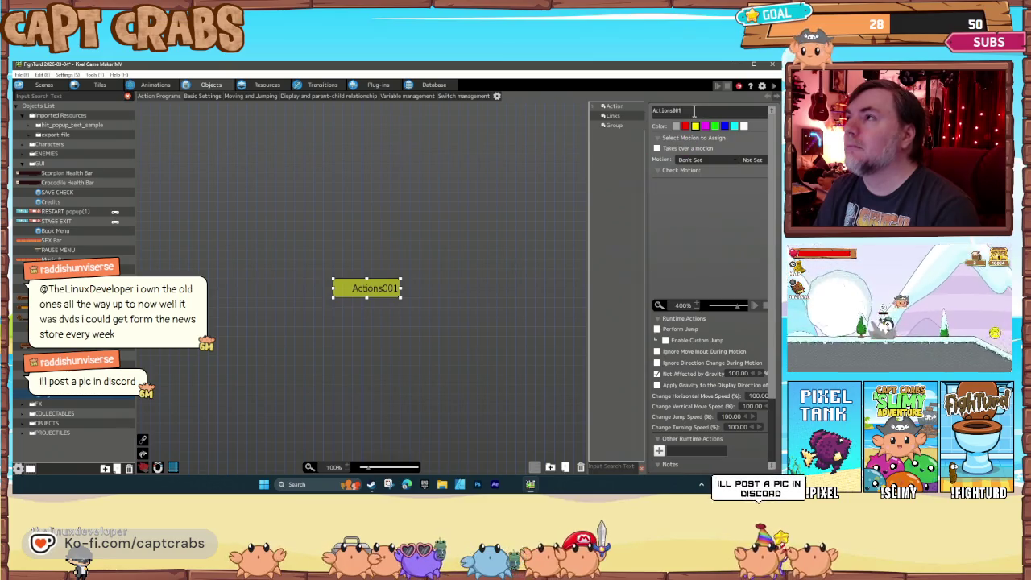
pyautogui.doubleClick(700, 111)
pyautogui.write('DEFAULT')
pyautogui.press('Return')
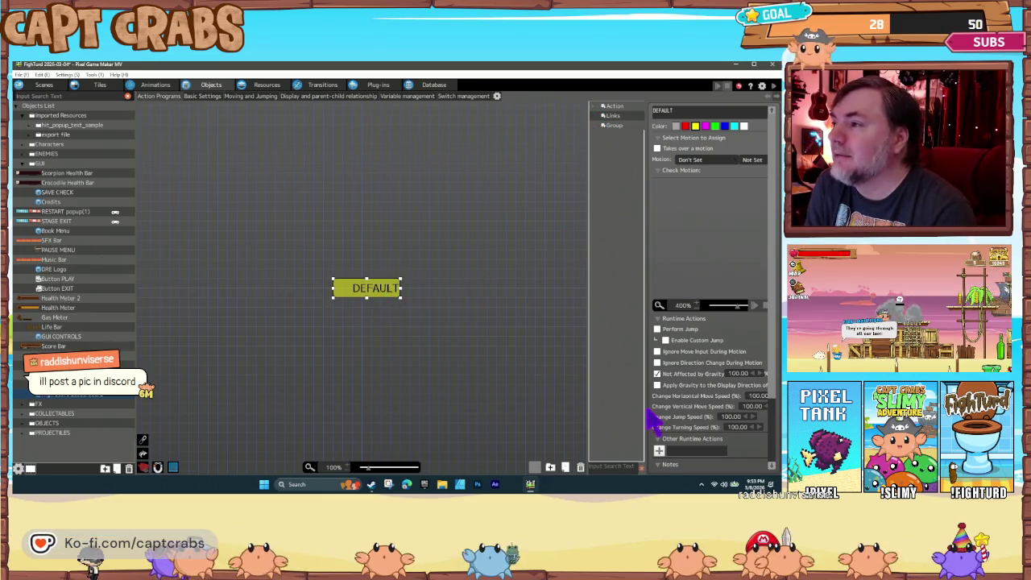
pyautogui.click(659, 451)
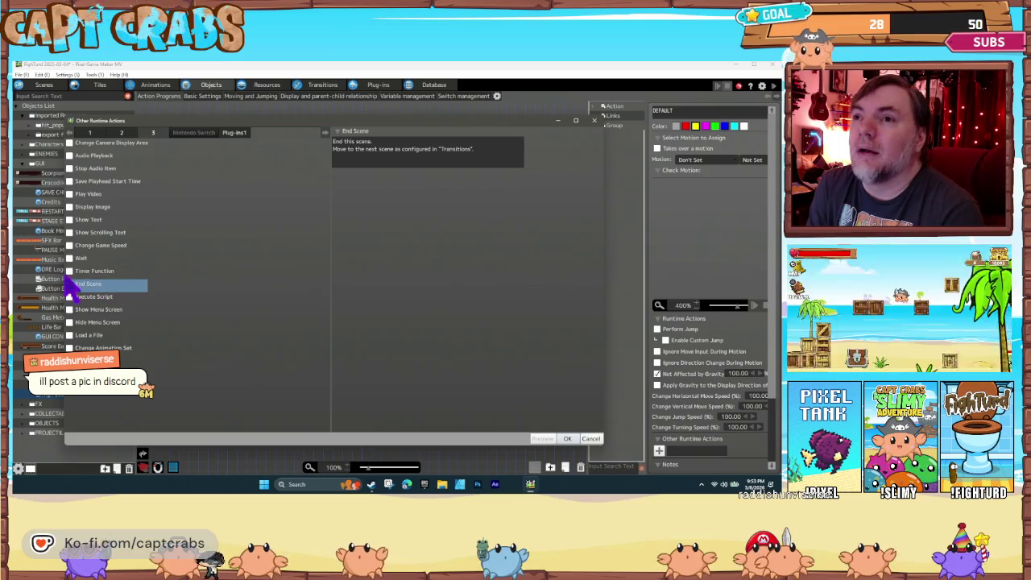
# Add a Show Text action with a new HIGH SCORE text resource in Lonzies 30
pyautogui.click(81, 219)
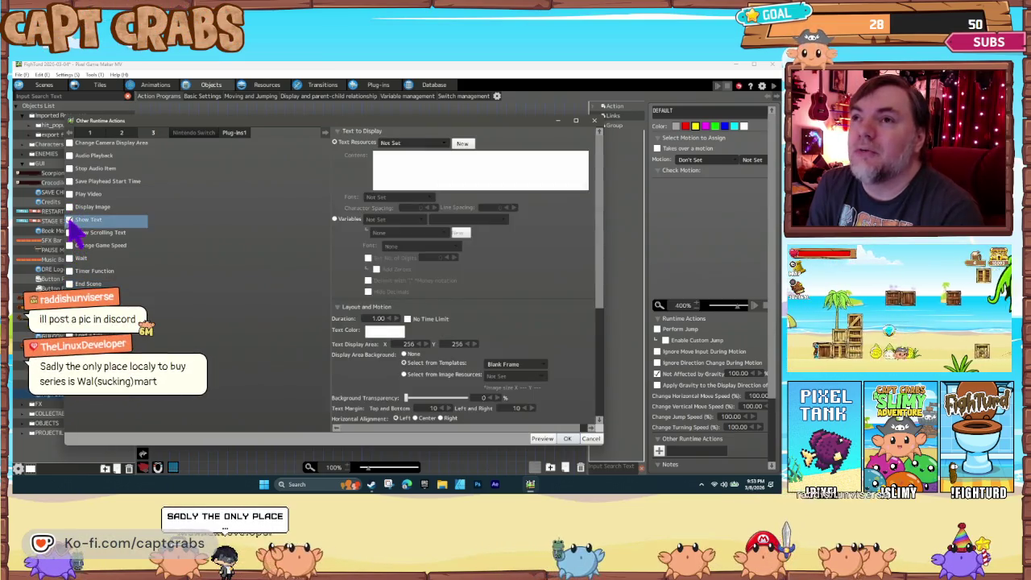
pyautogui.click(407, 145)
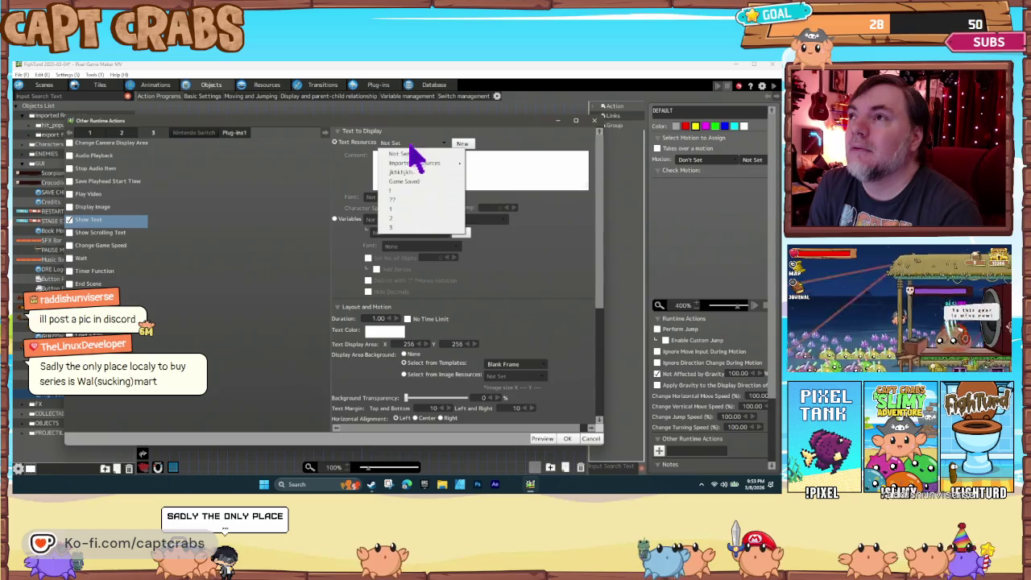
pyautogui.click(415, 162)
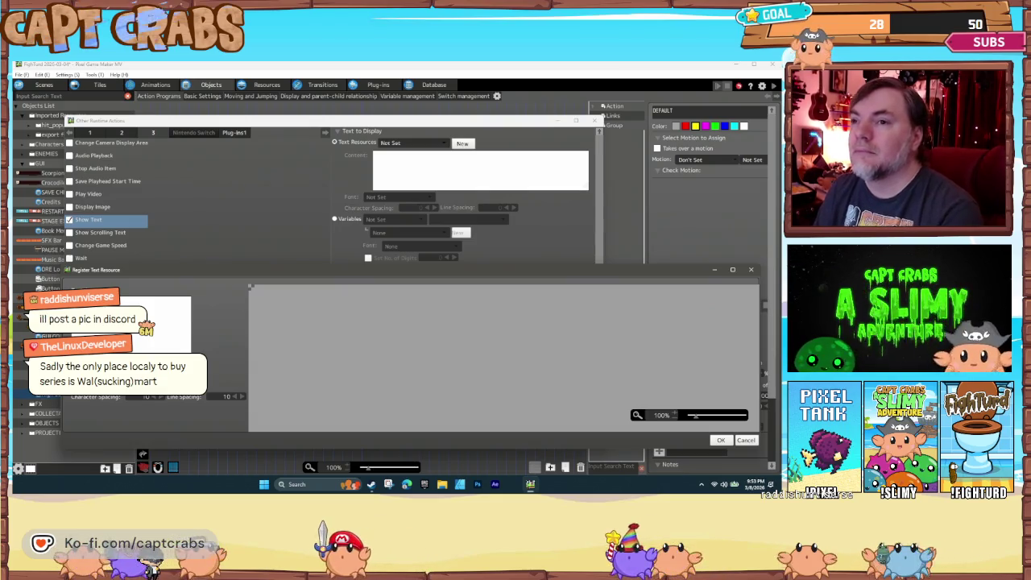
pyautogui.click(143, 399)
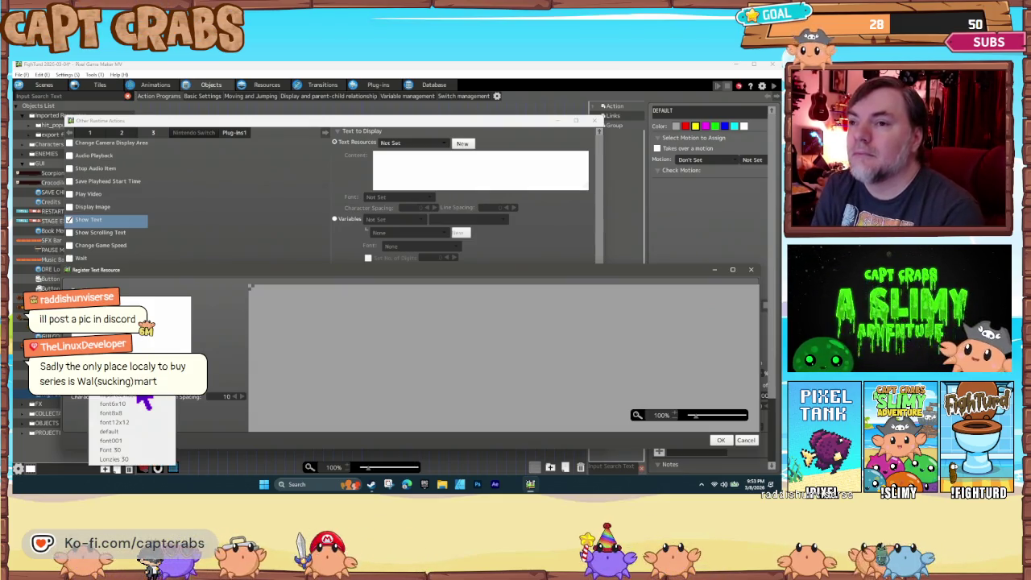
pyautogui.click(143, 458)
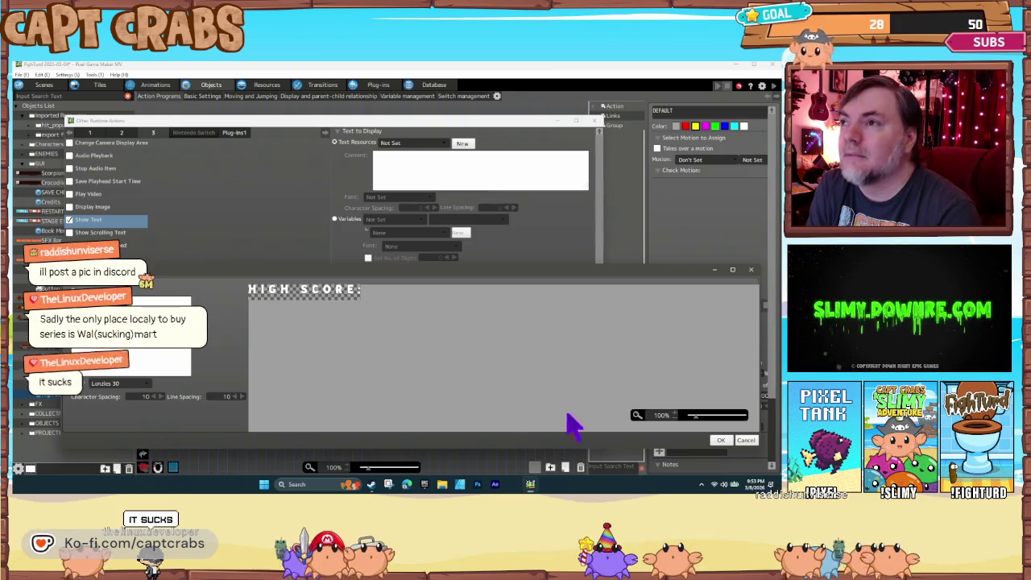
pyautogui.click(719, 440)
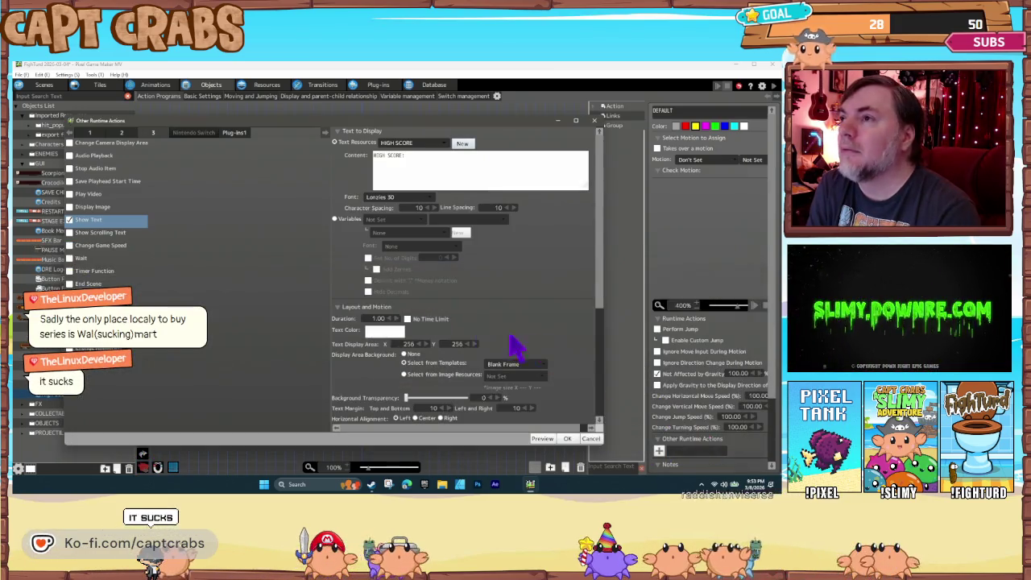
# Set the label's text colour to orange-brown
pyautogui.click(384, 333)
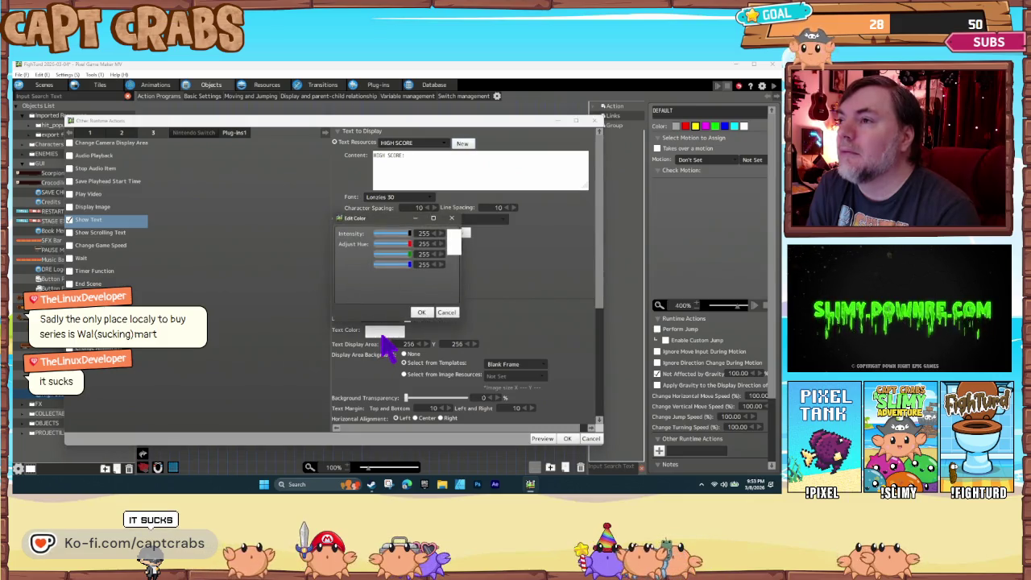
pyautogui.click(393, 244)
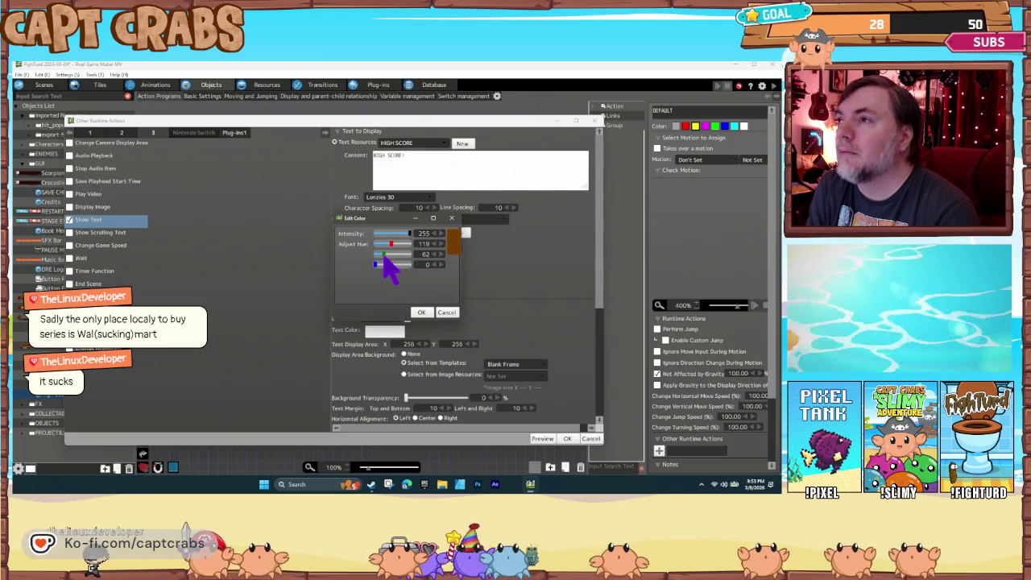
pyautogui.click(421, 312)
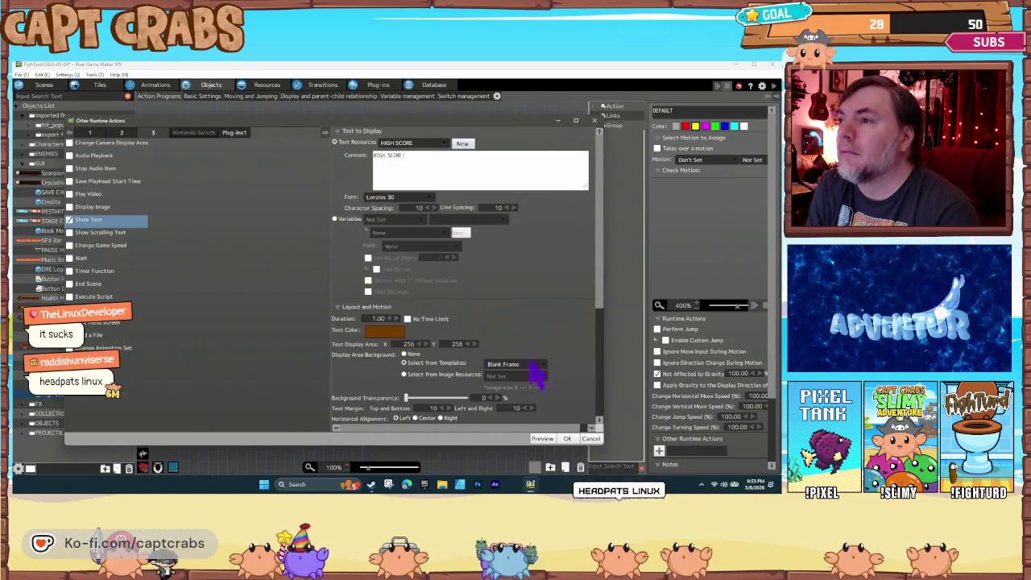
# Give the HIGH SCORE text no time limit, a 400 × 400 area and no background
pyautogui.scroll(-3, 507, 370)
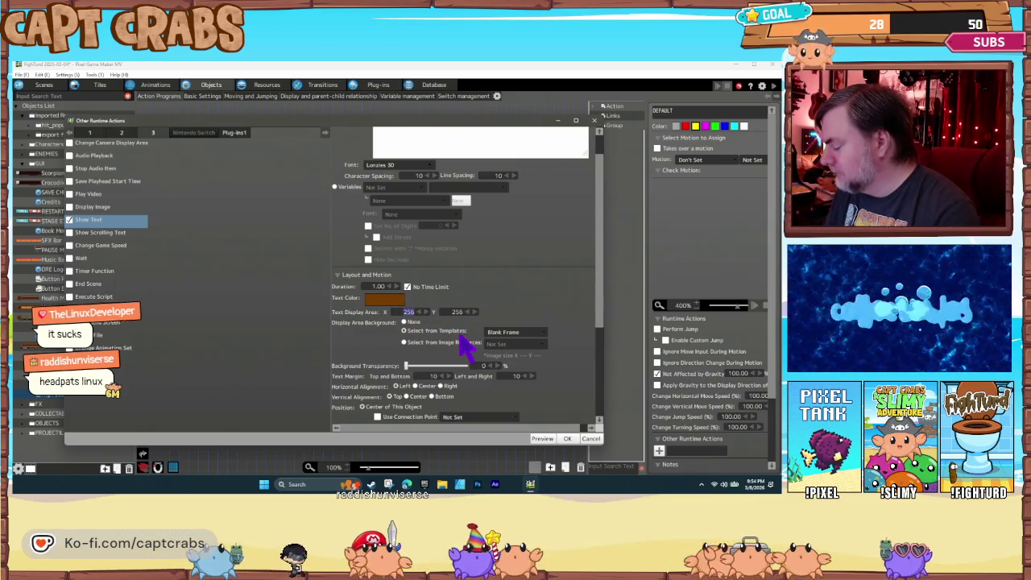
pyautogui.write('400')
pyautogui.press('Tab')
pyautogui.write('400')
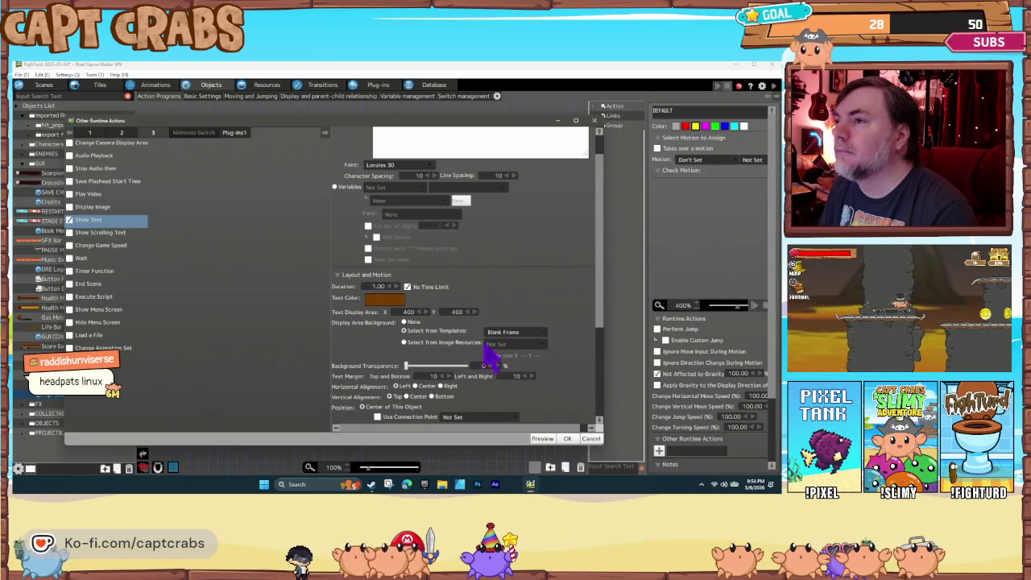
pyautogui.click(406, 322)
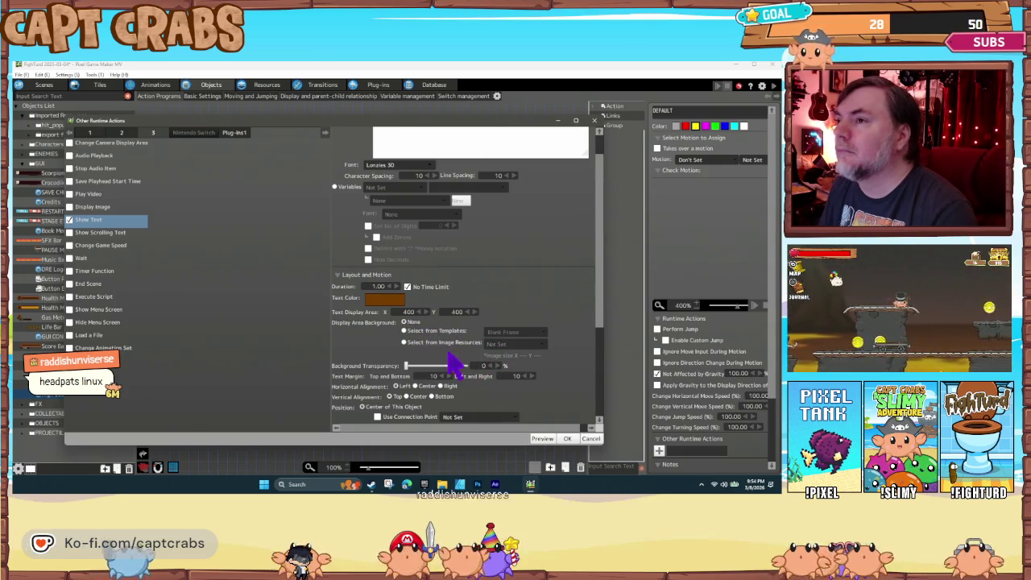
pyautogui.scroll(-3, 468, 378)
pyautogui.scroll(-2, 462, 381)
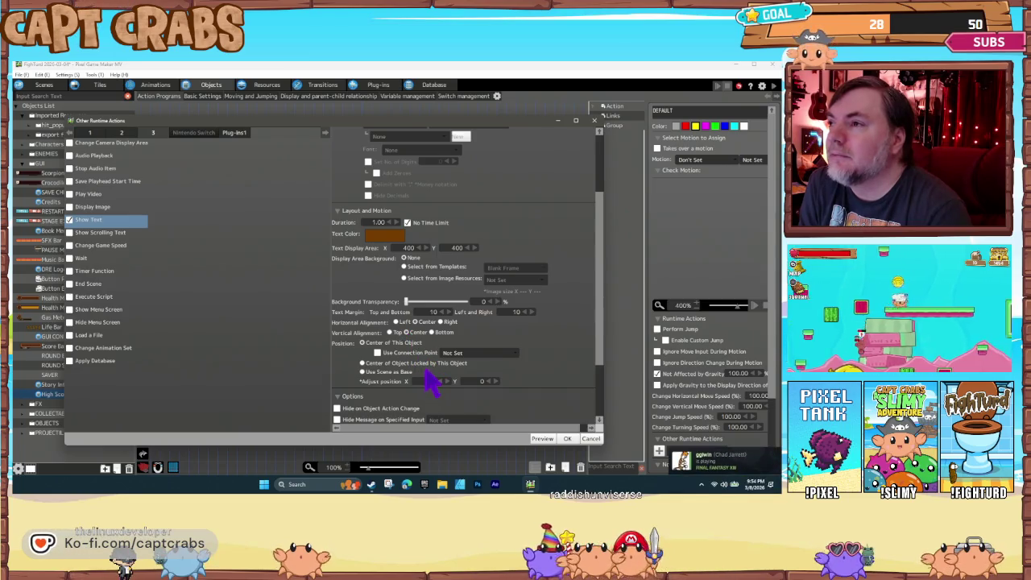
pyautogui.scroll(-4, 433, 378)
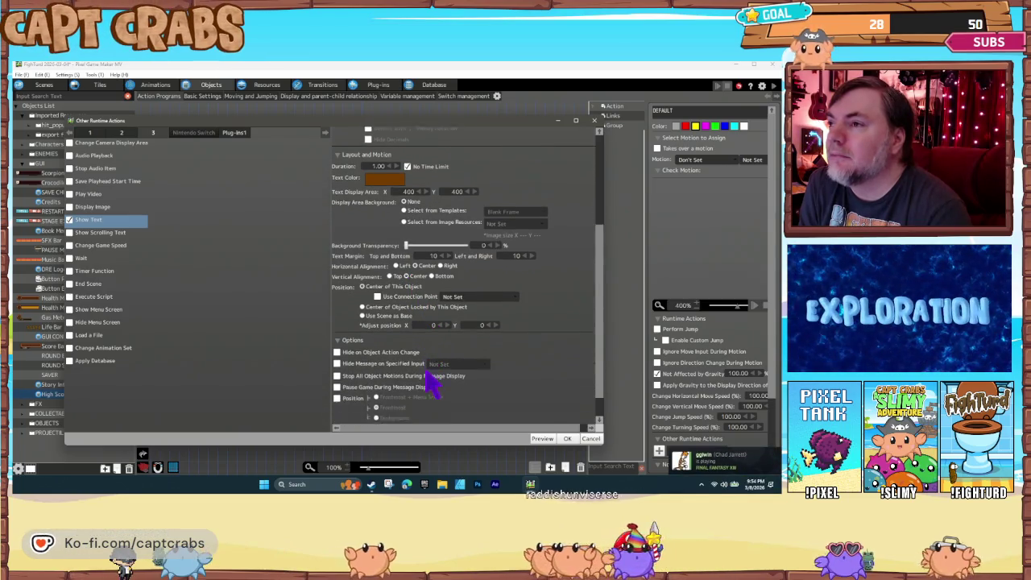
pyautogui.scroll(-1, 397, 367)
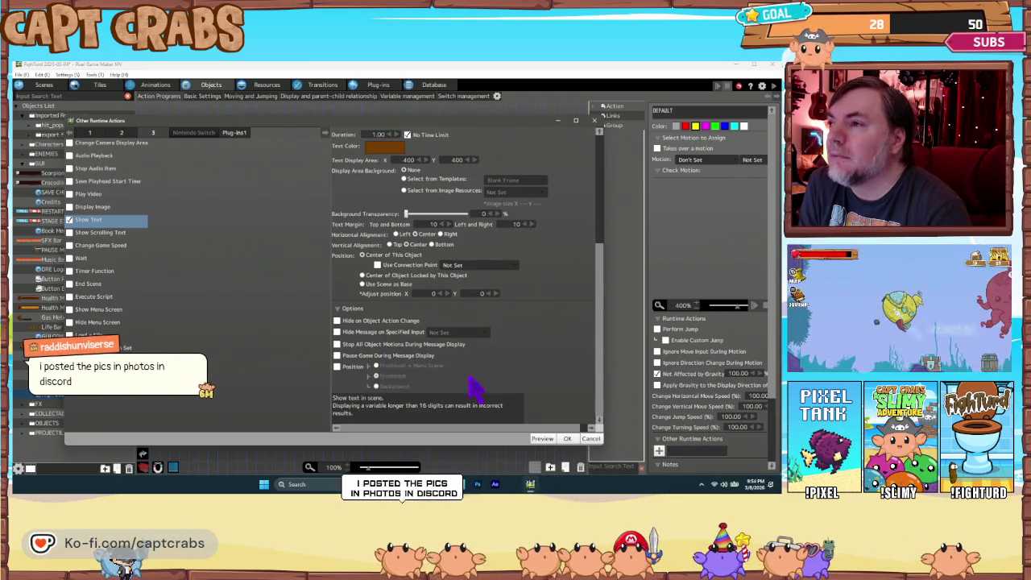
pyautogui.click(567, 439)
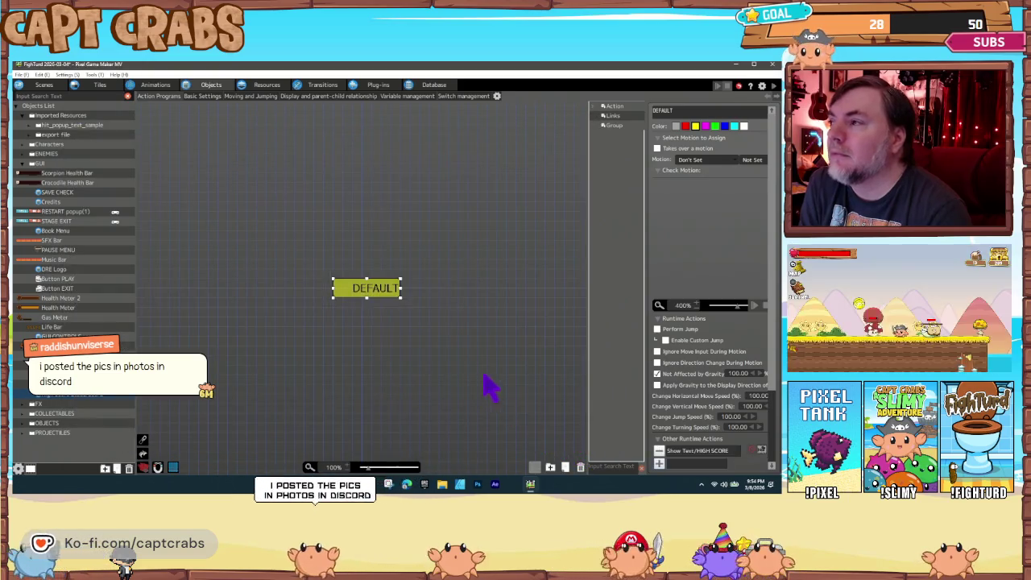
pyautogui.click(690, 453)
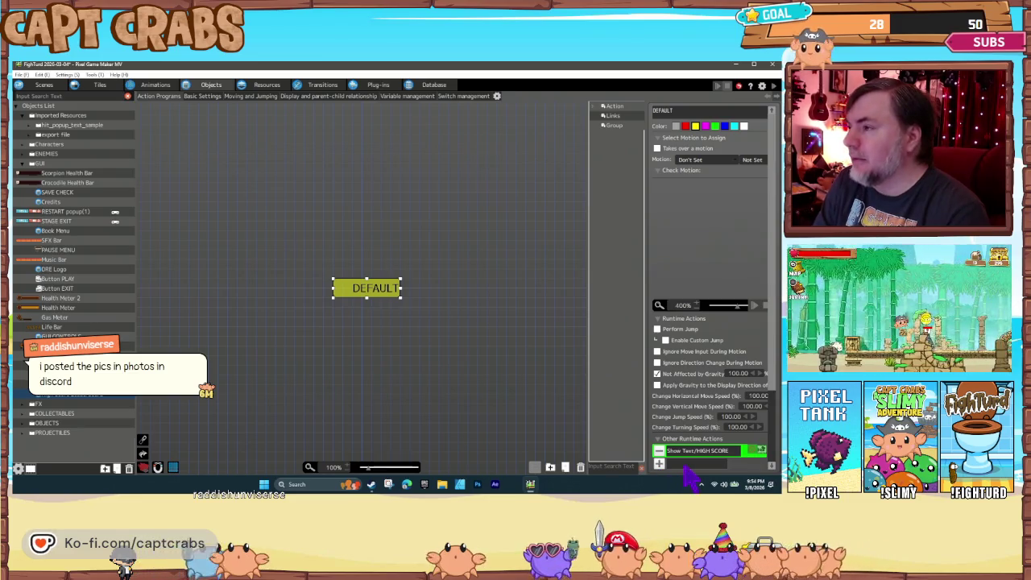
# Make the copied Show Text action display the Common group's High Score variable
pyautogui.doubleClick(698, 464)
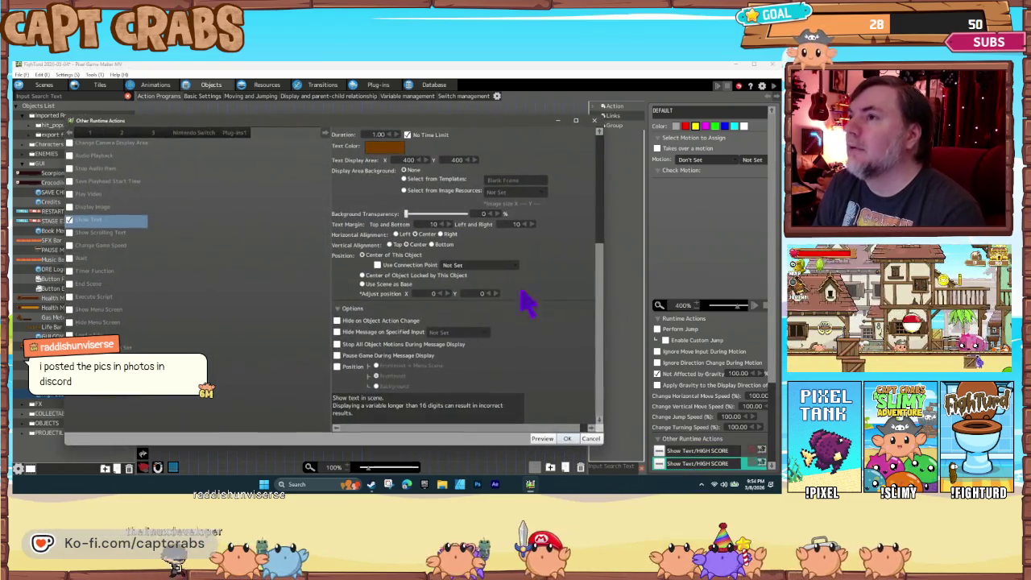
pyautogui.scroll(-3, 492, 295)
pyautogui.scroll(3, 492, 295)
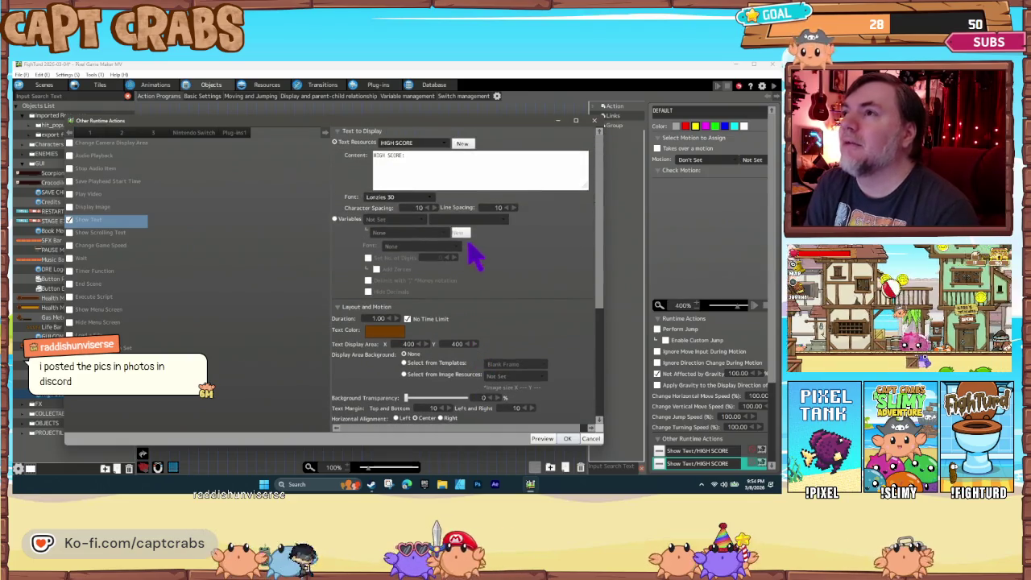
pyautogui.click(425, 147)
pyautogui.click(428, 145)
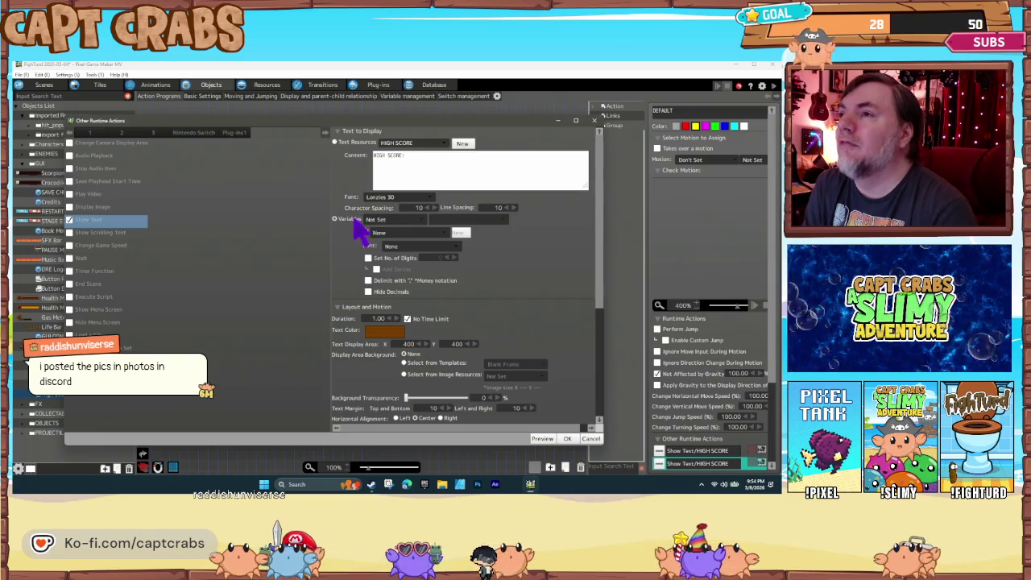
pyautogui.click(391, 219)
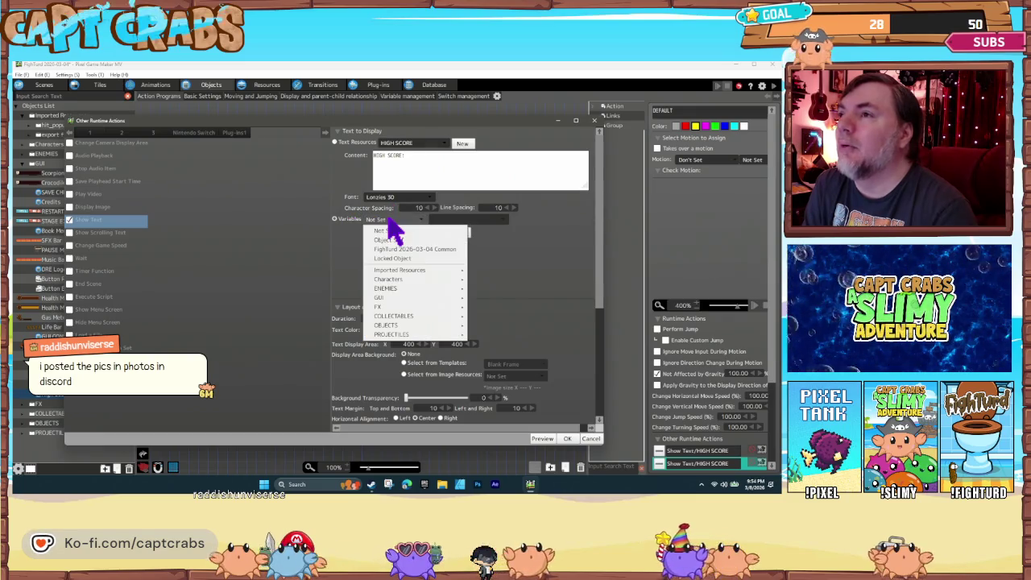
pyautogui.click(427, 250)
pyautogui.click(407, 234)
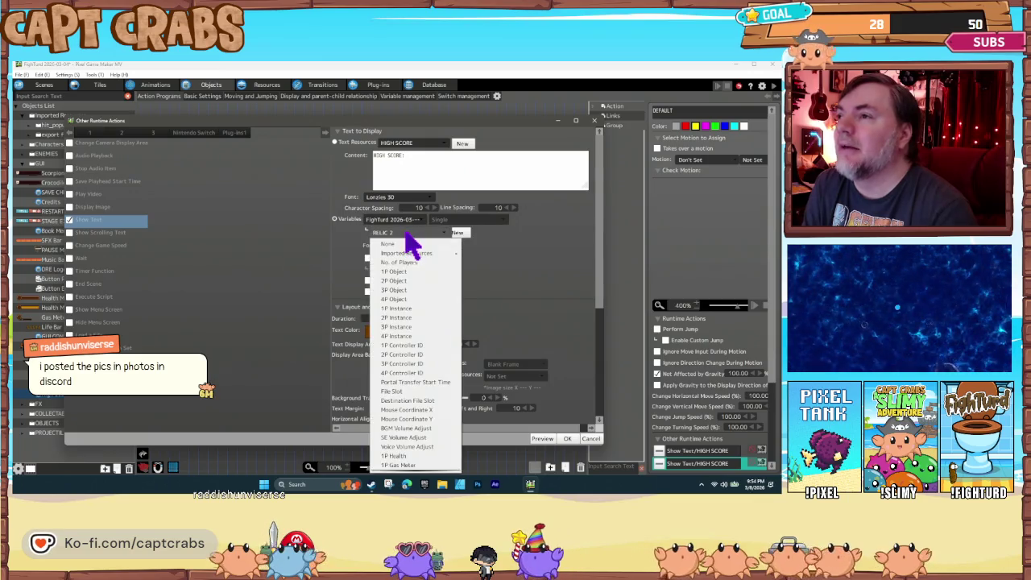
pyautogui.scroll(-1, 415, 427)
pyautogui.click(397, 466)
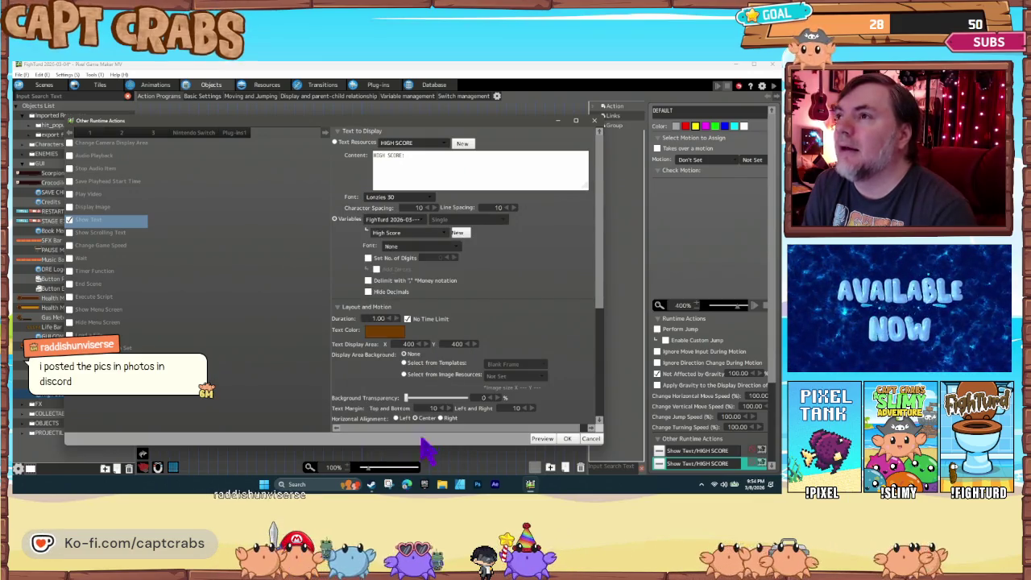
# Show the score in Lonzies 30 with decimals hidden, then save the project
pyautogui.click(419, 245)
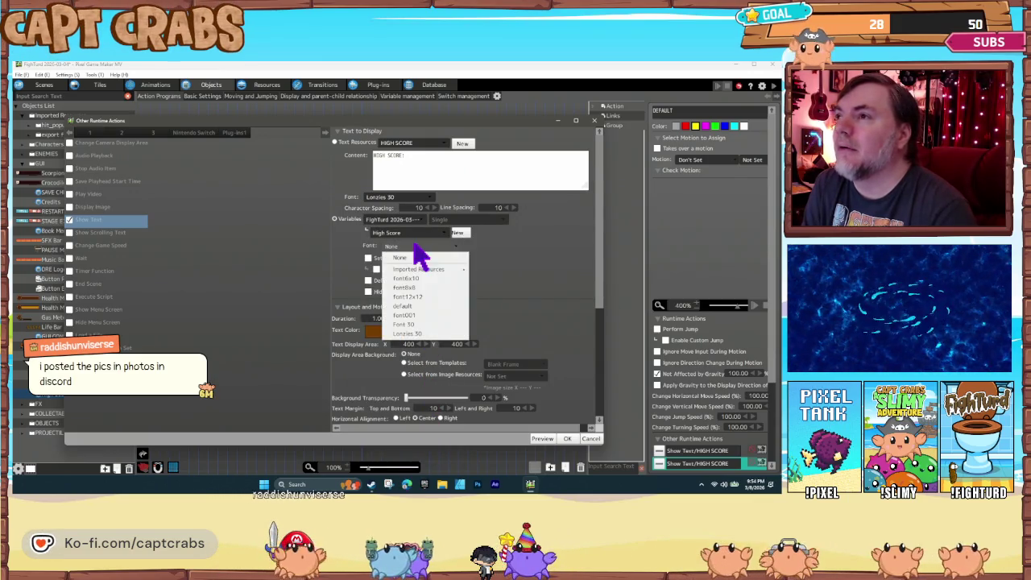
pyautogui.click(423, 335)
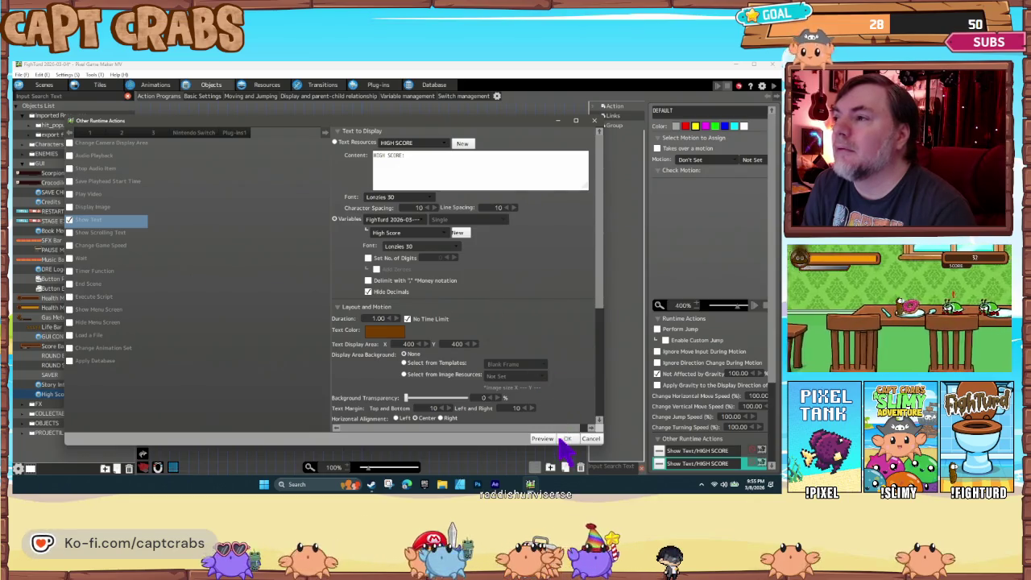
pyautogui.scroll(-3, 496, 395)
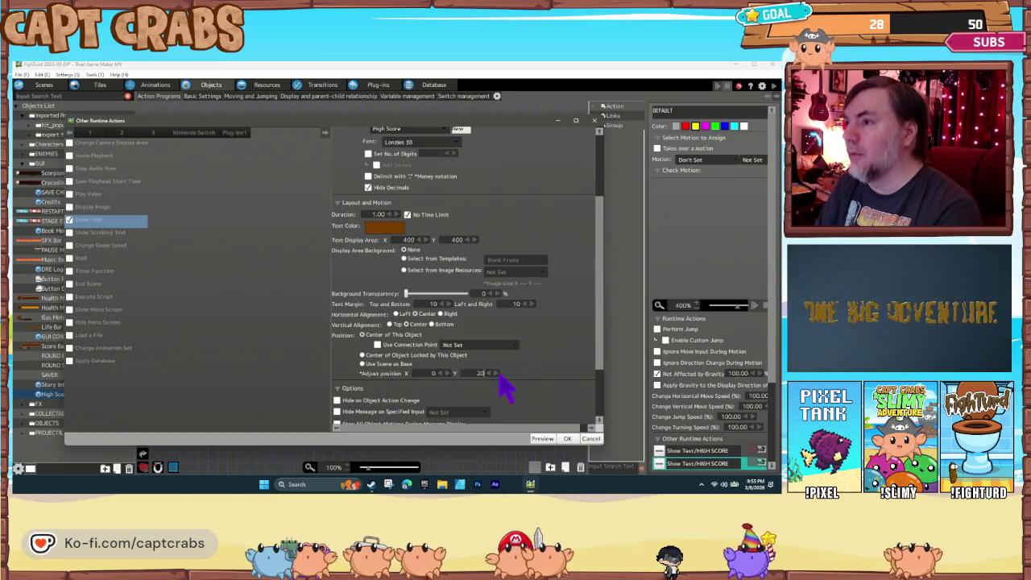
pyautogui.click(567, 440)
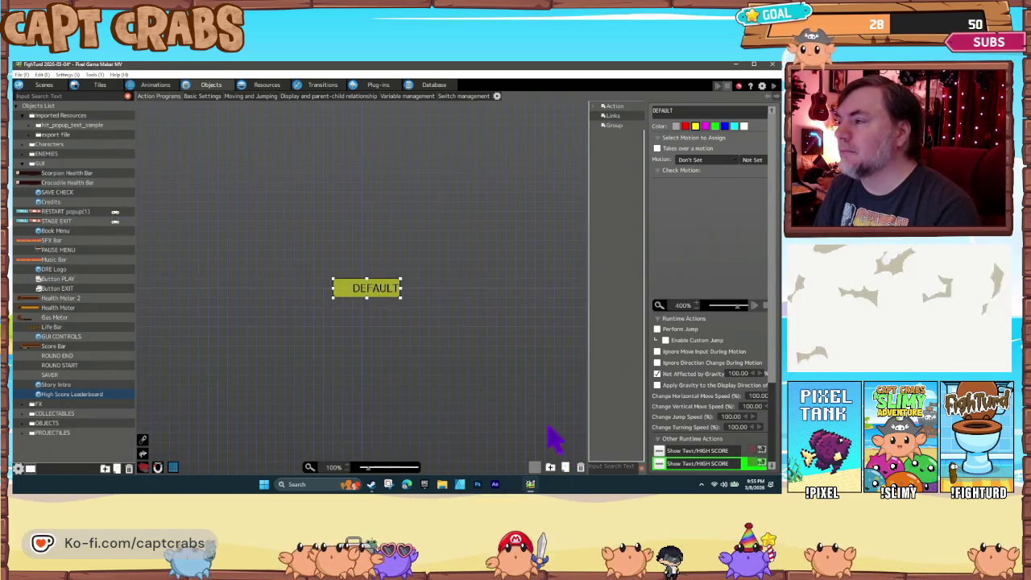
pyautogui.hotkey('ctrl', 's')
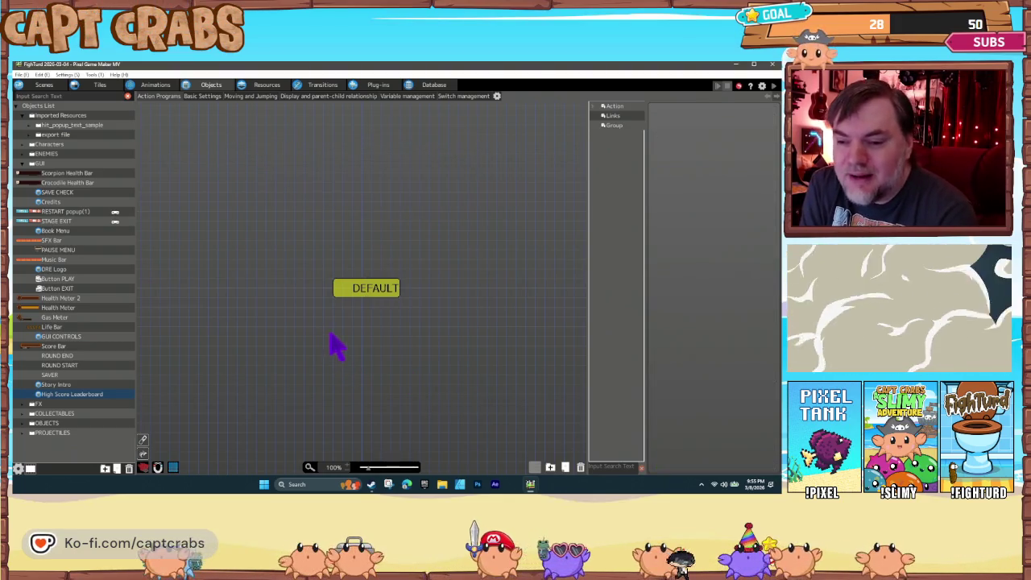
# Place High Score Leaderboard beside the logo in the TITLE scene and launch a test play
pyautogui.click(50, 87)
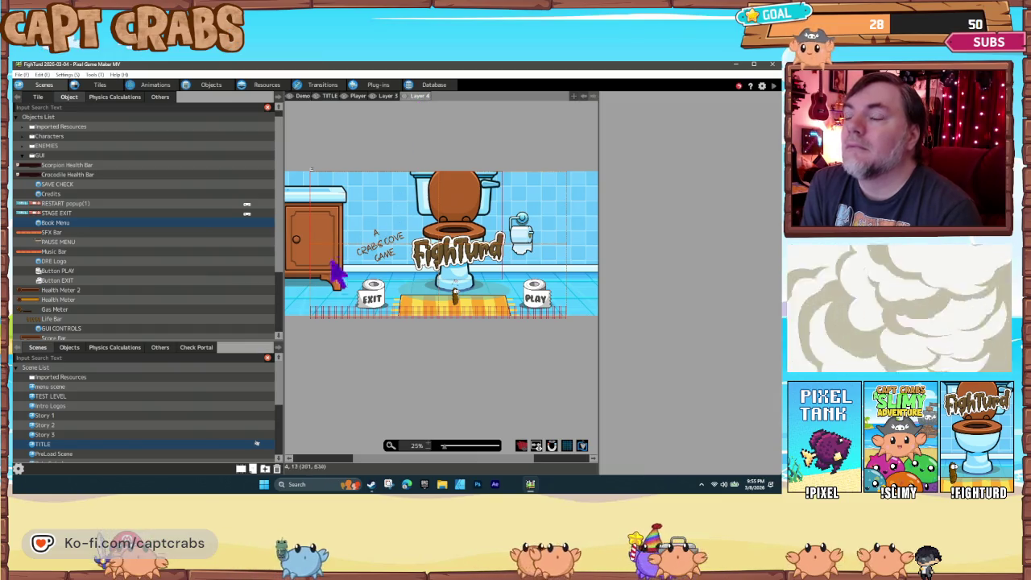
pyautogui.scroll(-5, 69, 205)
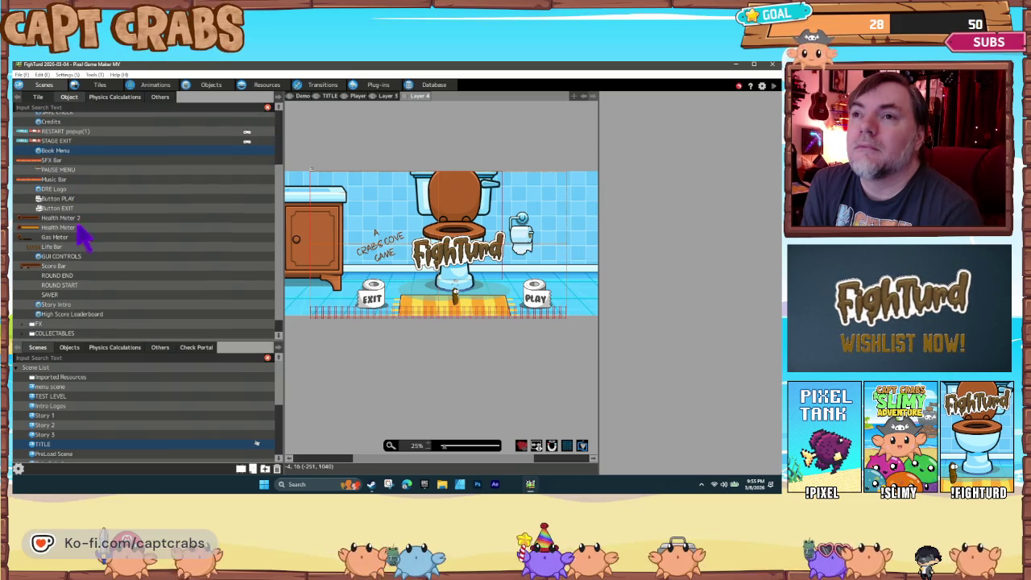
pyautogui.click(95, 314)
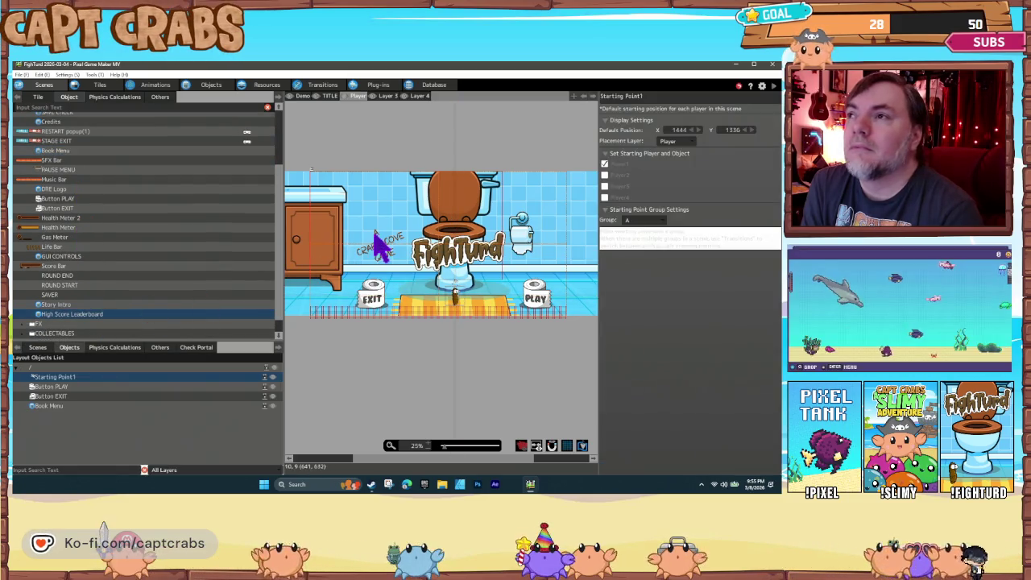
pyautogui.click(371, 233)
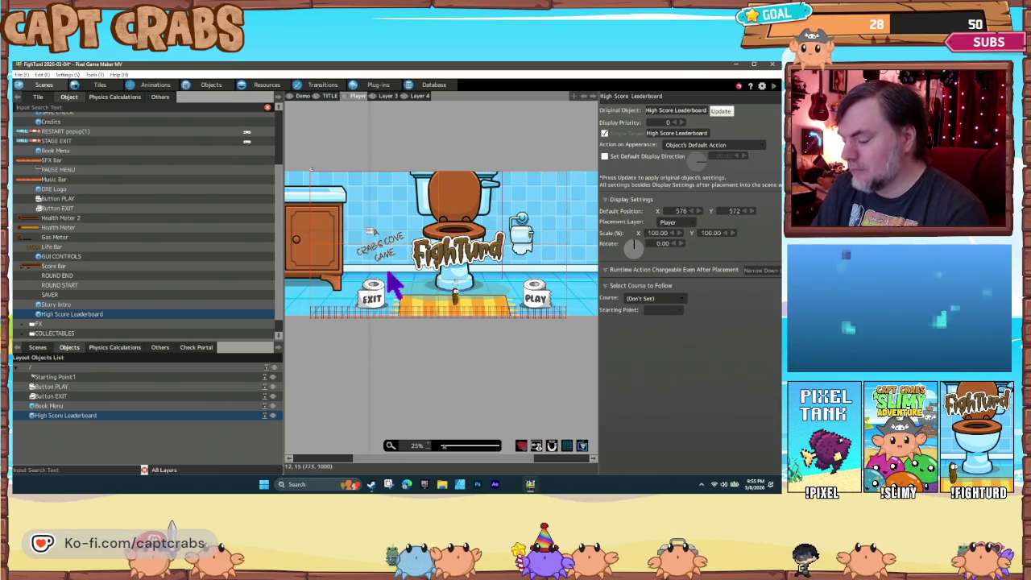
pyautogui.doubleClick(392, 281)
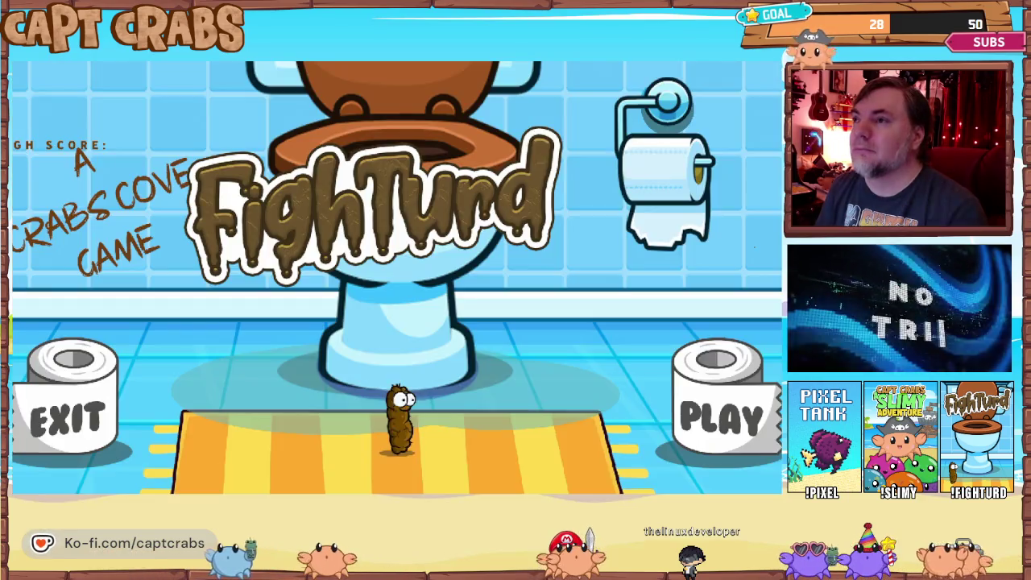
# Walk the character left and right on the title screen to check the HIGH SCORE: label
pyautogui.press('Left')
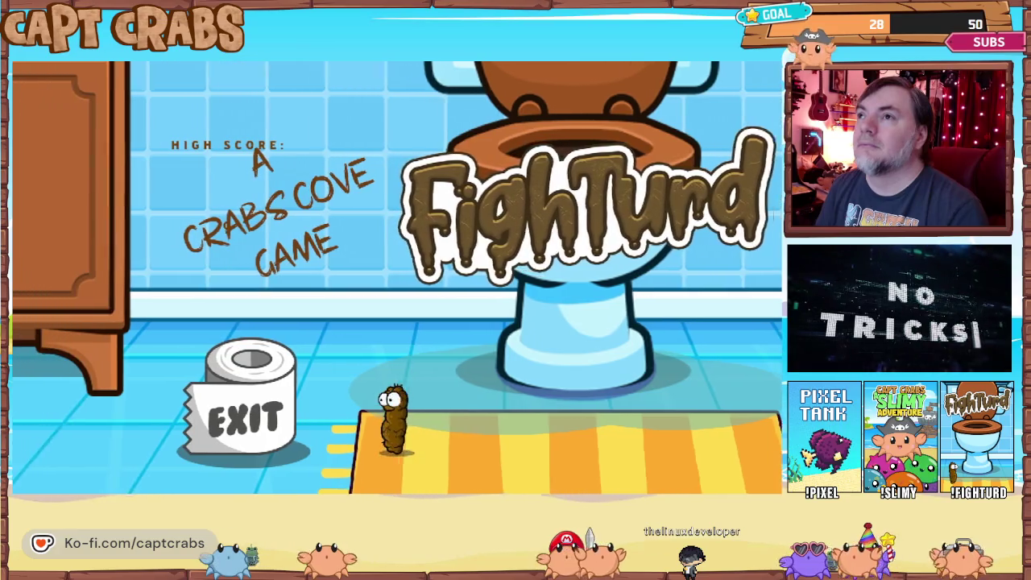
pyautogui.press('Right')
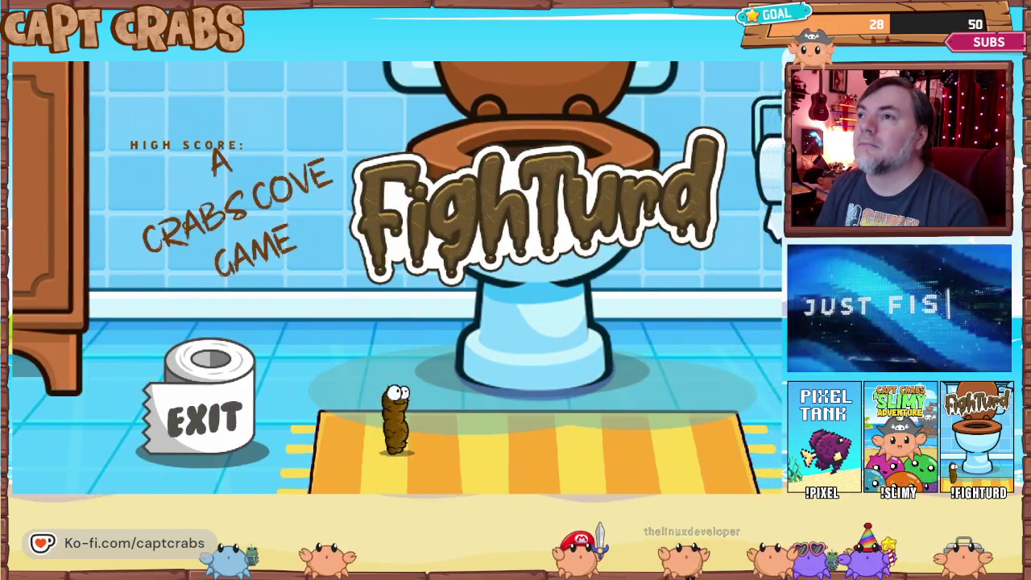
pyautogui.press('Left')
pyautogui.press('Up')
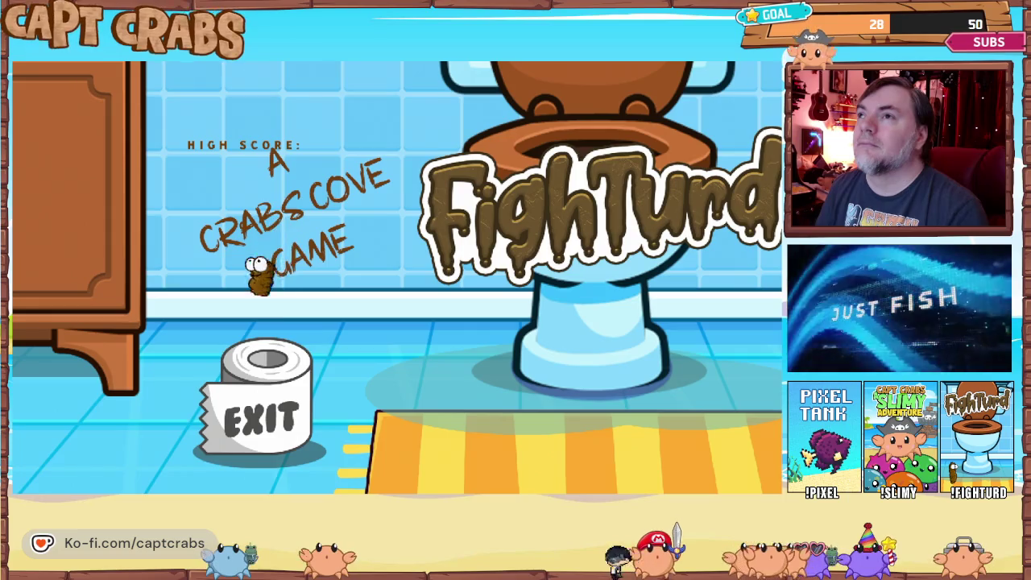
pyautogui.press('Right')
pyautogui.press('Right')
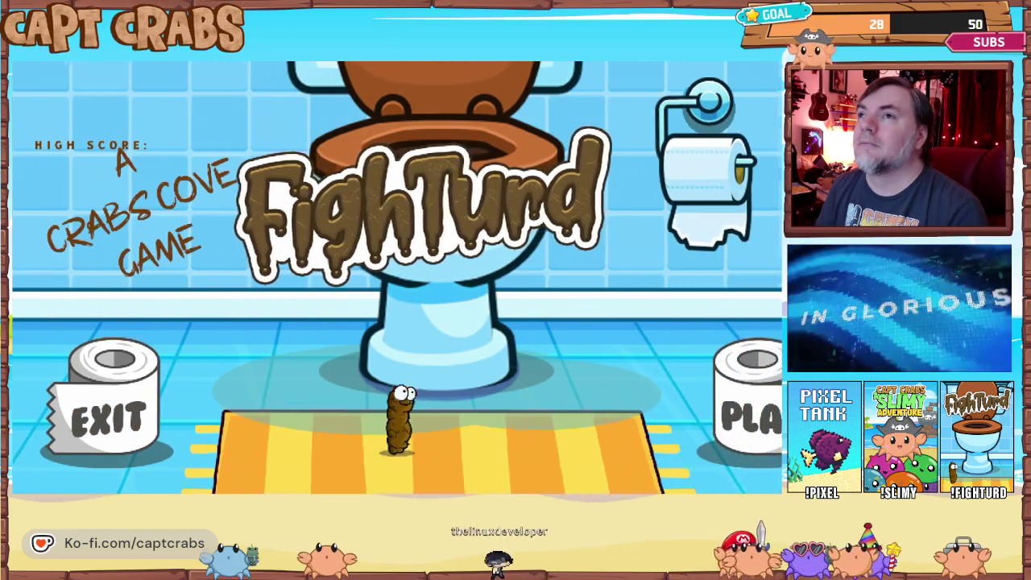
pyautogui.press('Left')
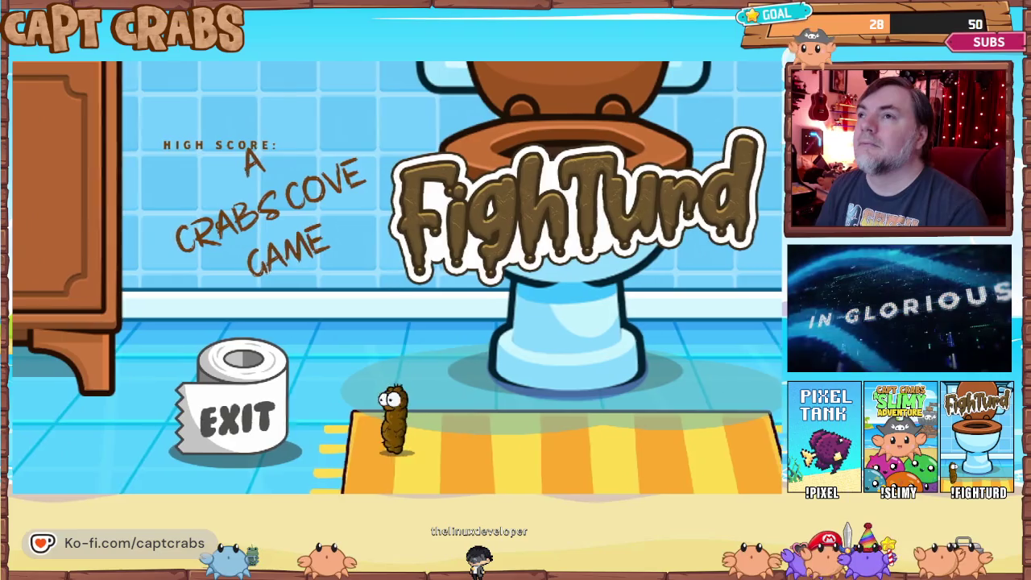
pyautogui.press('Right')
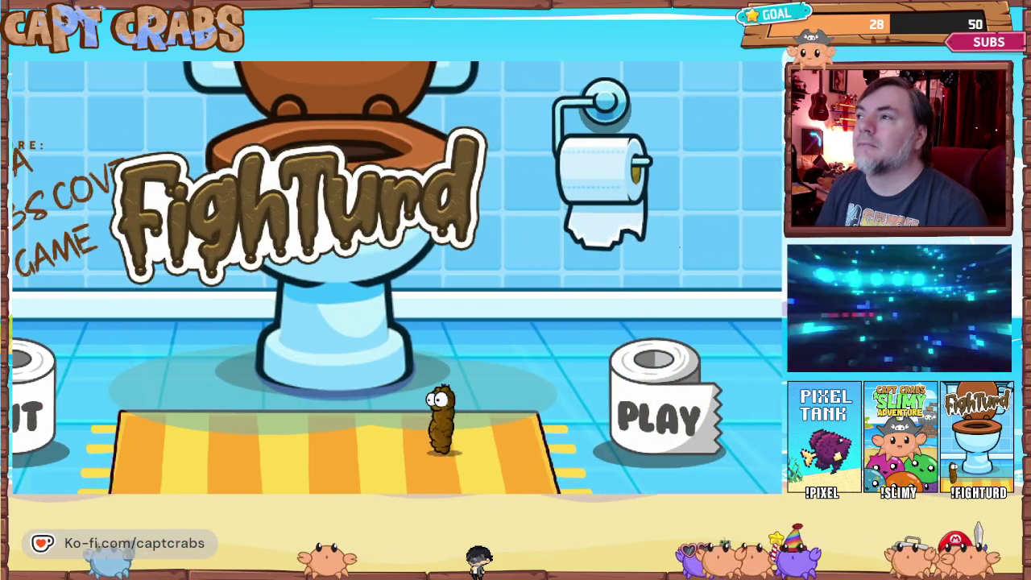
pyautogui.press('Left')
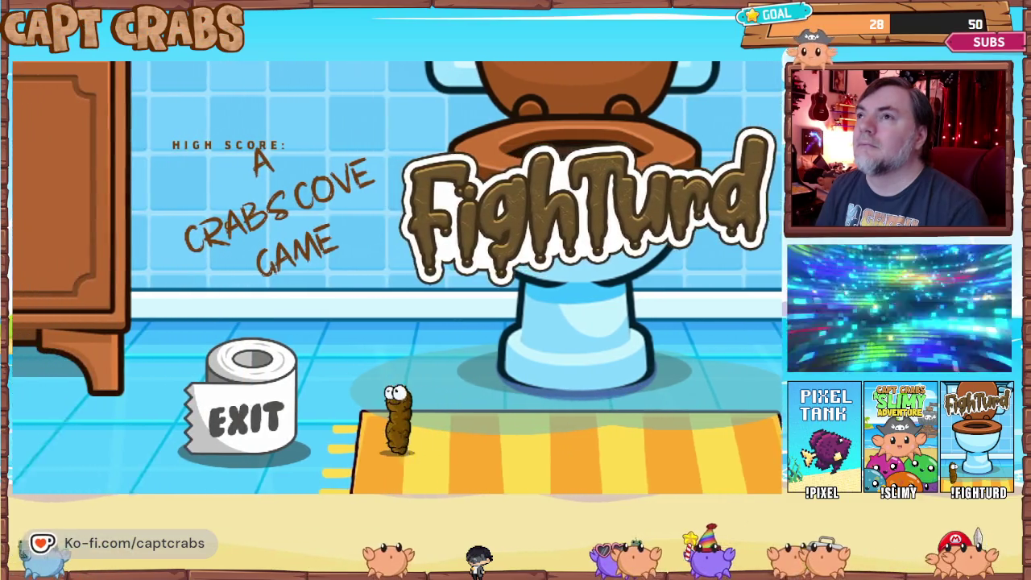
pyautogui.press('Right')
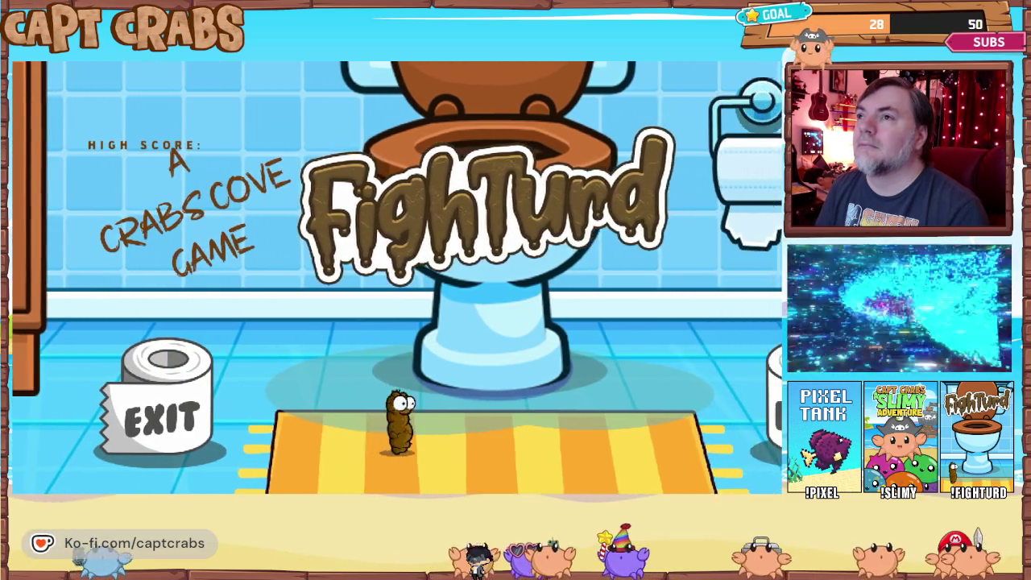
pyautogui.press('Left')
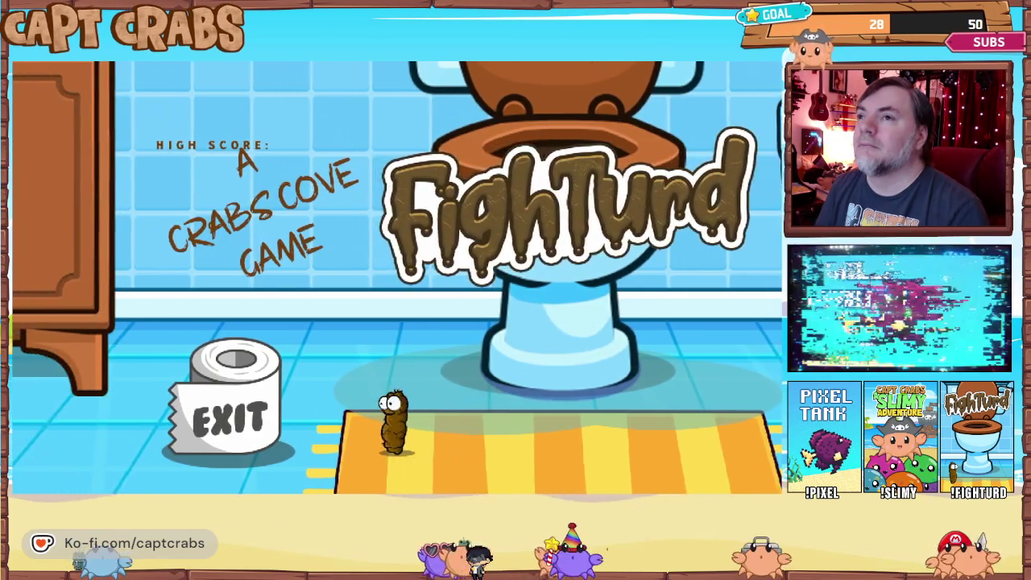
pyautogui.press('Right')
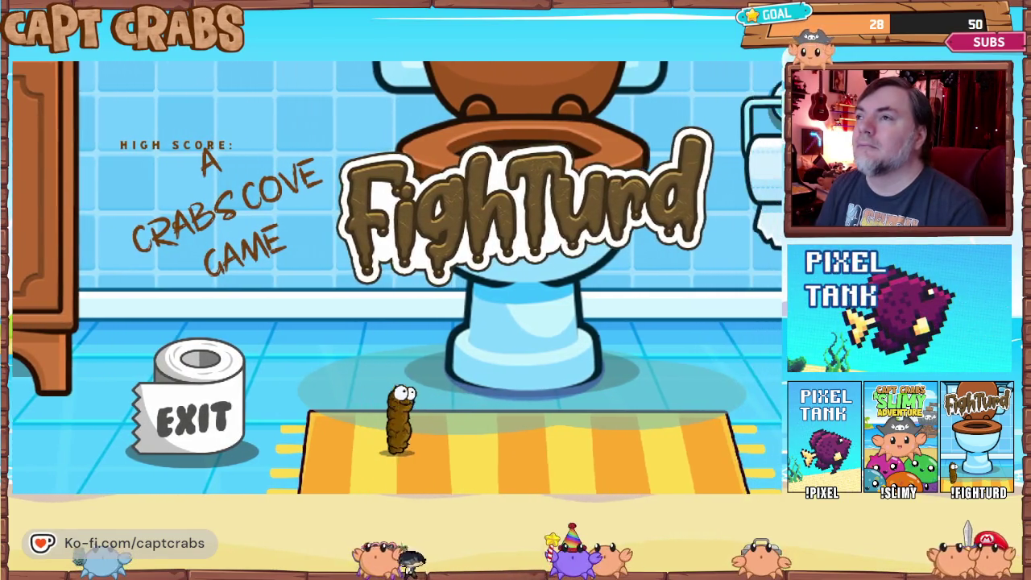
pyautogui.press('Left')
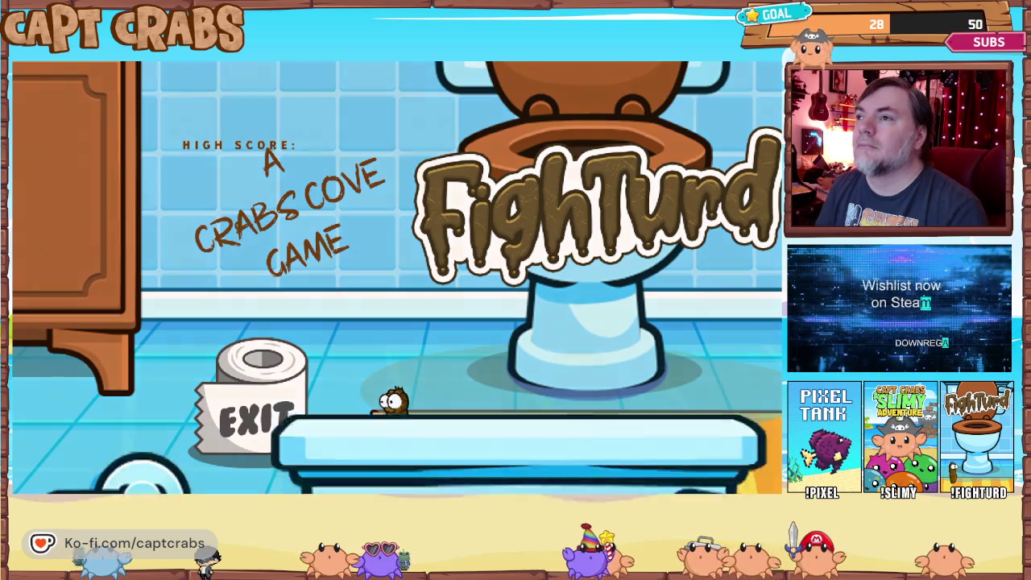
# Quit the test play through the pause menu's Exit Game option
pyautogui.press('Escape')
pyautogui.press('Down')
pyautogui.press('Down')
pyautogui.press('Down')
pyautogui.press('Return')
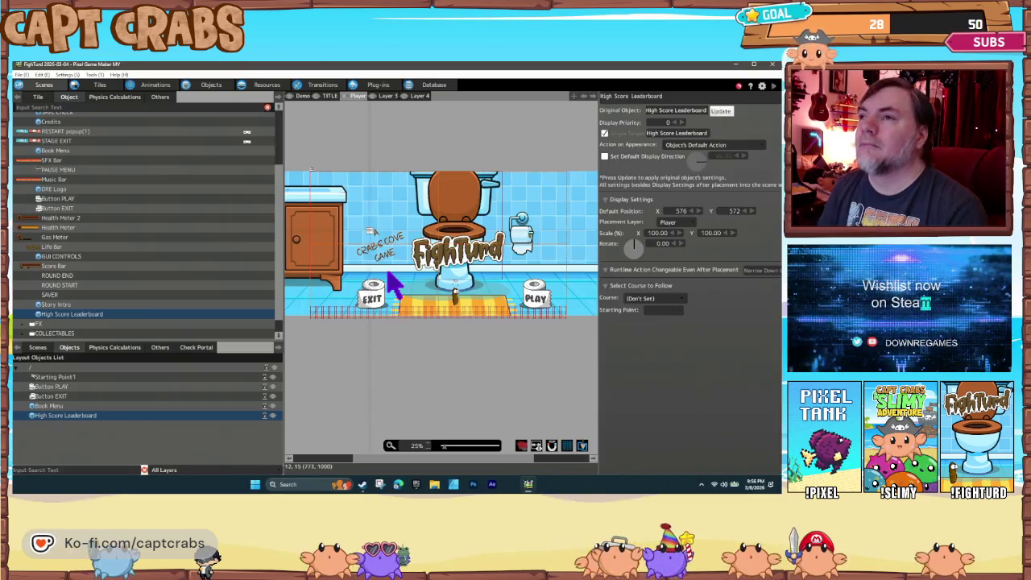
# Open the Resources Text Fonts list and select the Lonzies 30 font
pyautogui.click(264, 86)
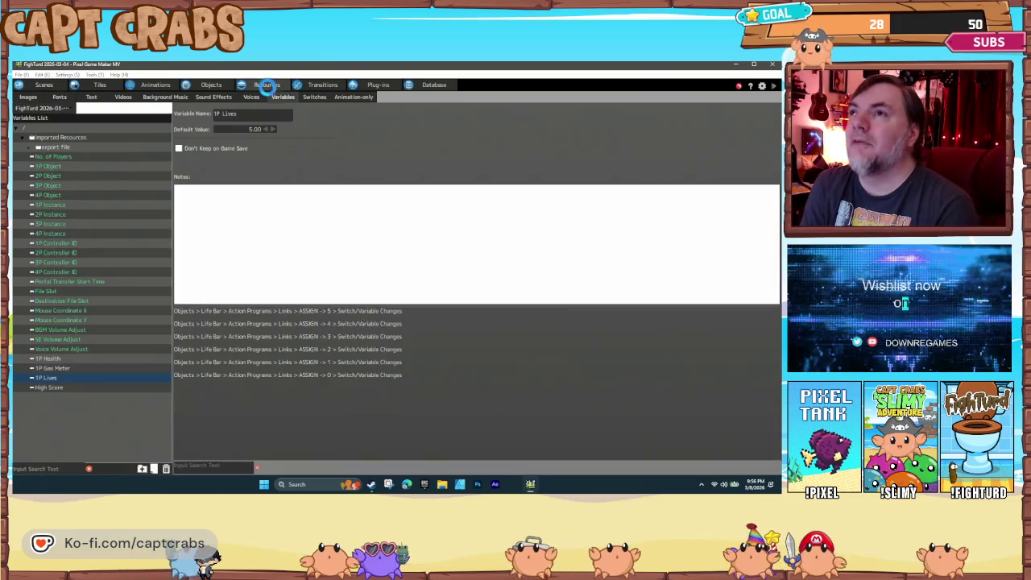
pyautogui.click(96, 98)
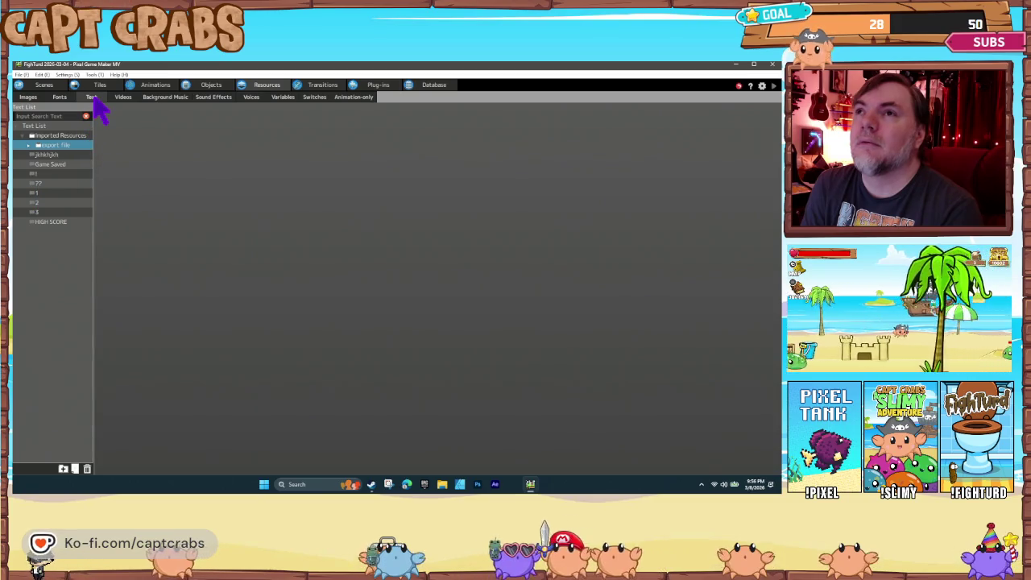
pyautogui.click(64, 97)
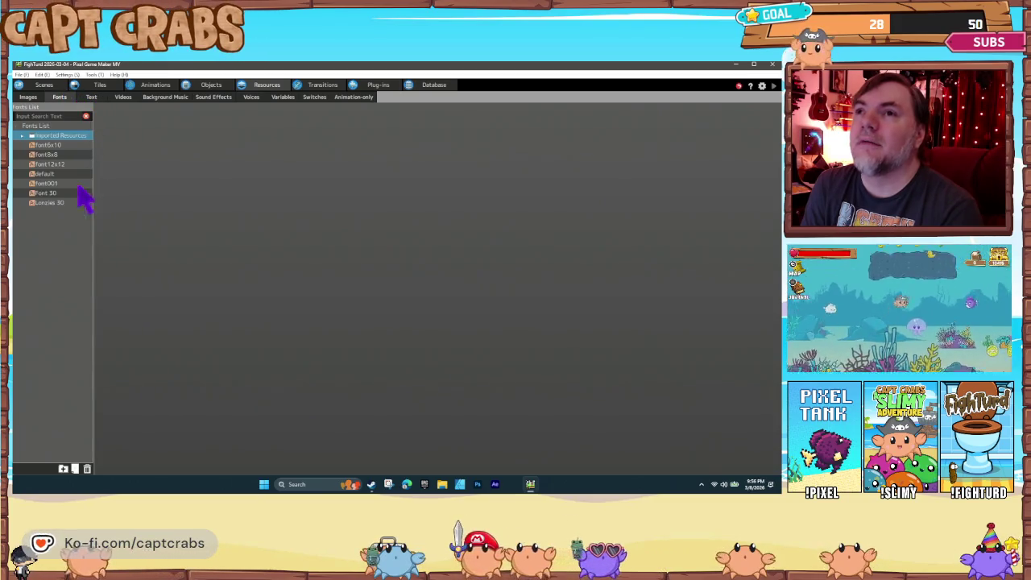
pyautogui.click(48, 203)
# Add a new font entry, font002, below Lonzies 30
pyautogui.rightClick(50, 211)
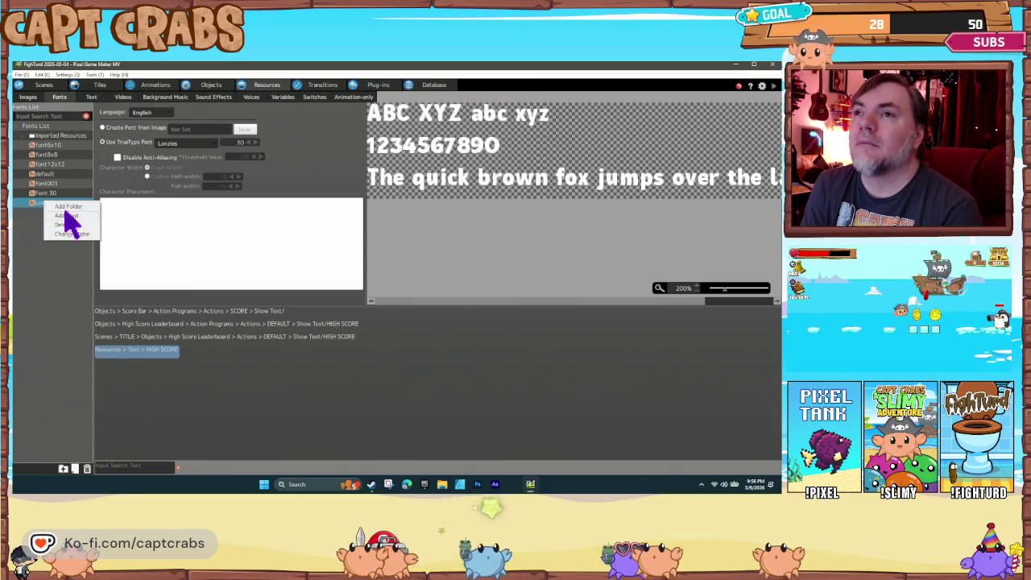
pyautogui.click(34, 223)
pyautogui.click(46, 203)
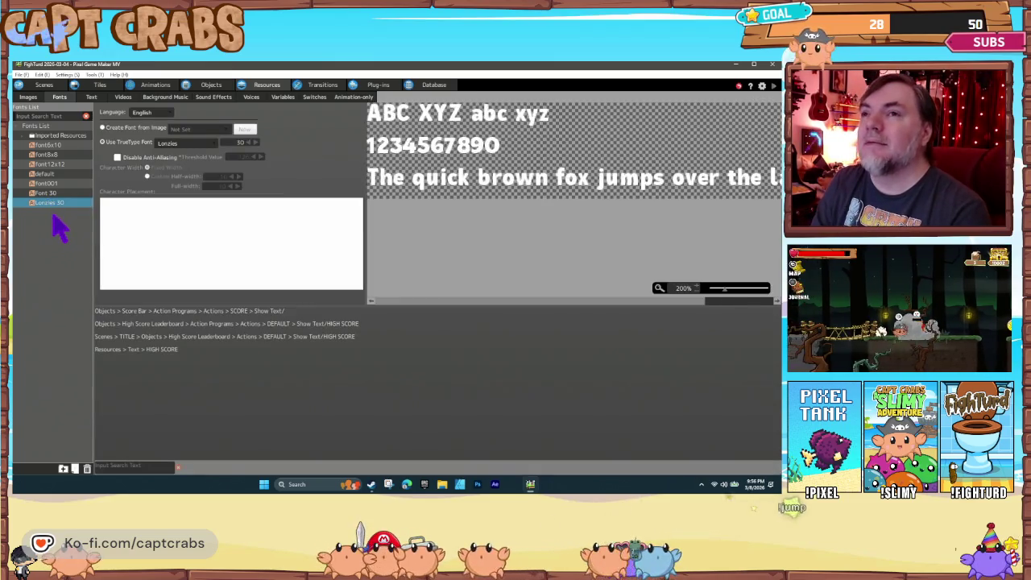
pyautogui.rightClick(53, 212)
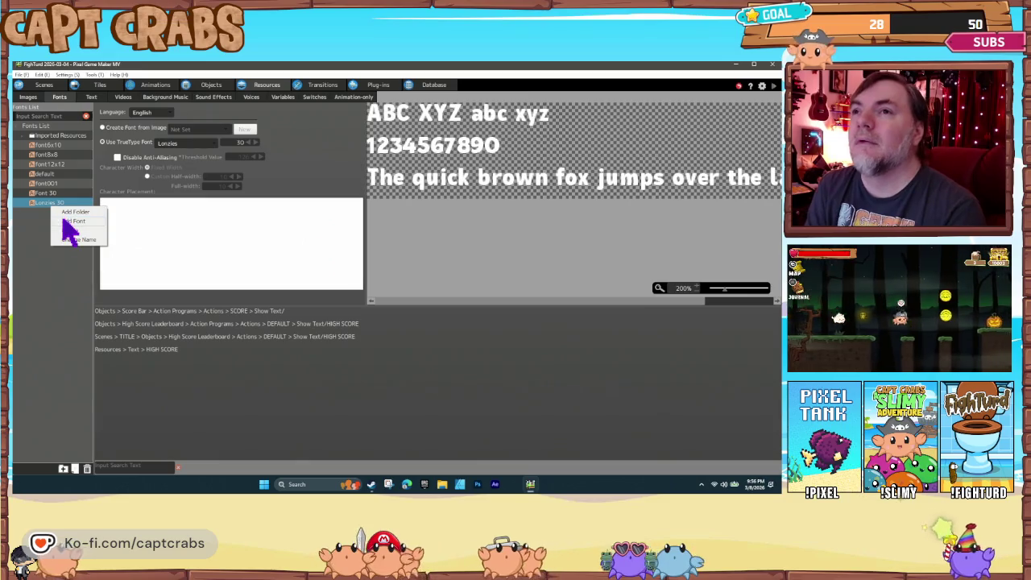
pyautogui.click(63, 226)
pyautogui.click(197, 129)
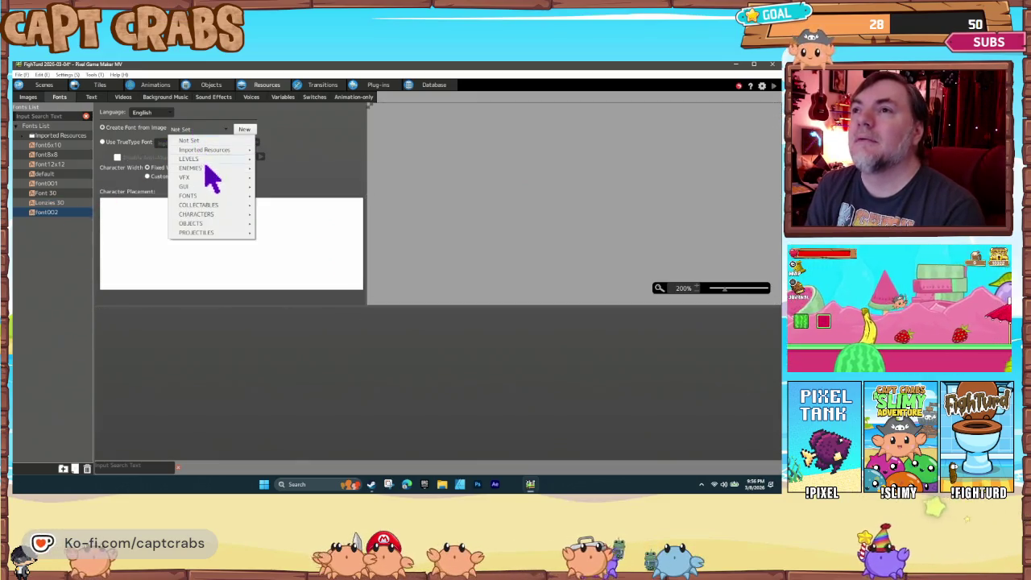
pyautogui.moveTo(211, 186)
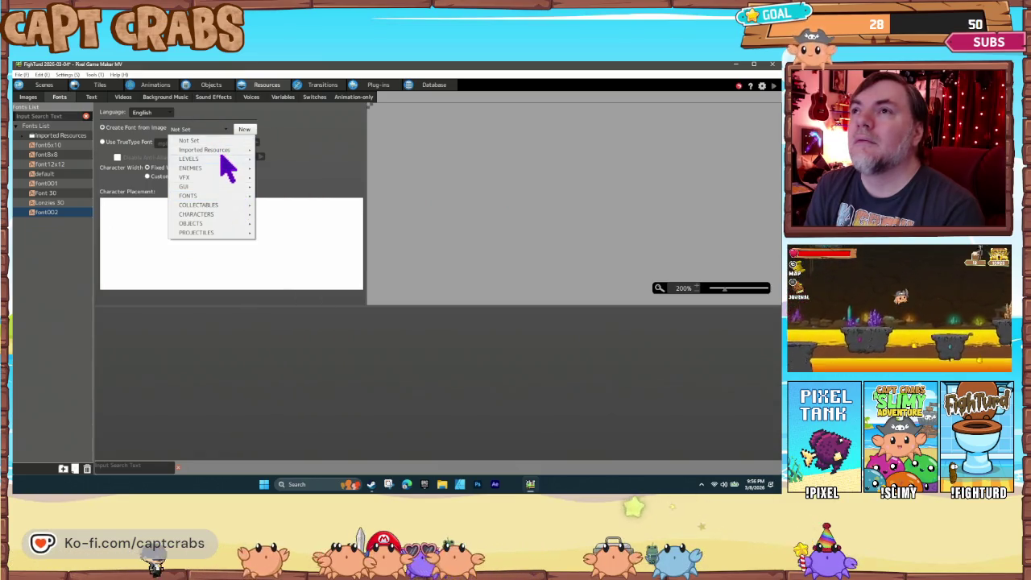
pyautogui.moveTo(226, 153)
pyautogui.moveTo(276, 157)
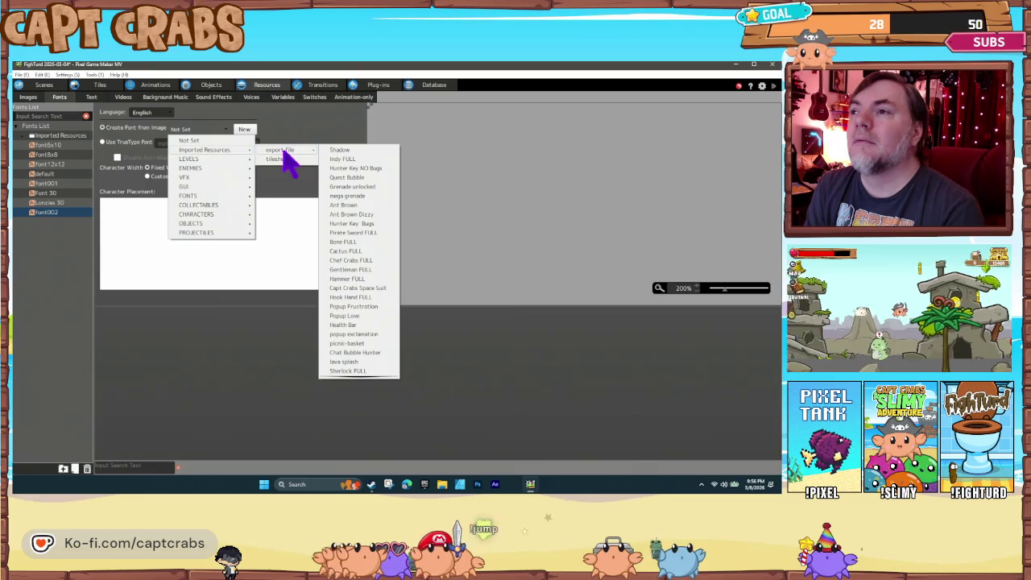
pyautogui.scroll(-7, 367, 241)
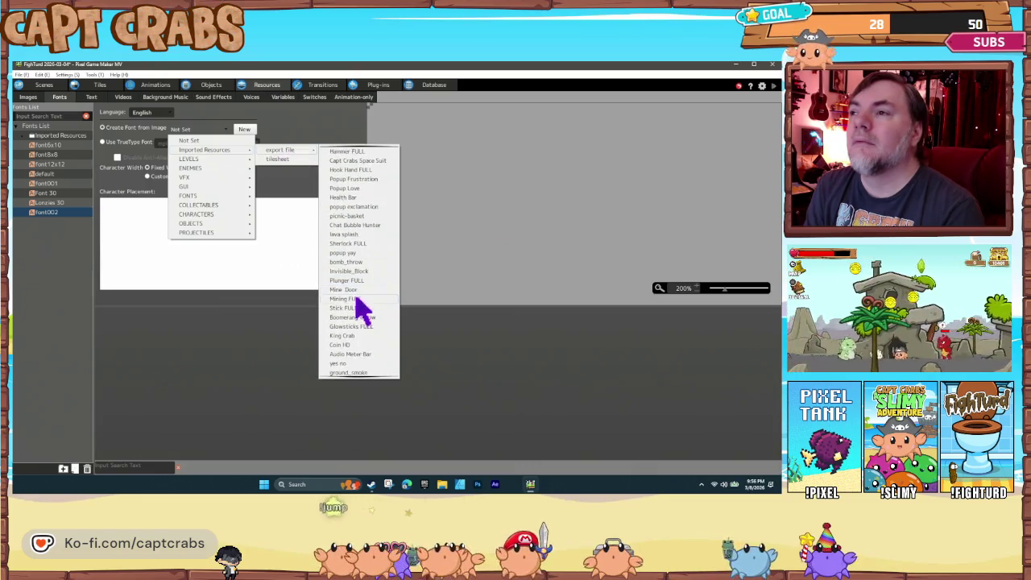
pyautogui.scroll(-4, 362, 338)
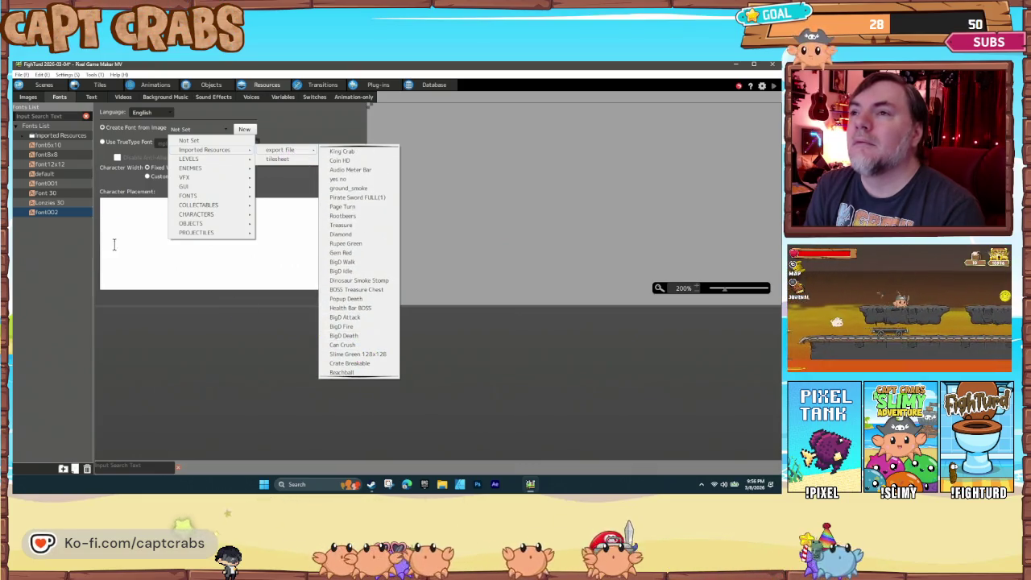
pyautogui.click(58, 202)
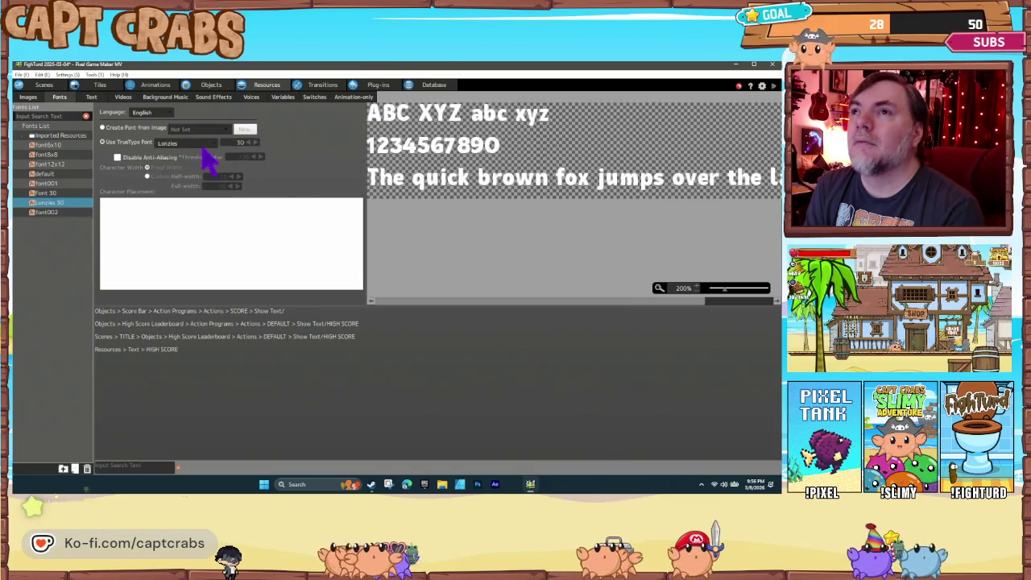
# Give font002 the Lonzies TrueType typeface at size 60 and rename it Lonzies 60
pyautogui.click(69, 211)
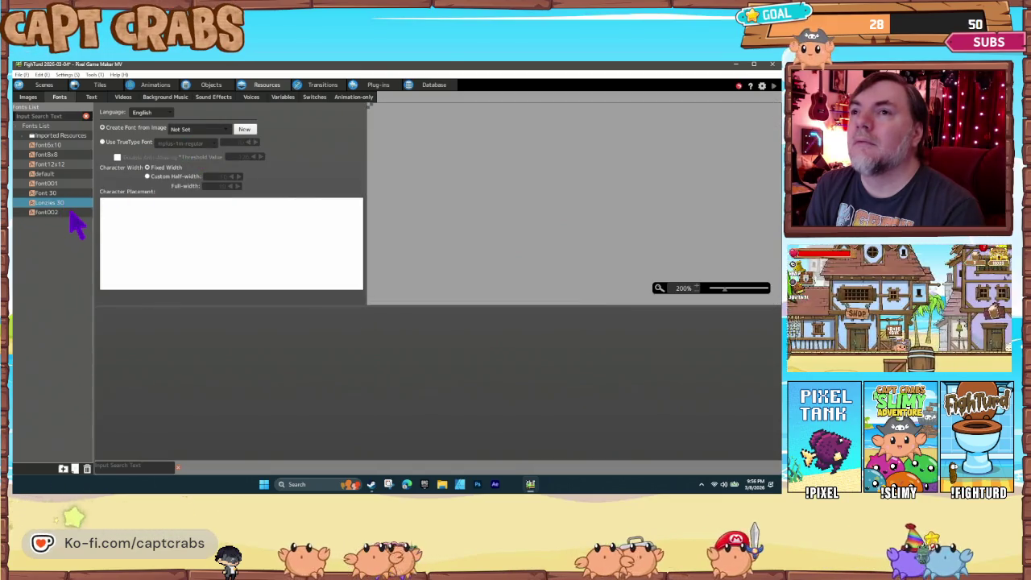
pyautogui.click(194, 144)
pyautogui.click(197, 172)
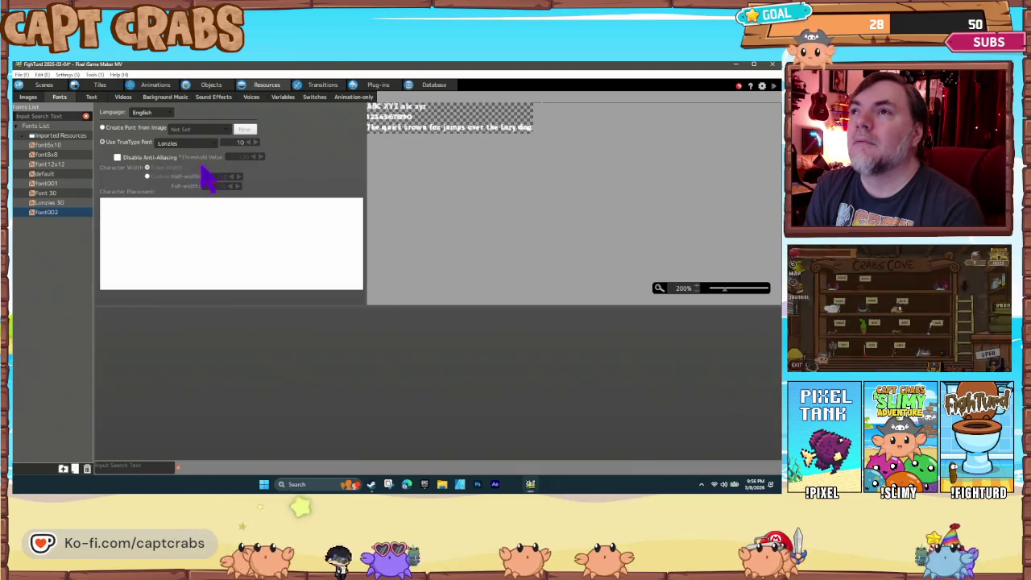
pyautogui.doubleClick(240, 142)
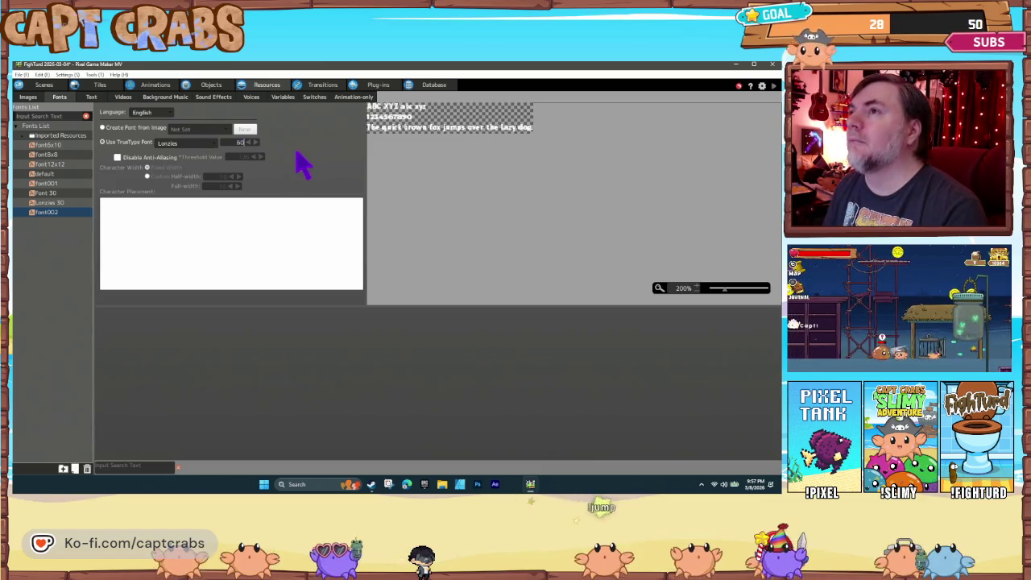
pyautogui.press('Return')
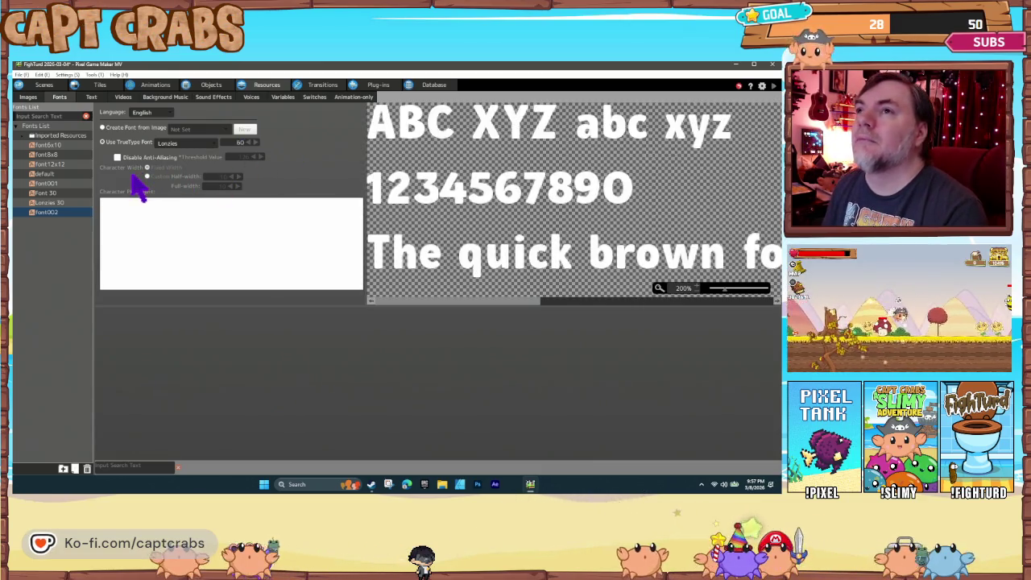
pyautogui.rightClick(48, 214)
pyautogui.click(72, 235)
pyautogui.write('Lonzies 60')
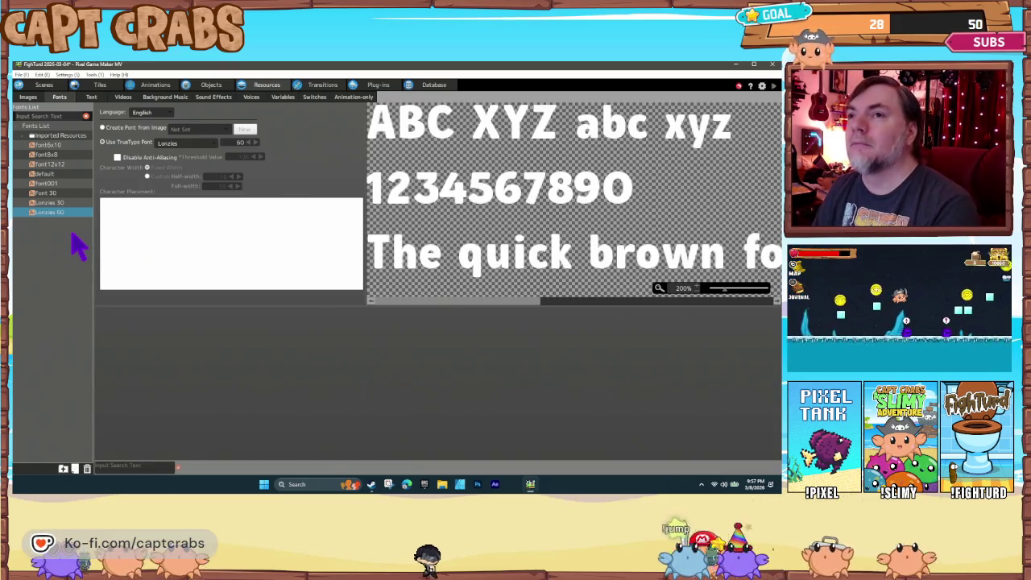
pyautogui.click(216, 87)
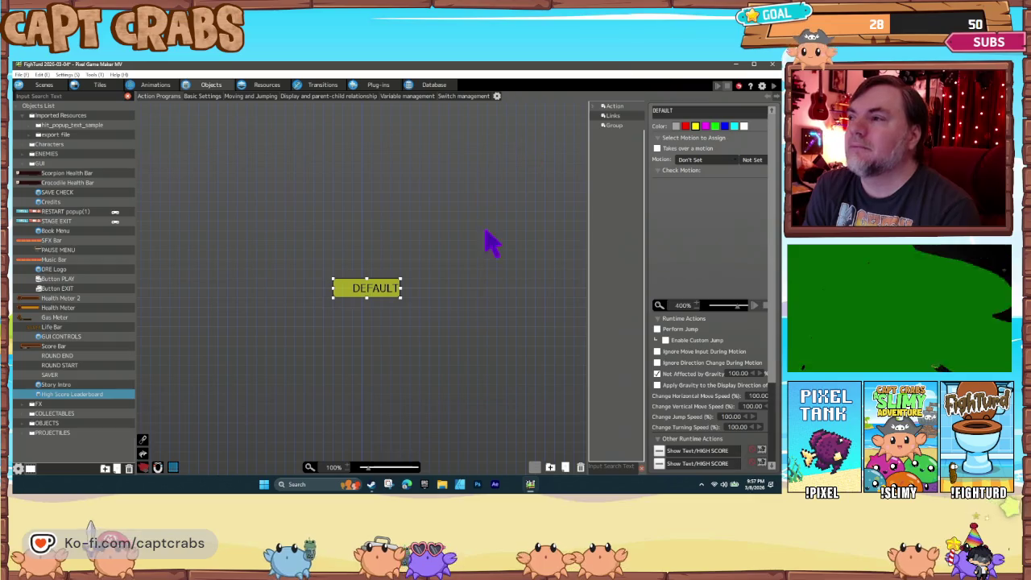
# Change the first Show Text/HIGH SCORE label's font to Lonzies 60
pyautogui.click(706, 451)
pyautogui.doubleClick(705, 451)
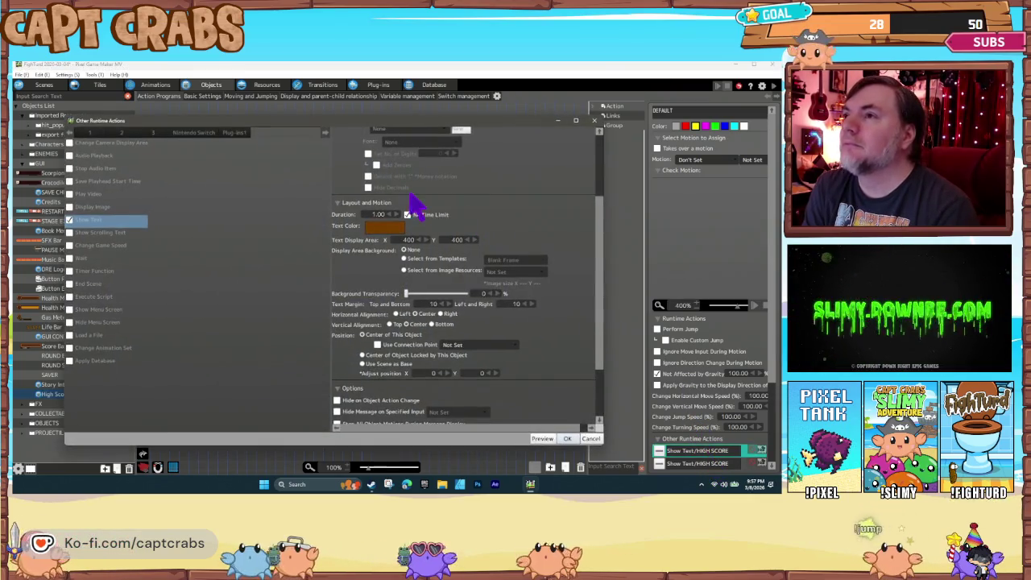
pyautogui.scroll(3, 427, 242)
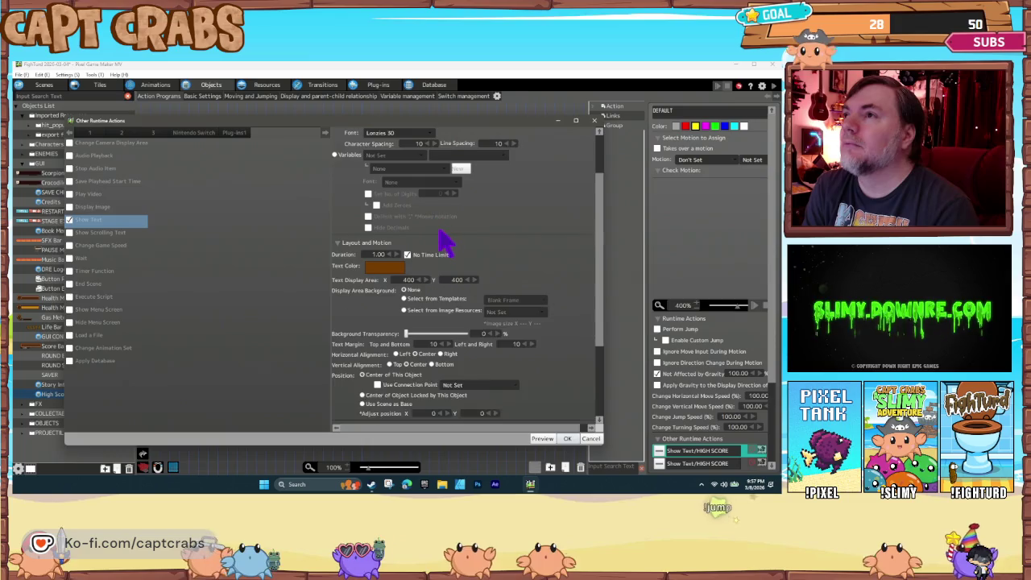
pyautogui.click(400, 166)
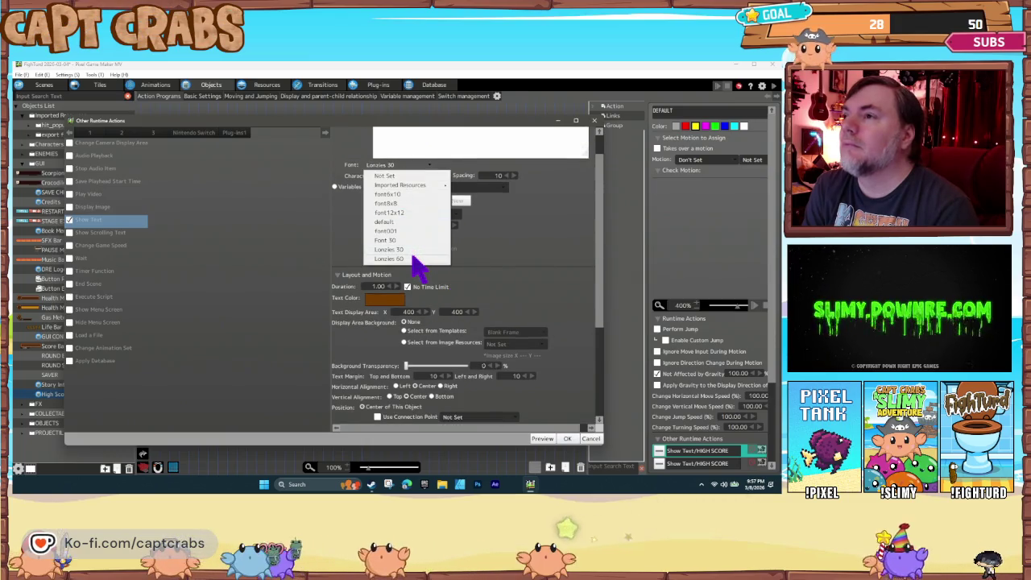
pyautogui.click(416, 255)
pyautogui.click(567, 438)
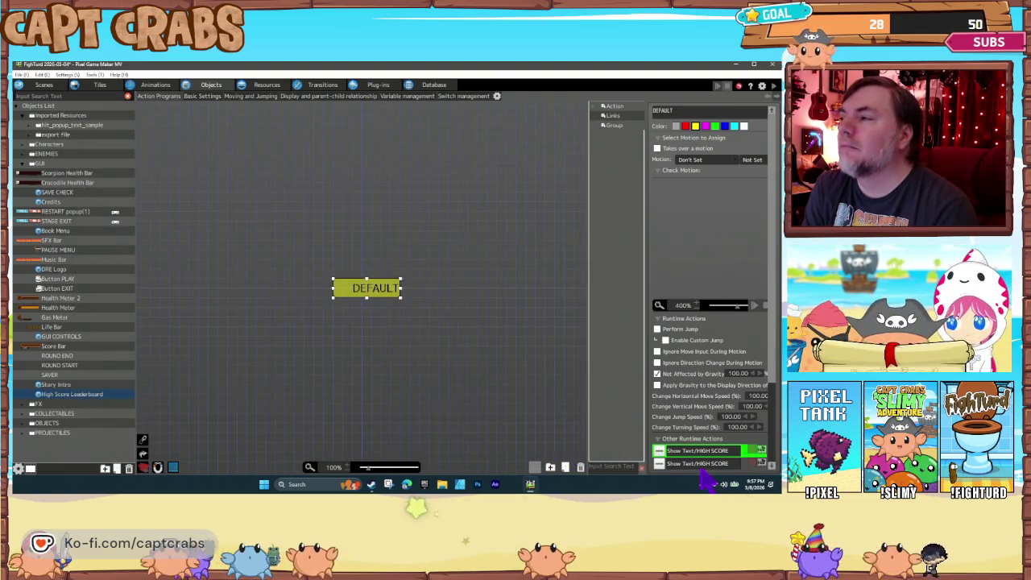
# Set the second Show Text's font and its High Score variable font to Lonzies 60
pyautogui.doubleClick(699, 464)
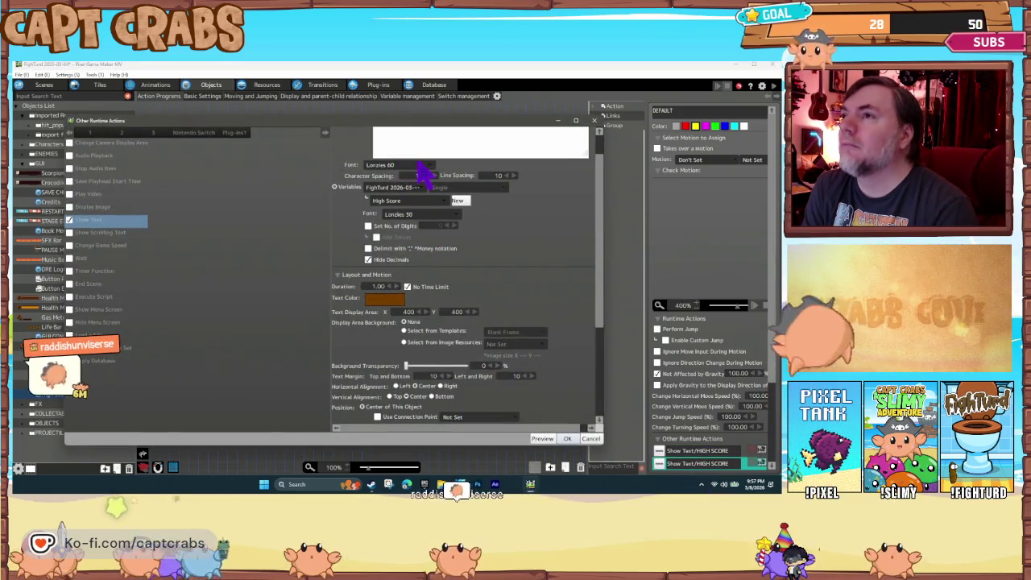
pyautogui.click(418, 164)
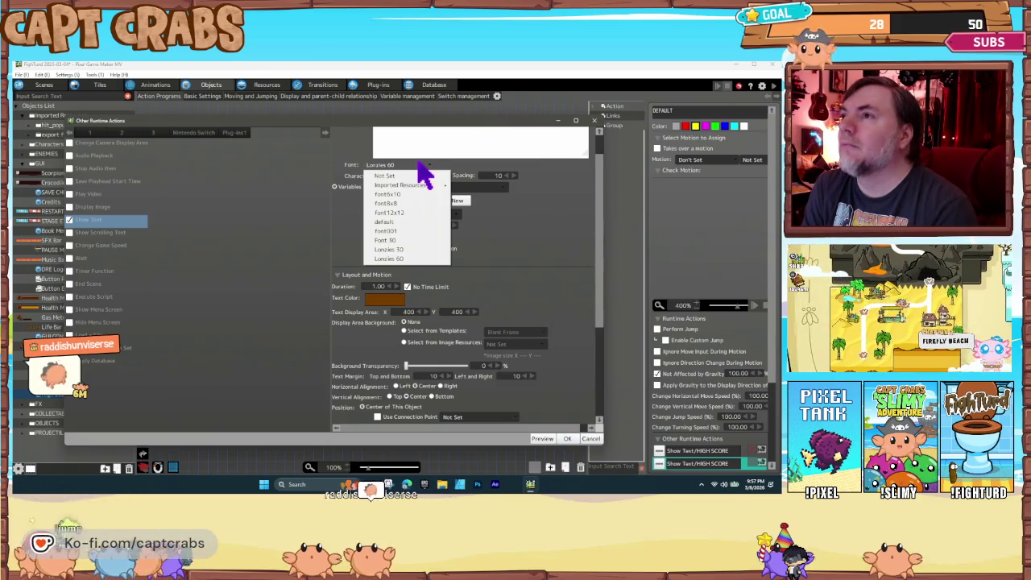
pyautogui.click(419, 163)
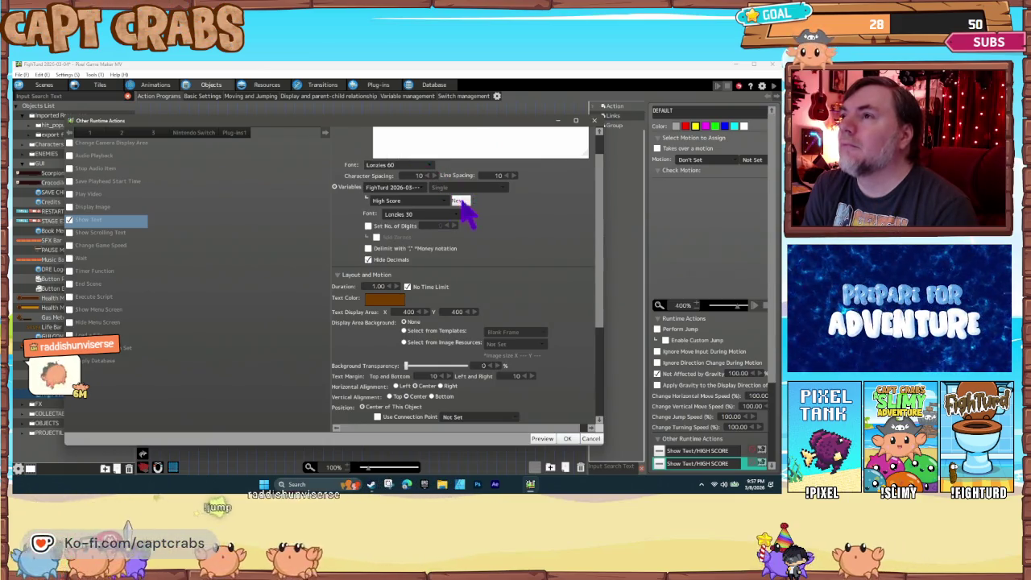
pyautogui.click(426, 212)
pyautogui.click(440, 317)
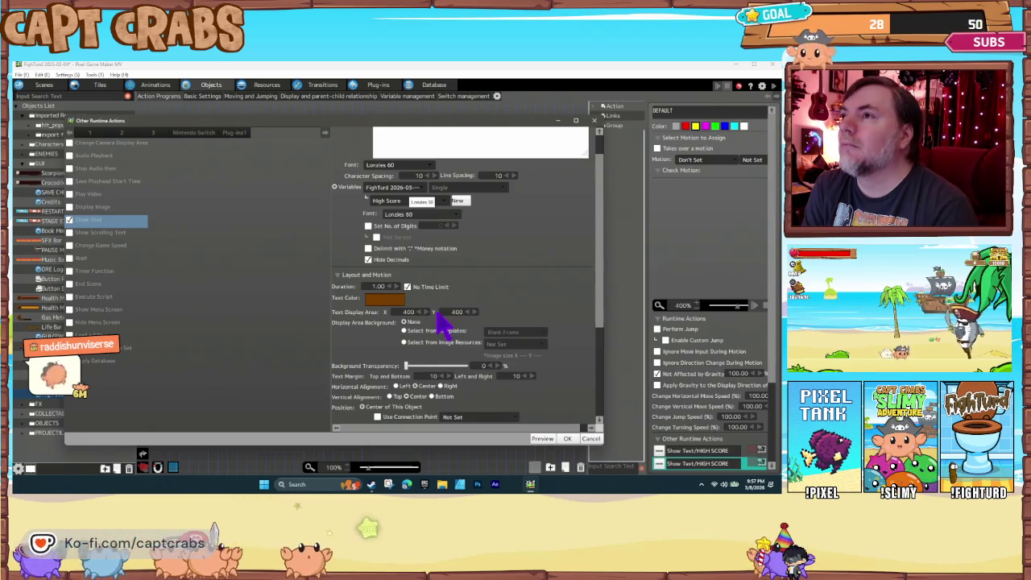
pyautogui.click(567, 438)
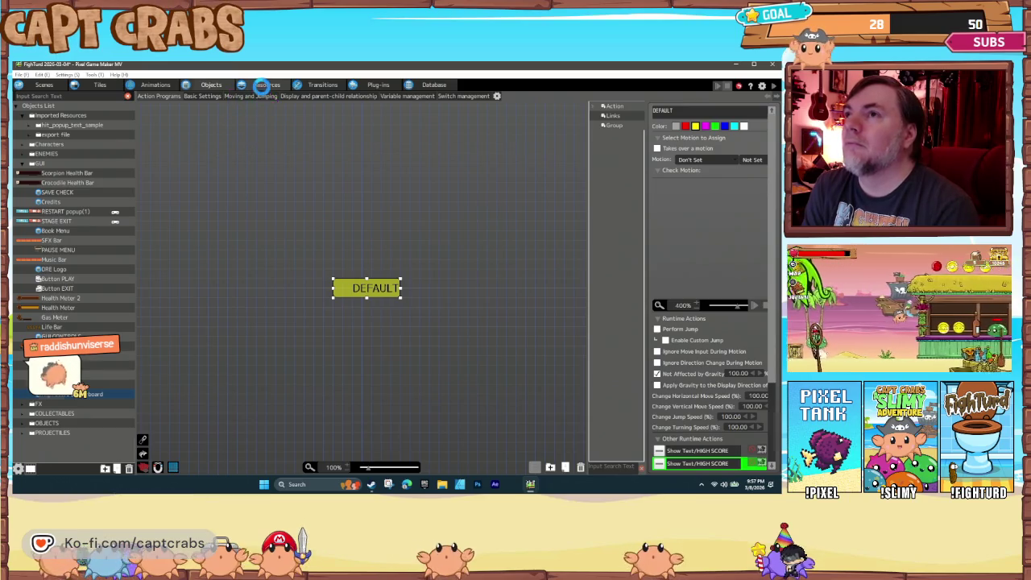
pyautogui.click(264, 85)
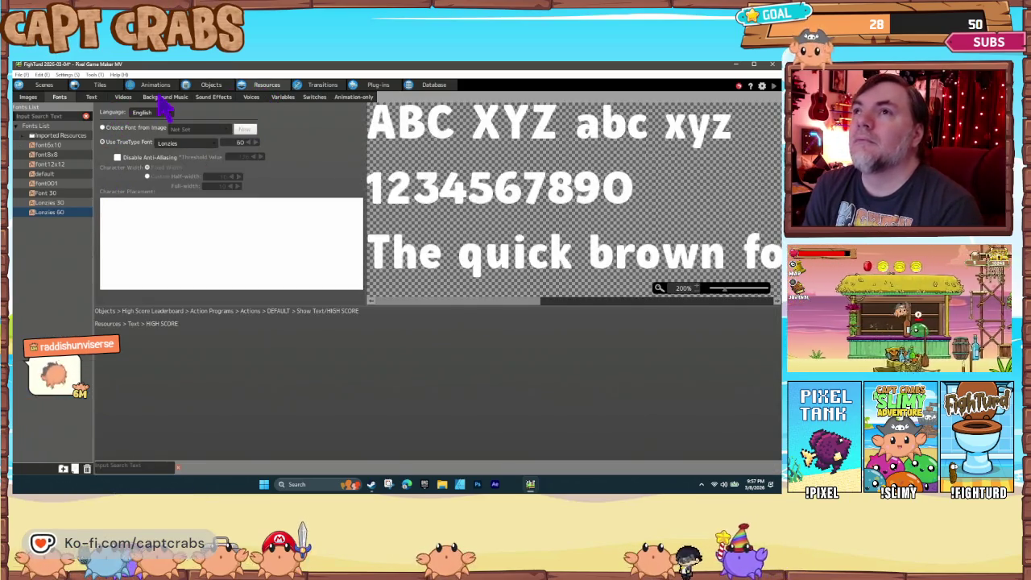
# Open Resources Variables and view the High Score variable's default value
pyautogui.click(278, 98)
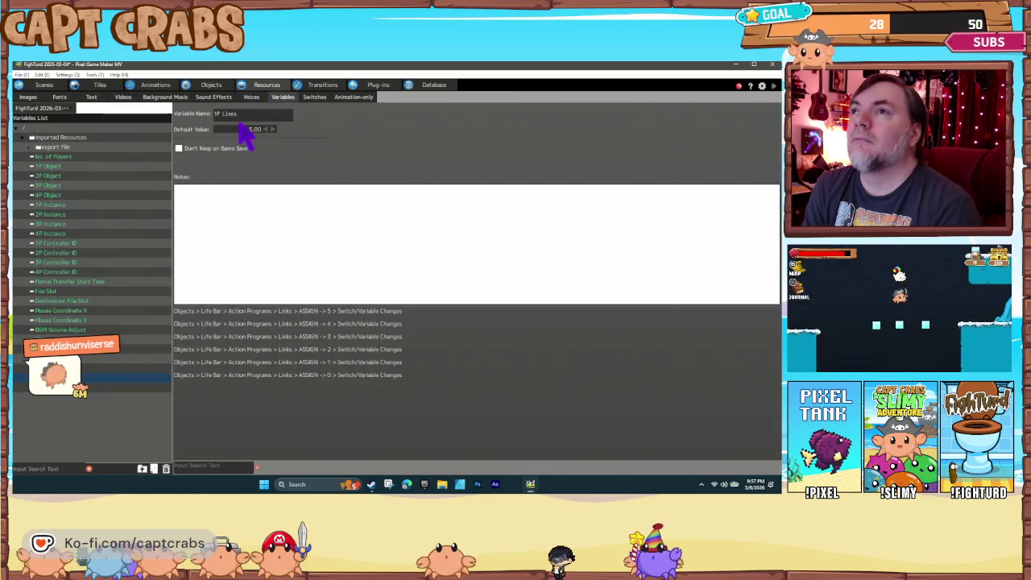
pyautogui.click(96, 387)
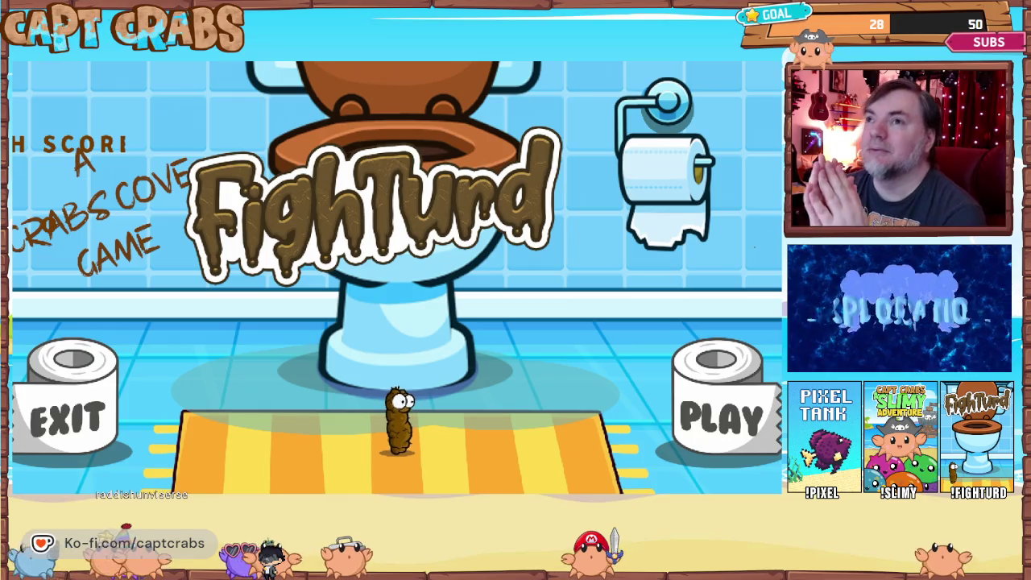
# Walk the character left and right across the title screen
pyautogui.press('Left')
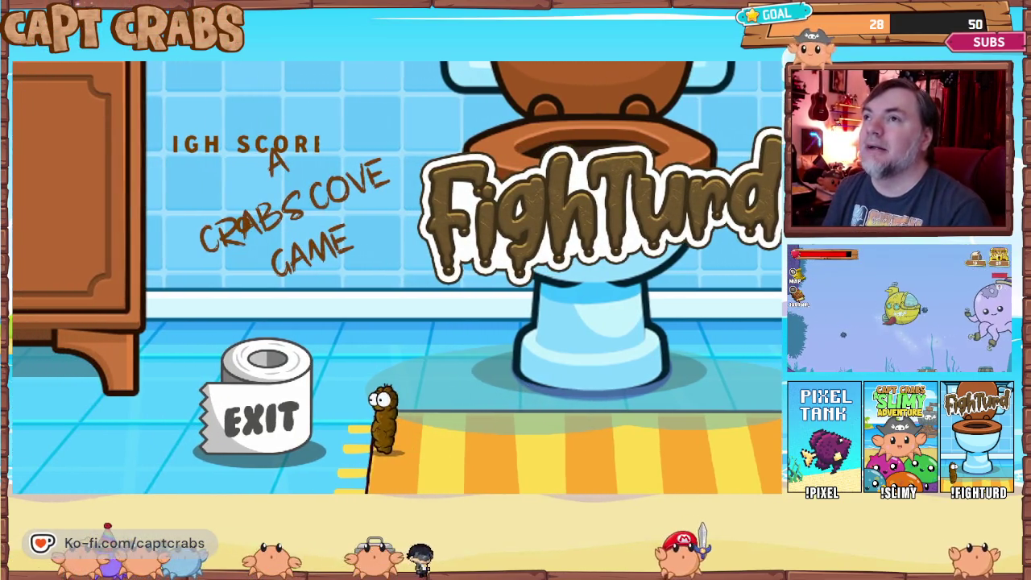
pyautogui.press('Right')
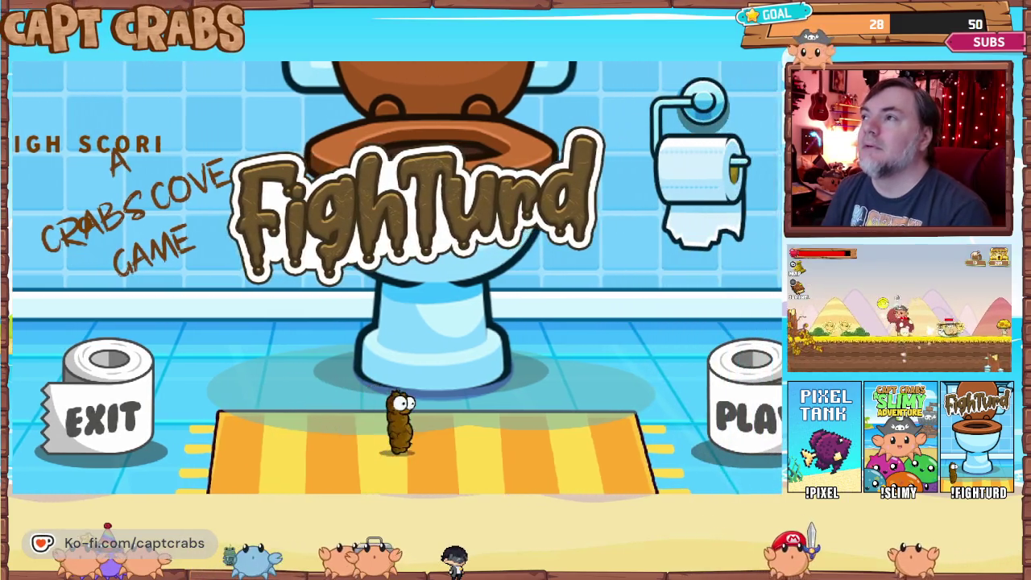
pyautogui.press('Left')
pyautogui.press('Left')
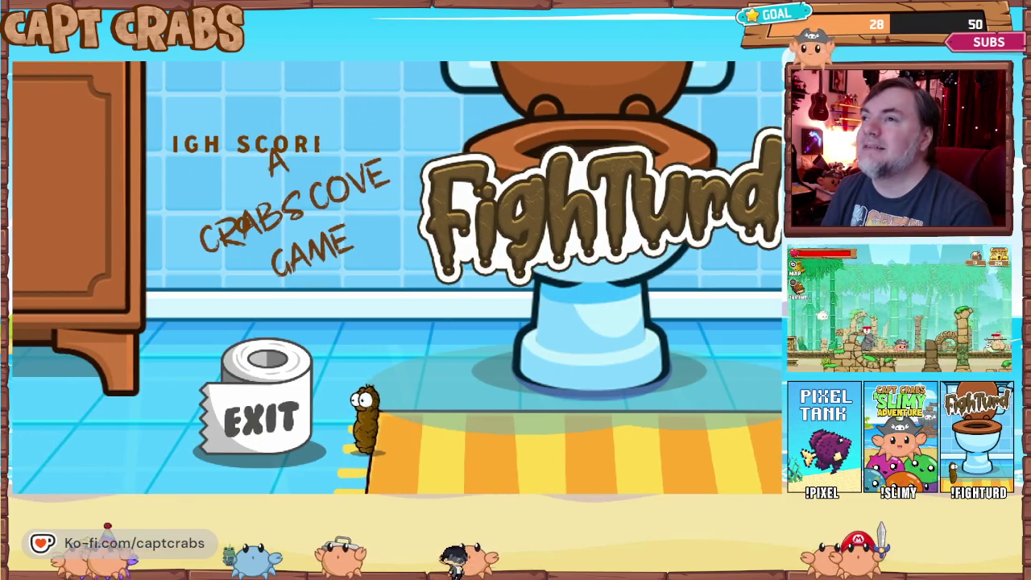
# Quit the playtest through the pause menu's Exit Game option
pyautogui.press('Escape')
pyautogui.press('Down')
pyautogui.press('Down')
pyautogui.press('Down')
pyautogui.press('Down')
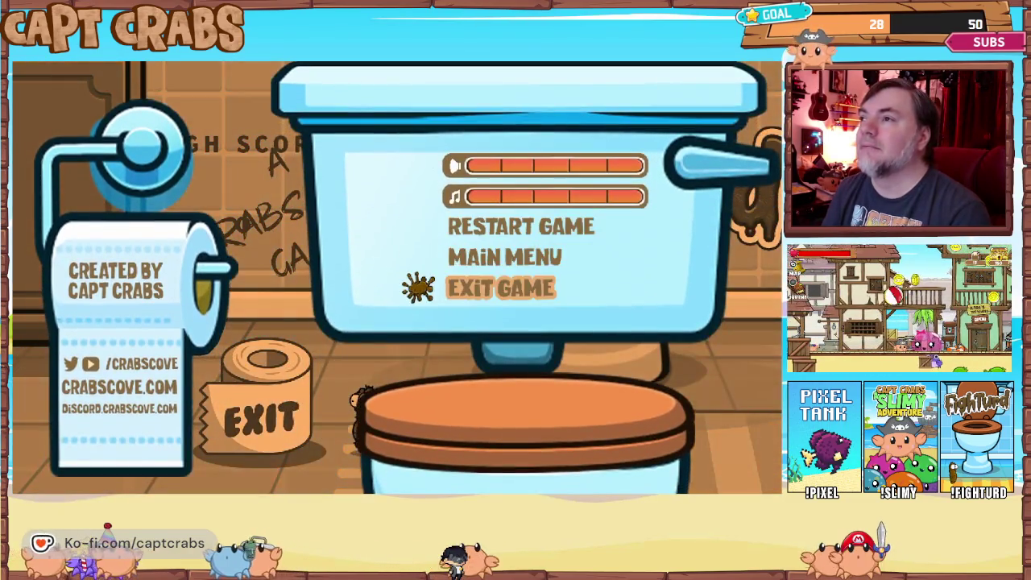
pyautogui.press('Return')
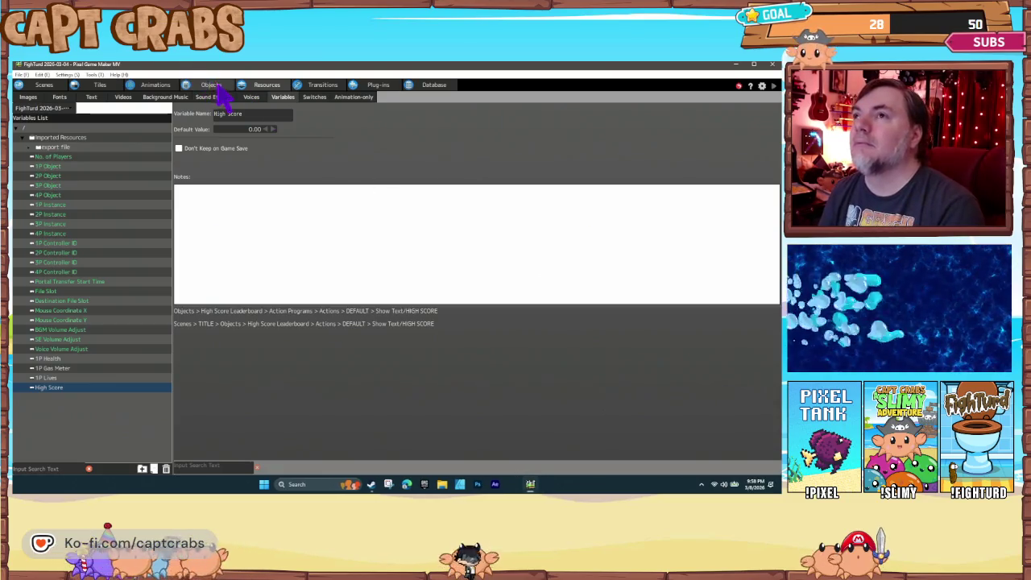
# Give the HIGH SCORE label a text display area X of 600 and Y position offset of 150
pyautogui.click(212, 86)
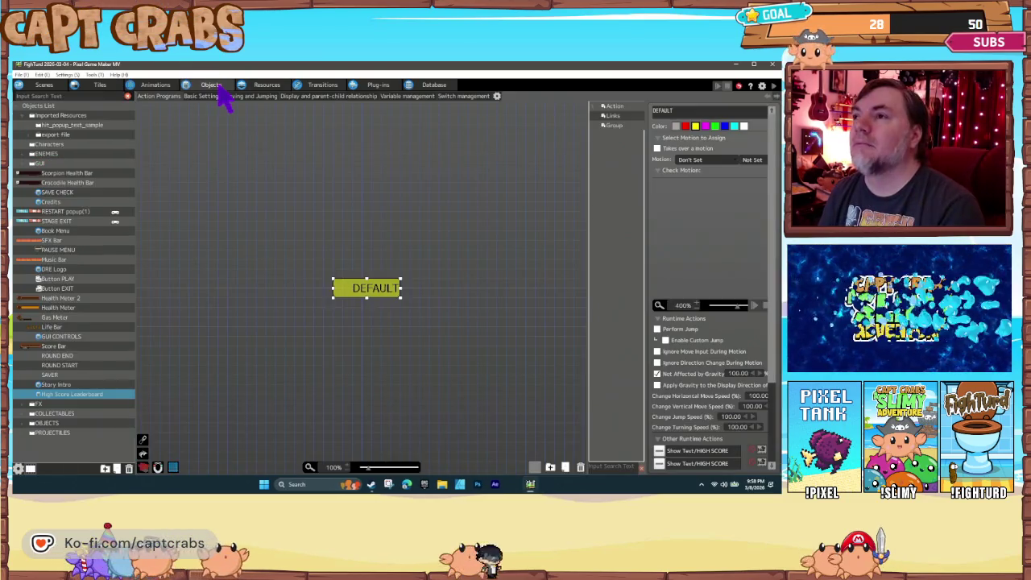
pyautogui.doubleClick(694, 451)
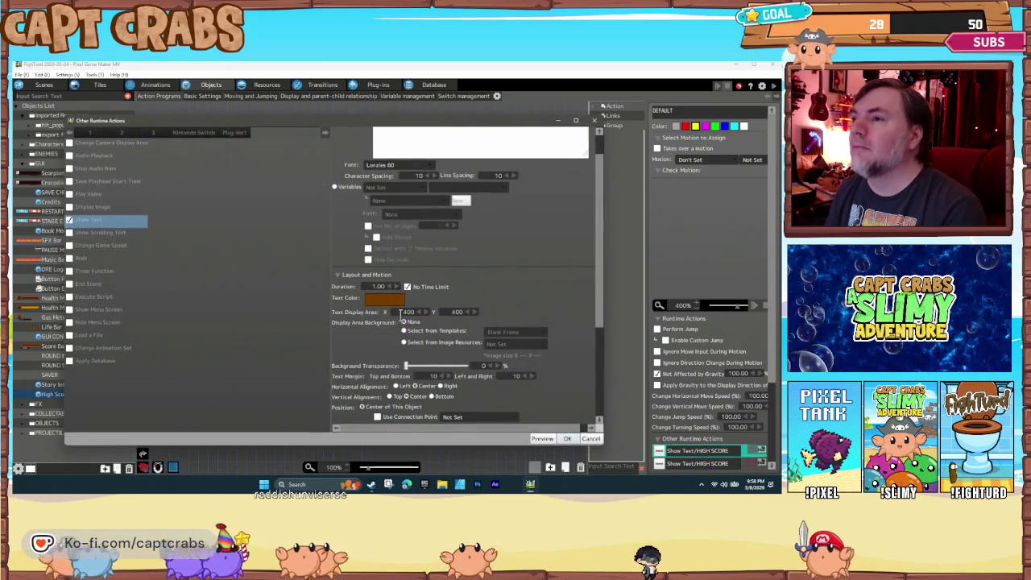
pyautogui.write('600')
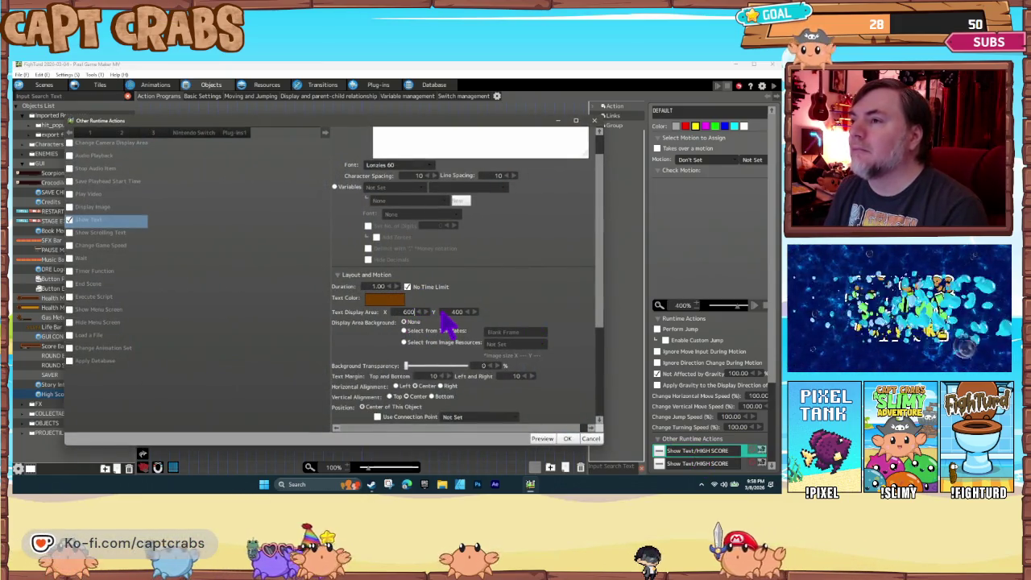
pyautogui.press('Tab')
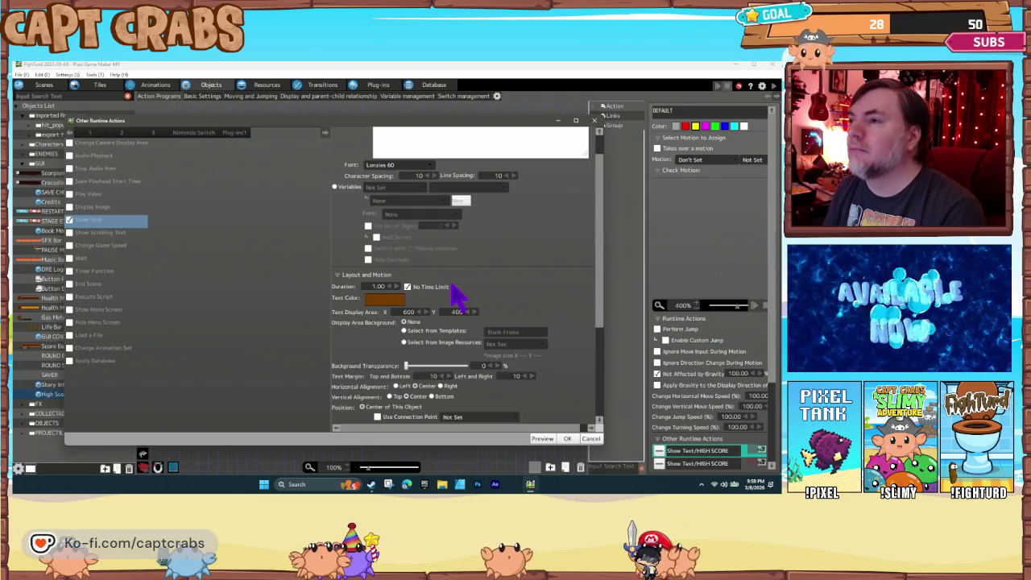
pyautogui.scroll(-3, 484, 338)
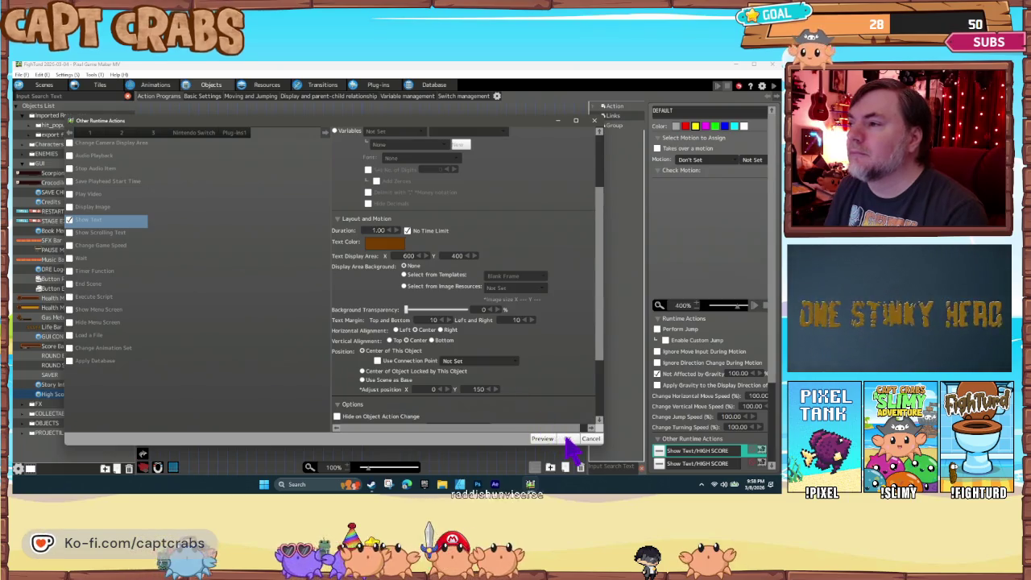
pyautogui.click(567, 438)
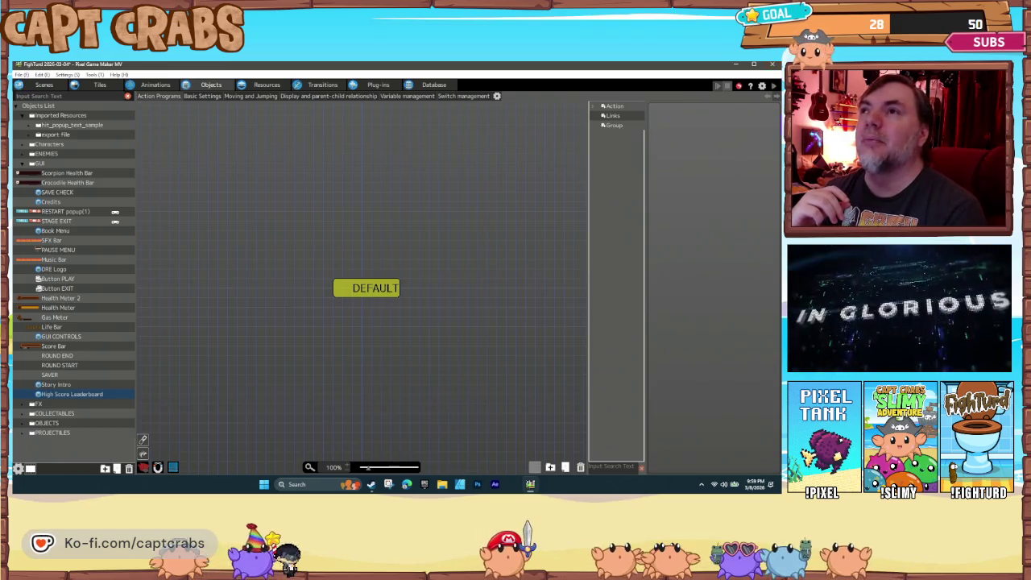
pyautogui.click(266, 86)
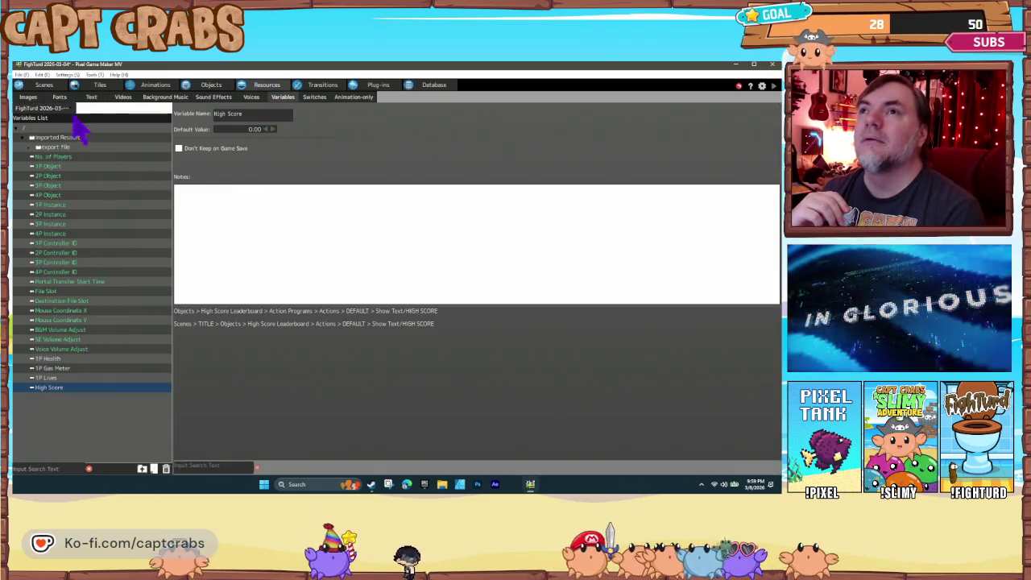
# Expand the LEVELS image folder and select Title-Screen-BG to inspect its Reference Source
pyautogui.click(28, 98)
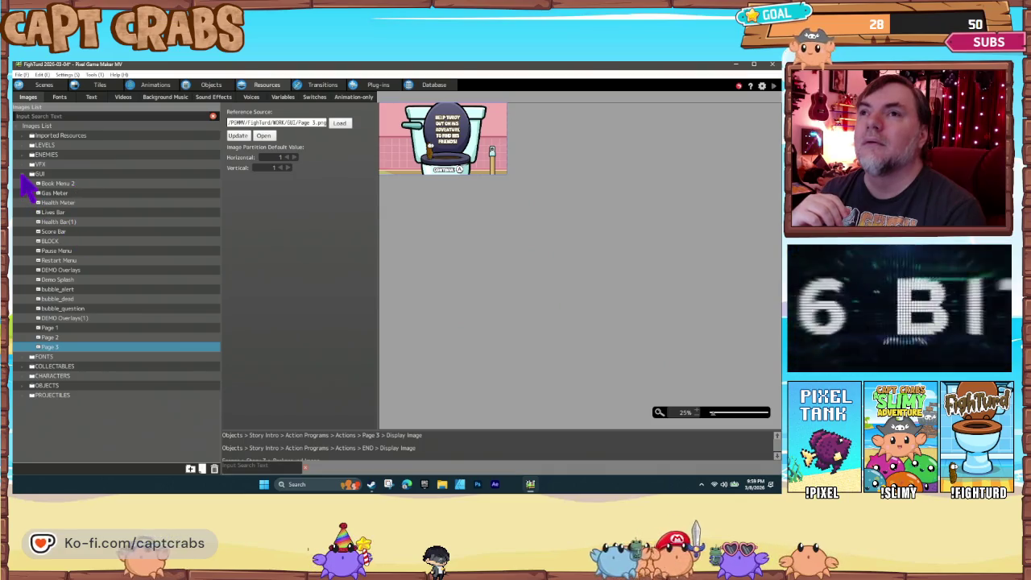
pyautogui.click(25, 176)
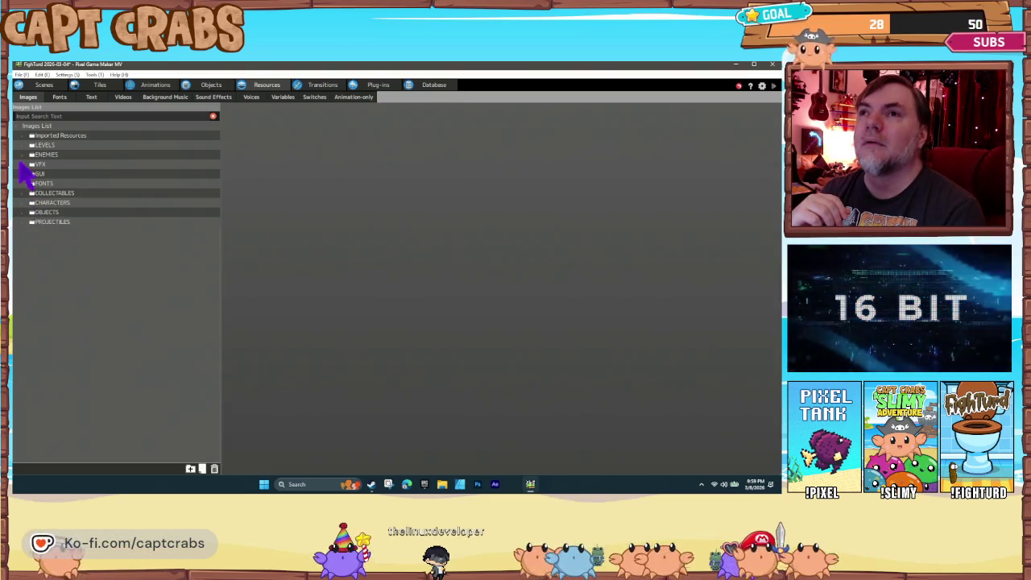
pyautogui.click(25, 145)
pyautogui.click(54, 164)
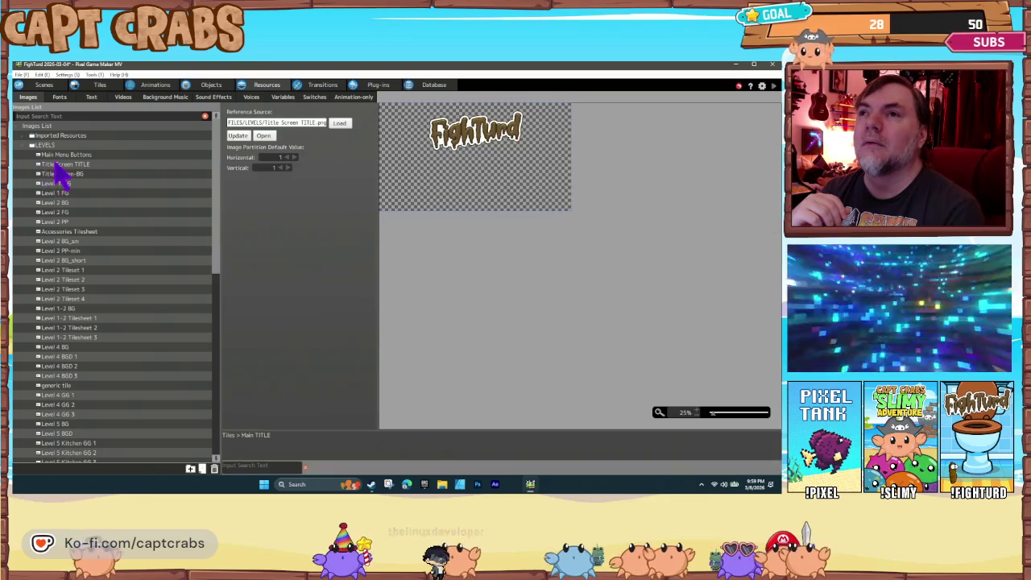
pyautogui.click(125, 174)
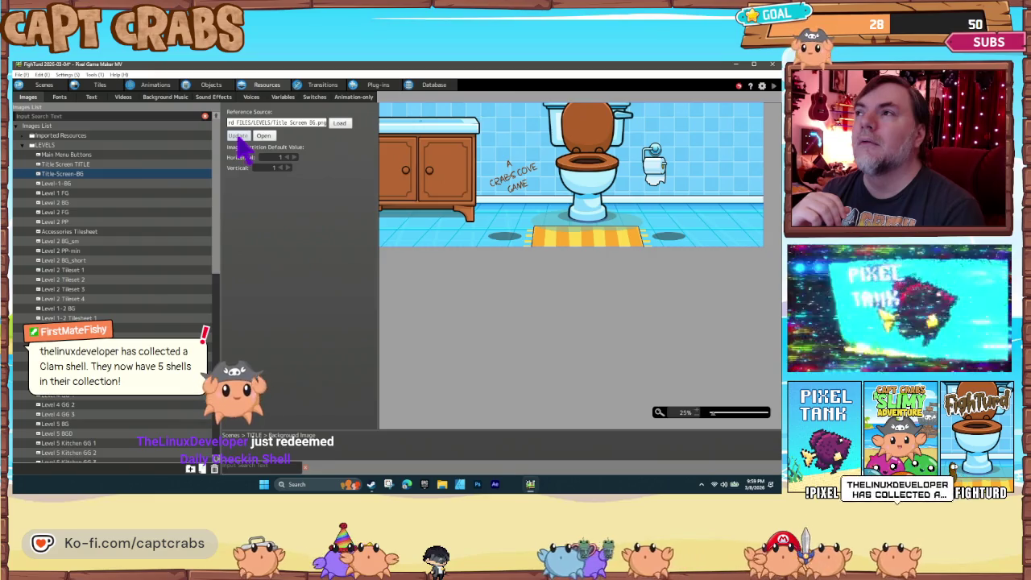
pyautogui.click(339, 123)
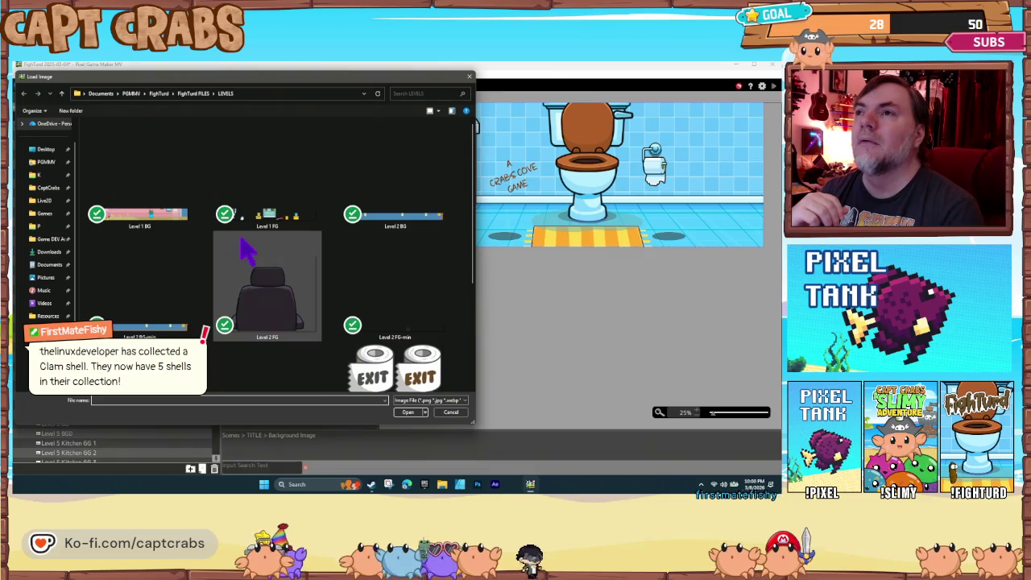
# Load Title Screen BG from the FightTurd LEVELS folder as the image source
pyautogui.click(195, 93)
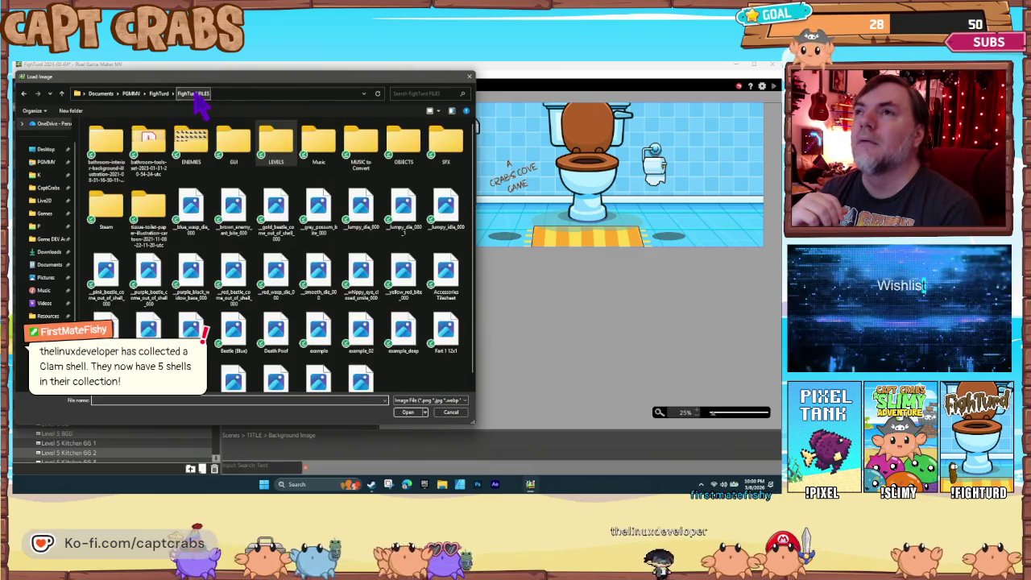
pyautogui.doubleClick(292, 151)
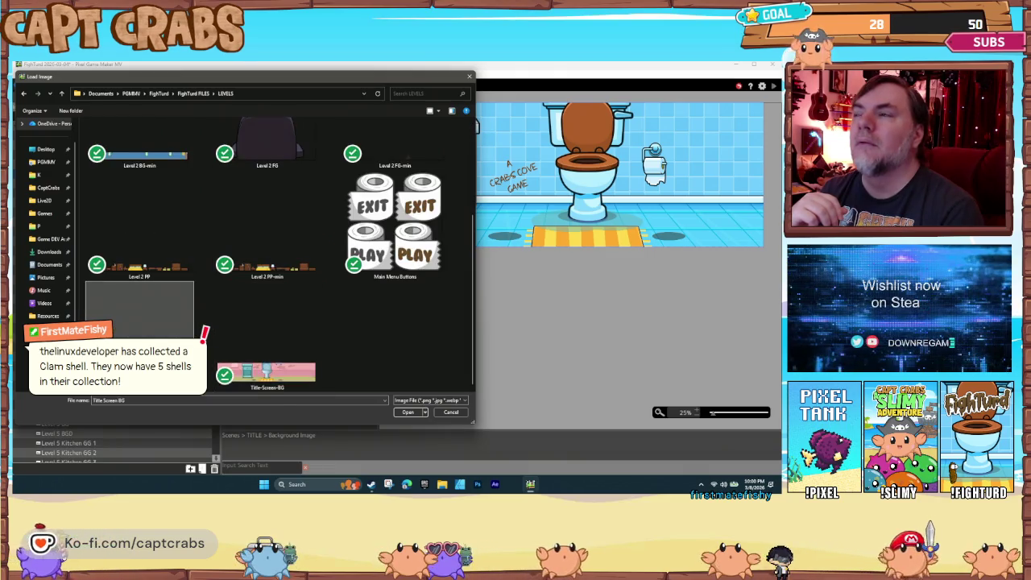
pyautogui.press('Return')
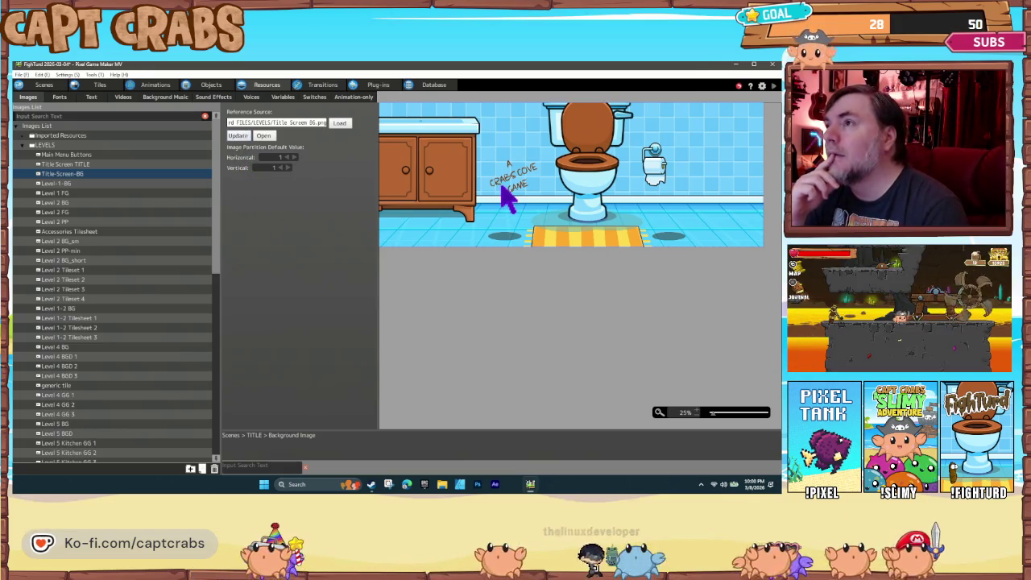
pyautogui.click(338, 123)
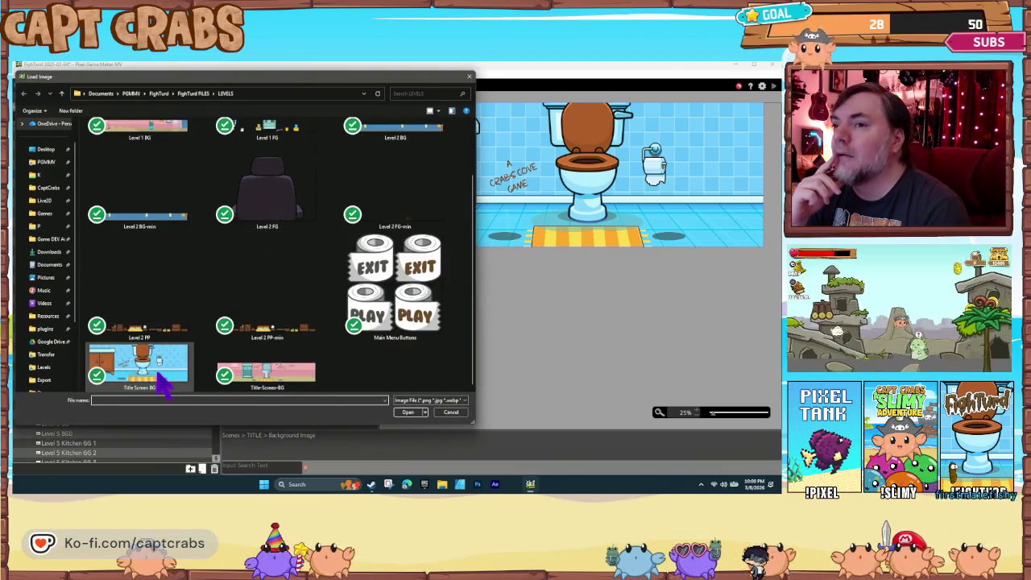
pyautogui.click(171, 375)
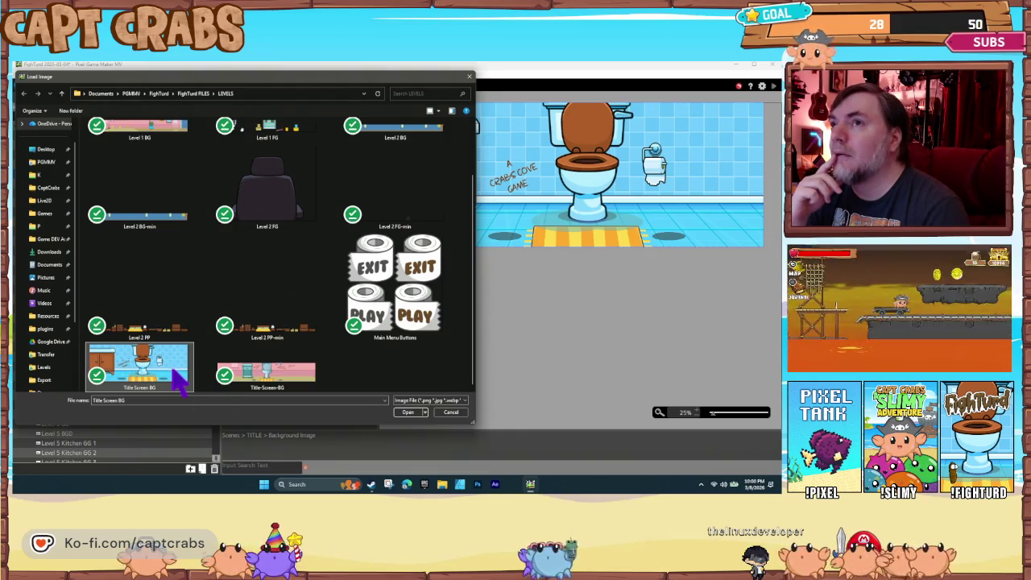
pyautogui.doubleClick(159, 362)
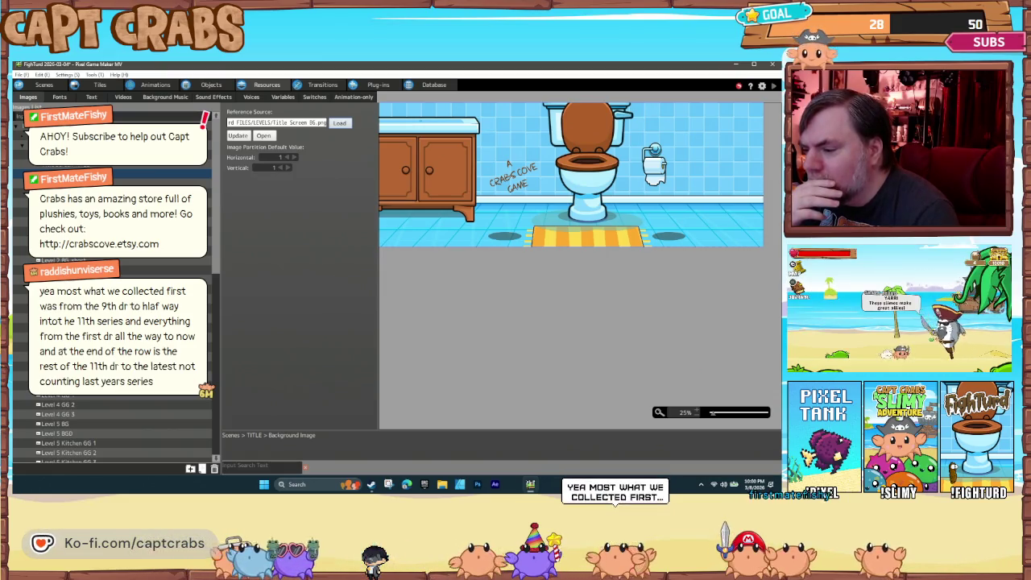
# Relink the image to Title Screen BG in FightTurd > WORK > Levels
pyautogui.click(342, 124)
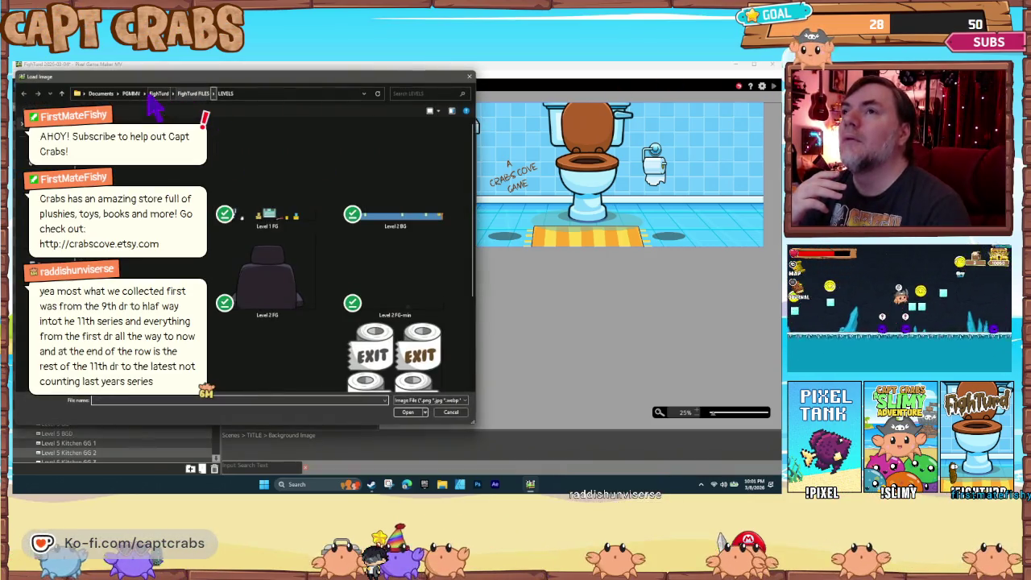
pyautogui.click(159, 94)
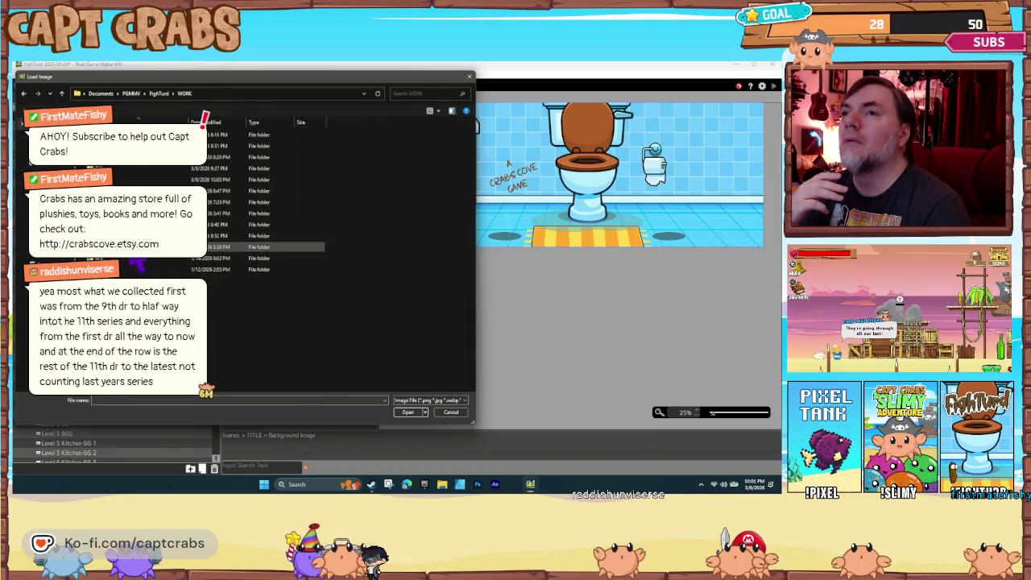
pyautogui.doubleClick(162, 178)
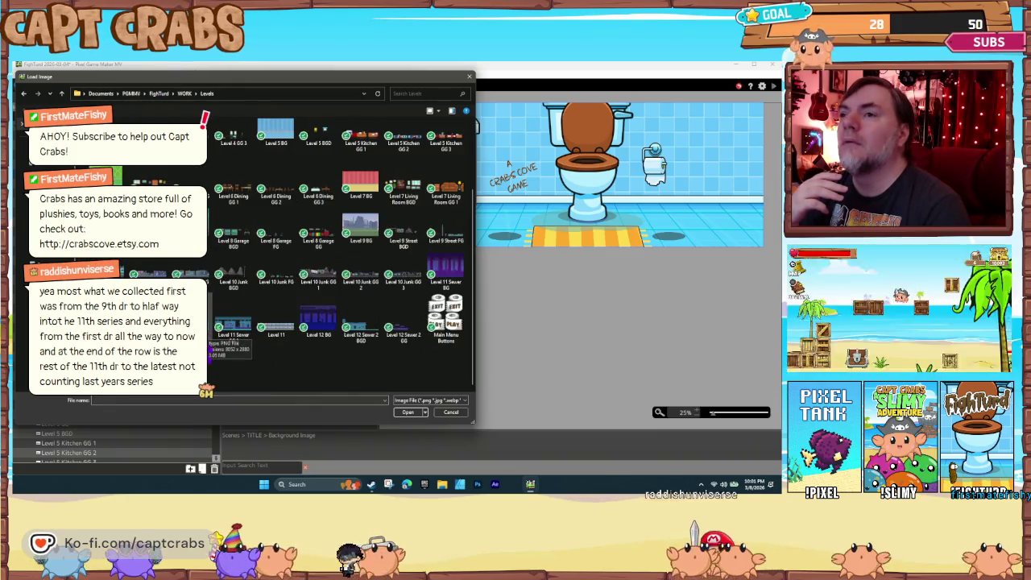
pyautogui.doubleClick(304, 331)
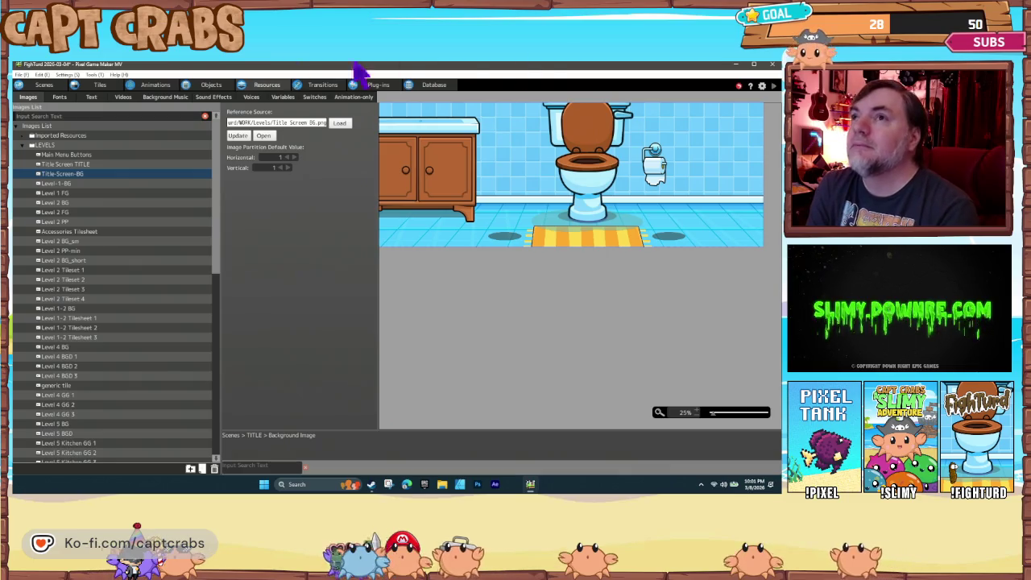
# Switch to Scenes and open the TITLE layout to playtest it
pyautogui.click(31, 85)
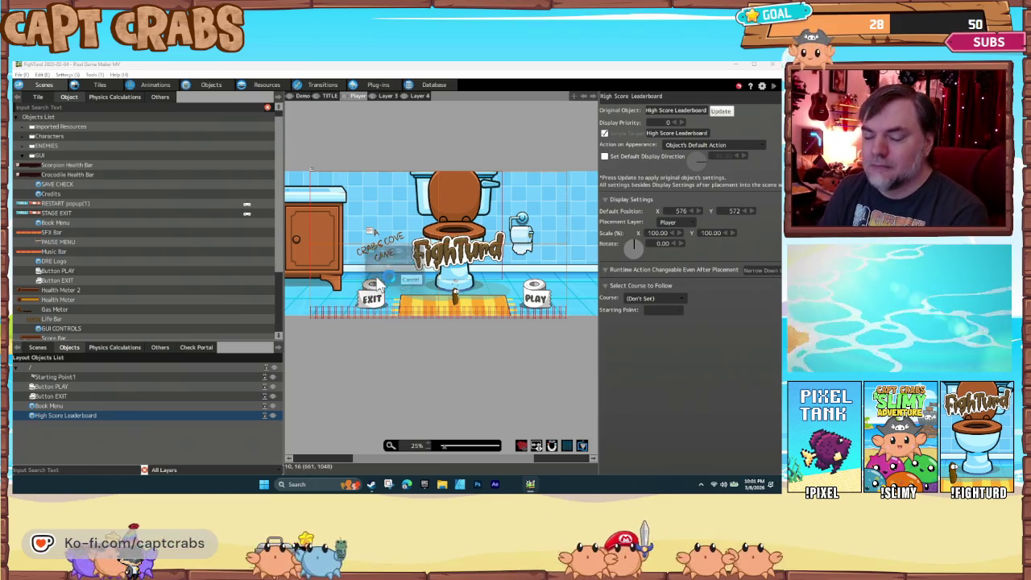
pyautogui.doubleClick(376, 280)
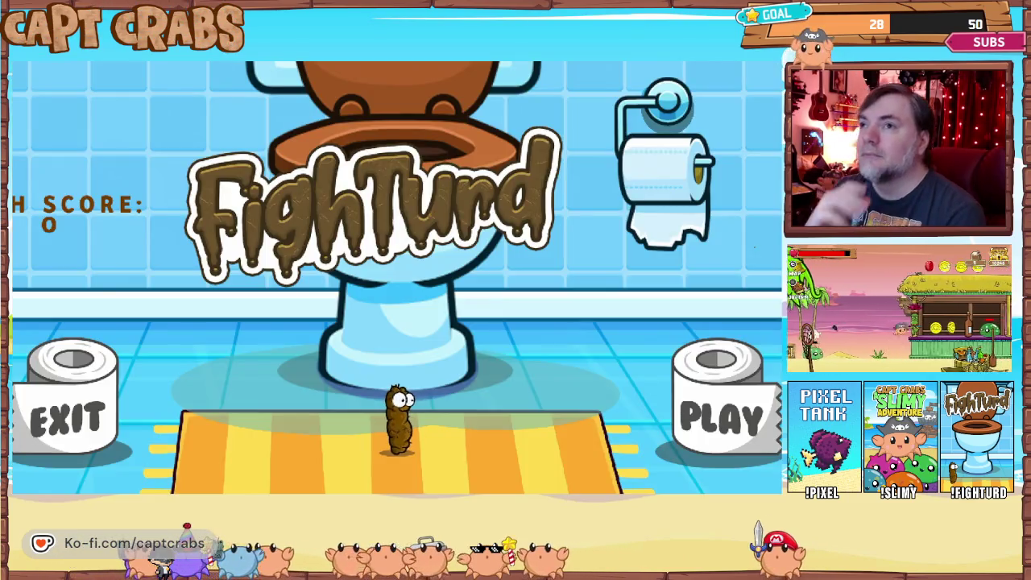
# Walk the character back and forth between EXIT and PLAY, jumping once
pyautogui.press('Left')
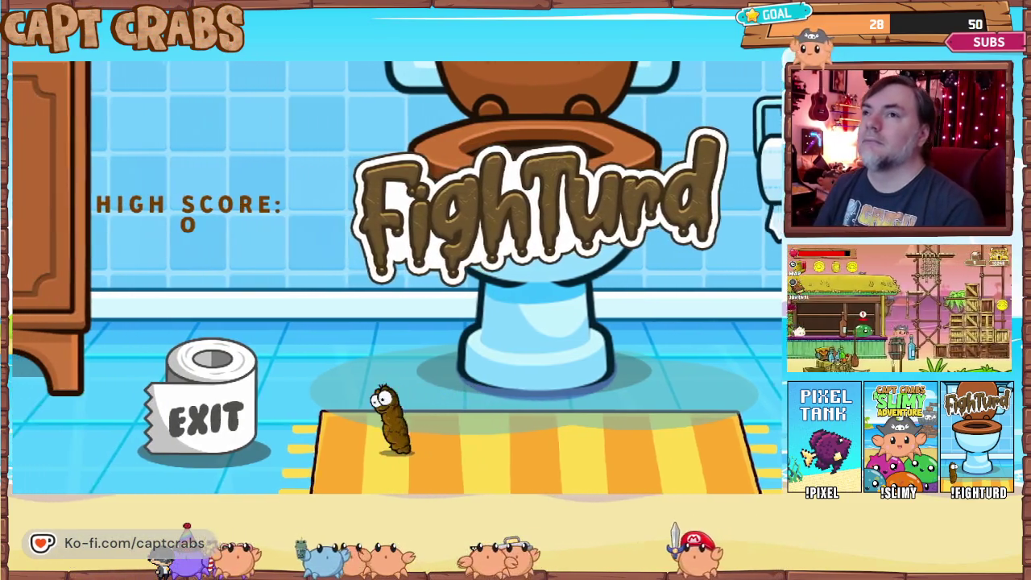
pyautogui.press('Right')
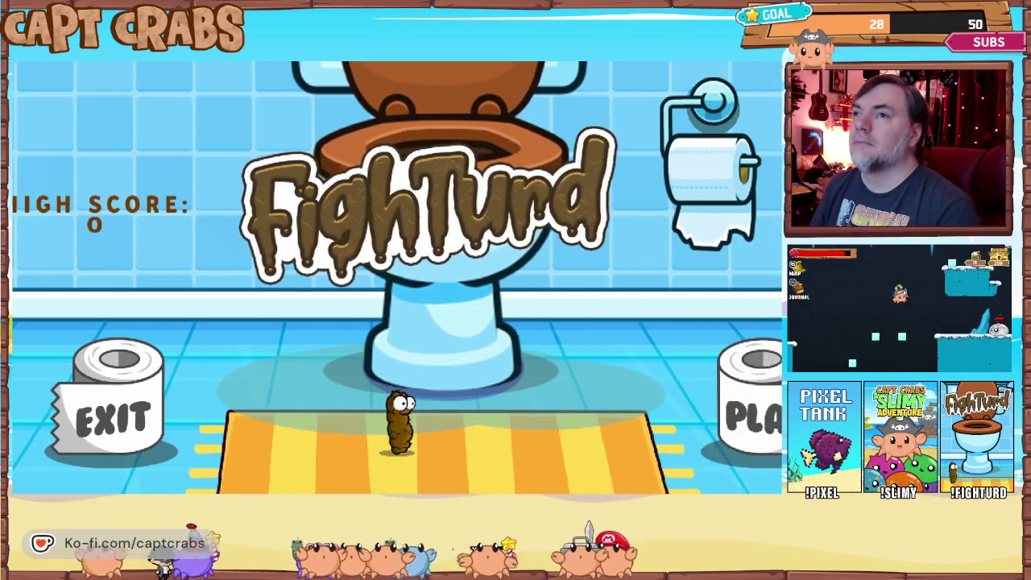
pyautogui.press('Left')
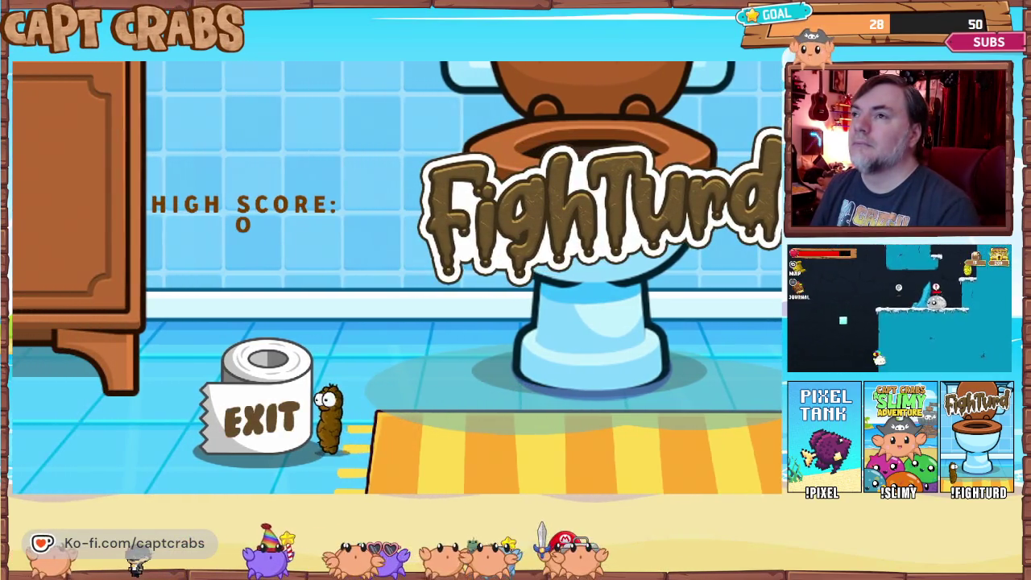
pyautogui.press('Right')
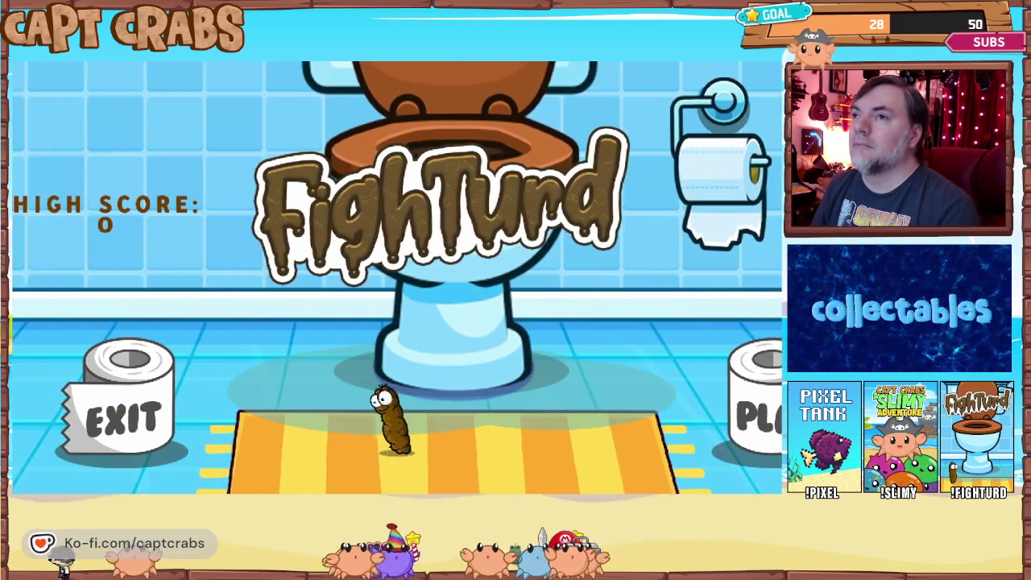
pyautogui.press('Left')
pyautogui.press('Right')
pyautogui.press('Left')
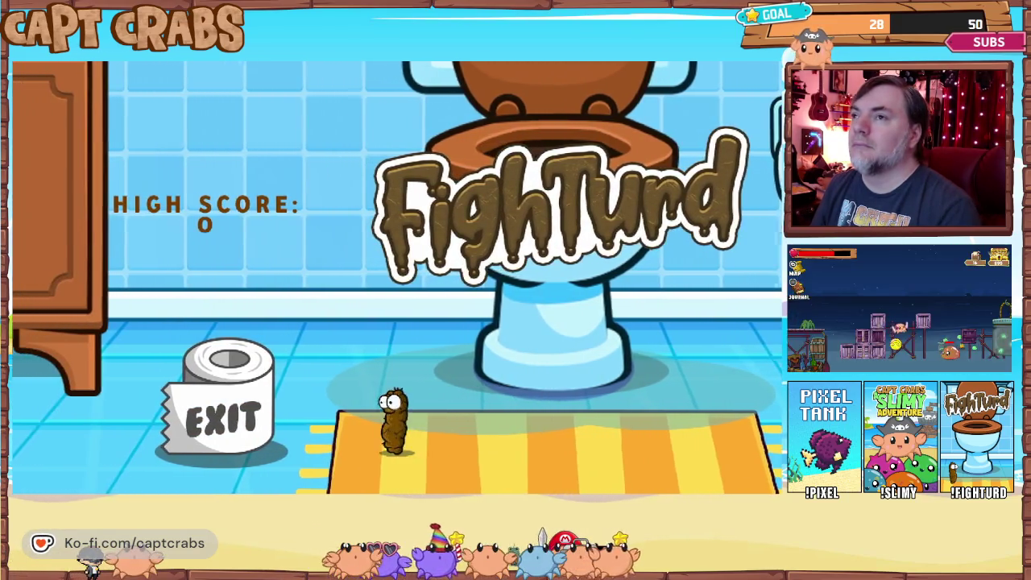
pyautogui.press('Left')
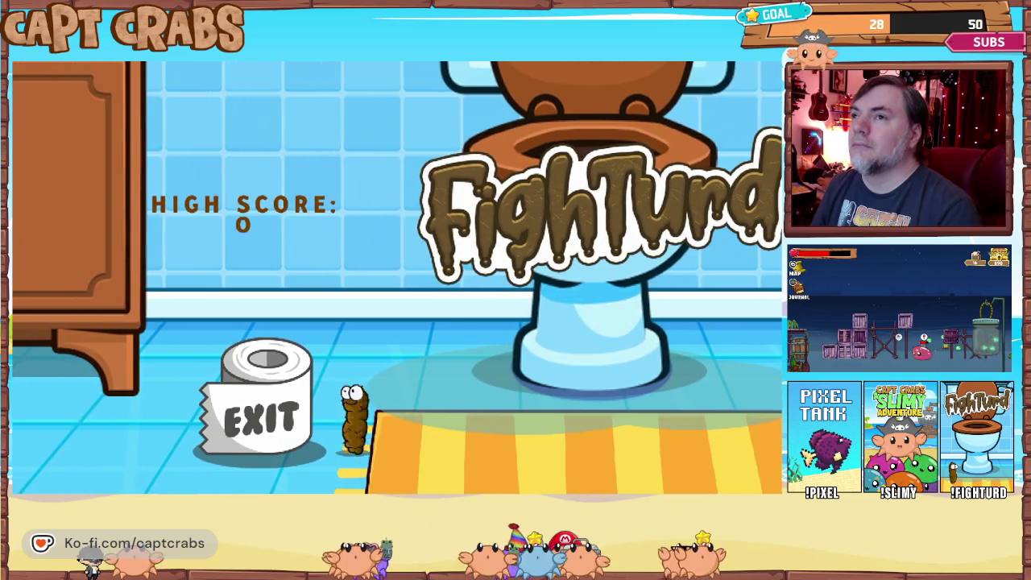
pyautogui.press('Right')
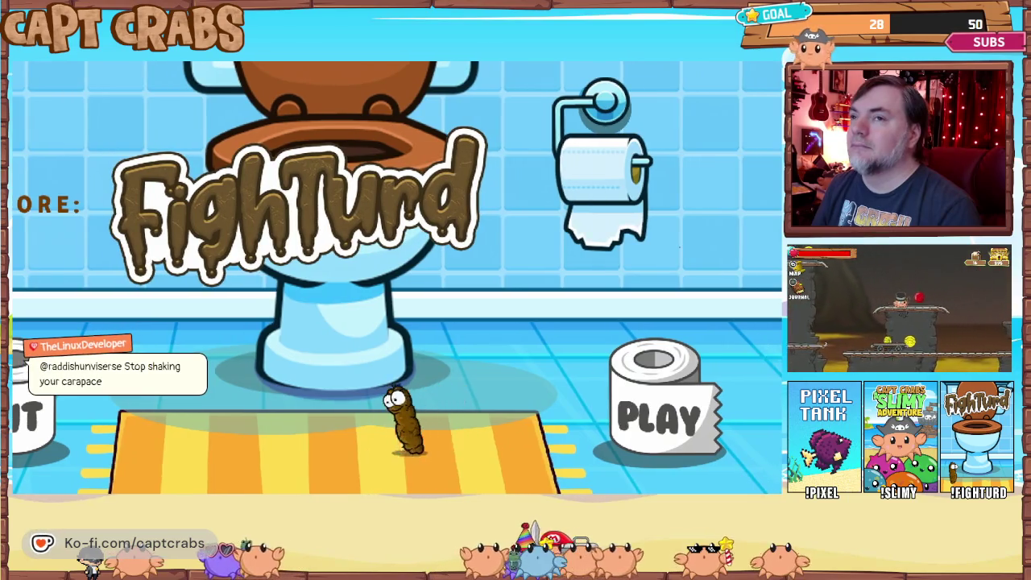
pyautogui.press('Left')
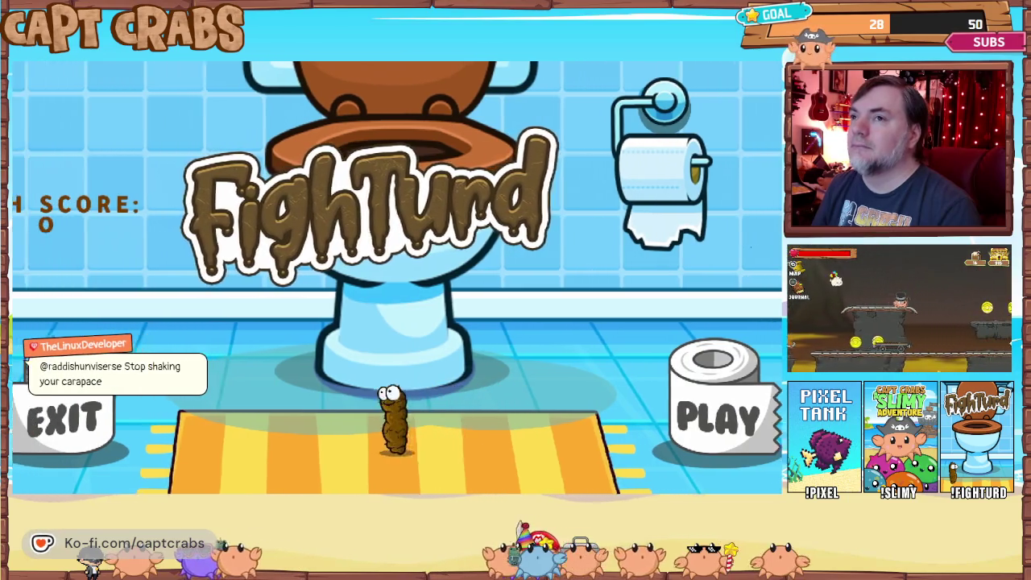
pyautogui.press('Up')
pyautogui.press('Left')
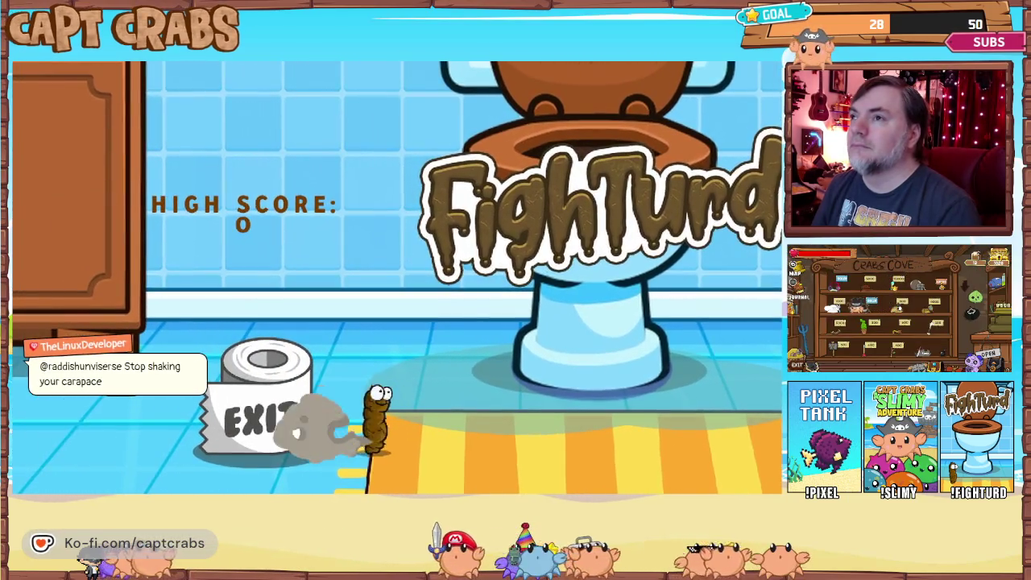
# Quit the playtest by choosing EXIT GAME from the pause menu
pyautogui.press('Escape')
pyautogui.press('Down')
pyautogui.press('Down')
pyautogui.press('Down')
pyautogui.press('Down')
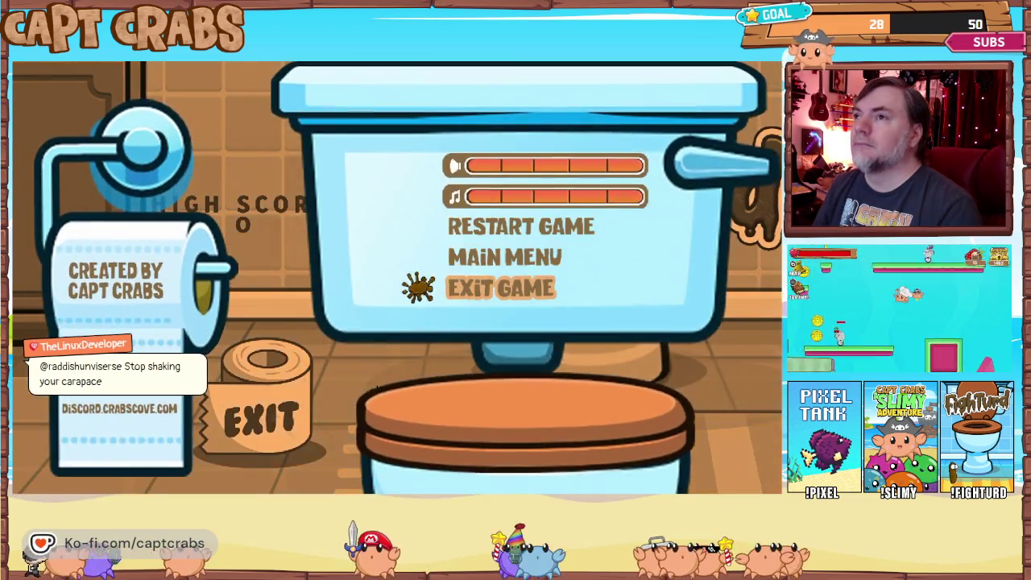
pyautogui.press('Return')
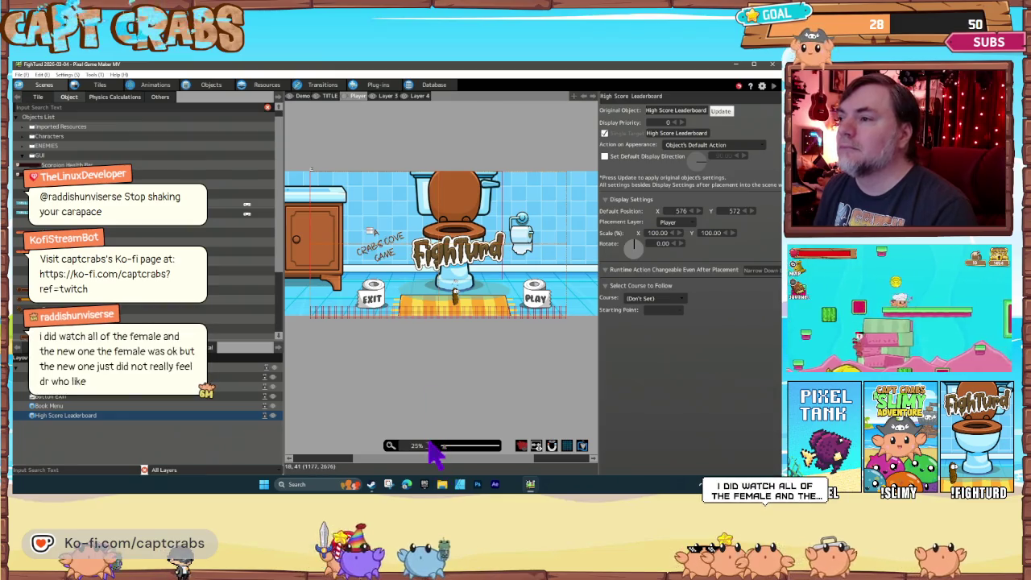
# Move the High Score Leaderboard right beside the FighTurd logo, then open its action program
pyautogui.scroll(1, 430, 444)
pyautogui.scroll(1, 429, 446)
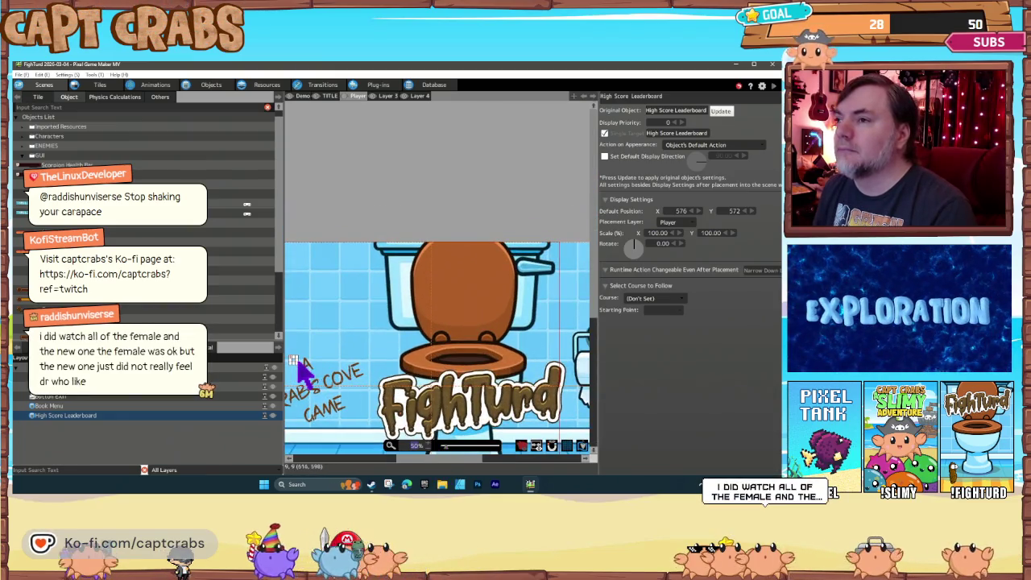
pyautogui.moveTo(293, 359); pyautogui.dragTo(310, 359)
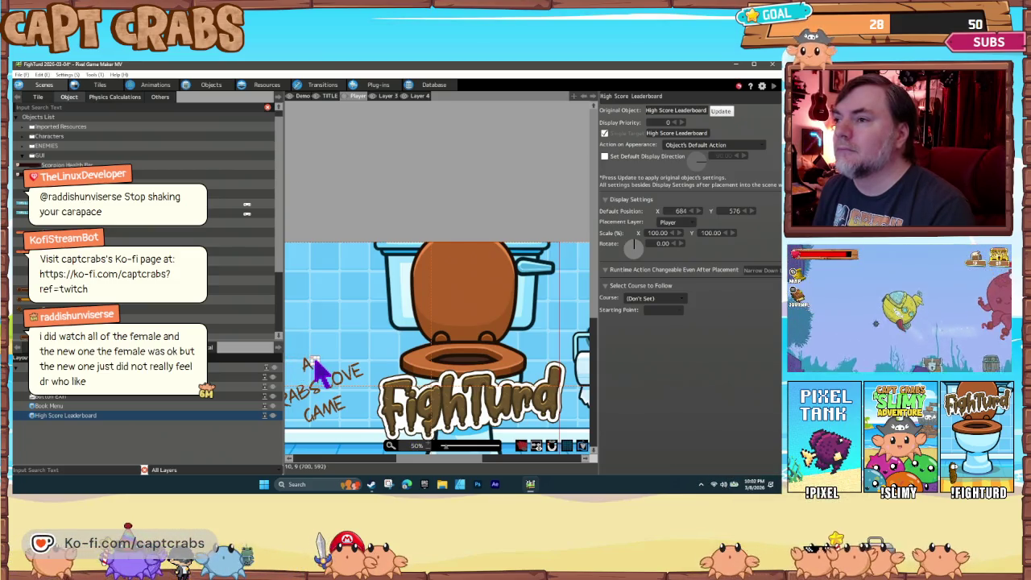
pyautogui.click(219, 86)
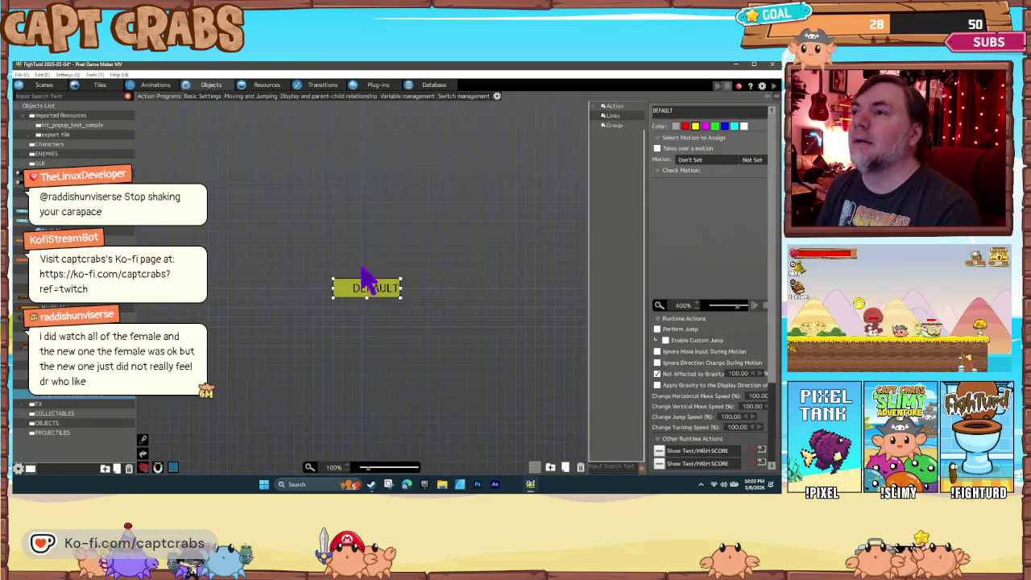
pyautogui.doubleClick(693, 466)
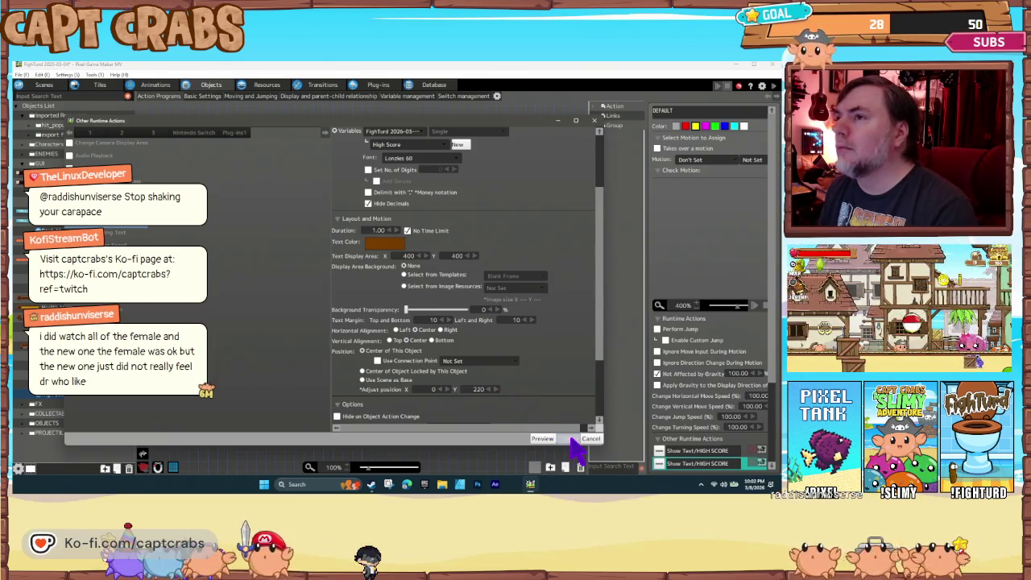
pyautogui.click(590, 438)
pyautogui.click(398, 345)
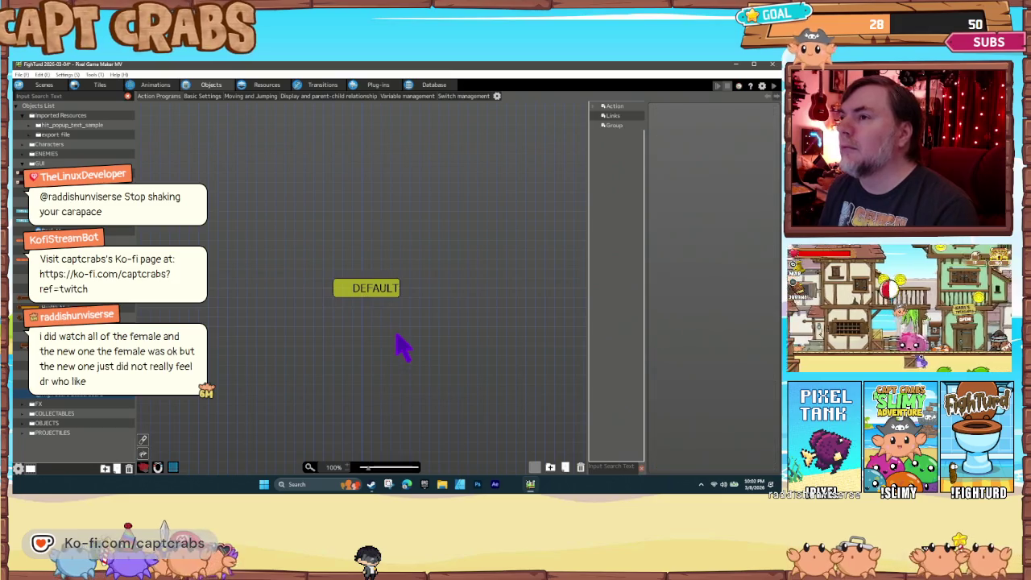
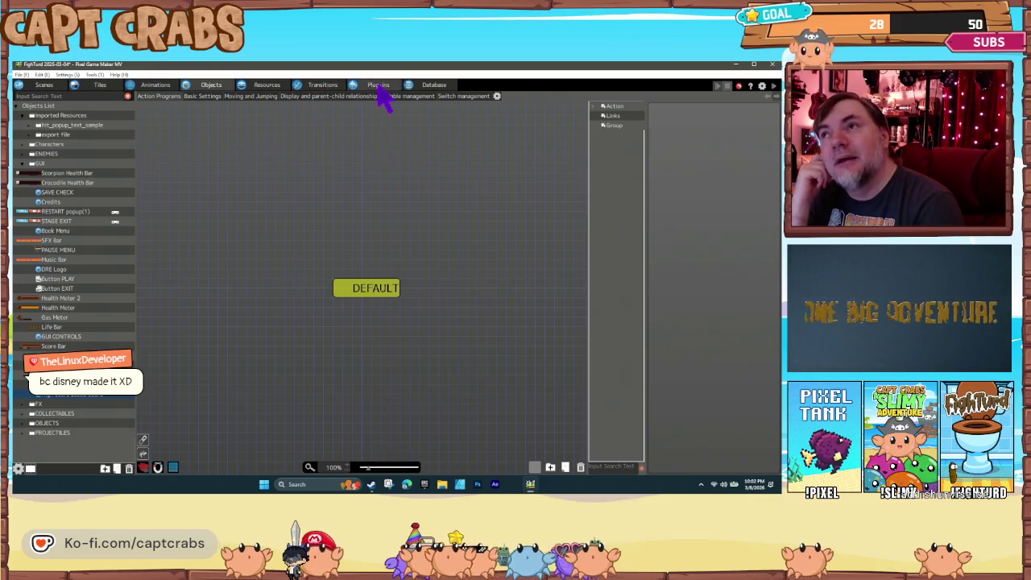
# Show the scene flow and view the Level 1 to Level 2 link's changeover conditions
pyautogui.click(330, 87)
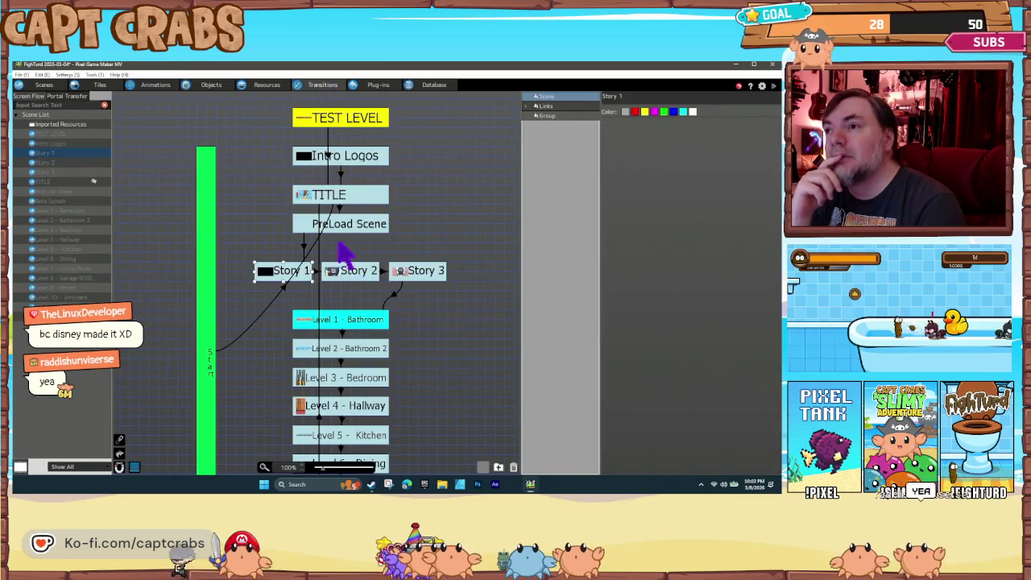
pyautogui.click(340, 333)
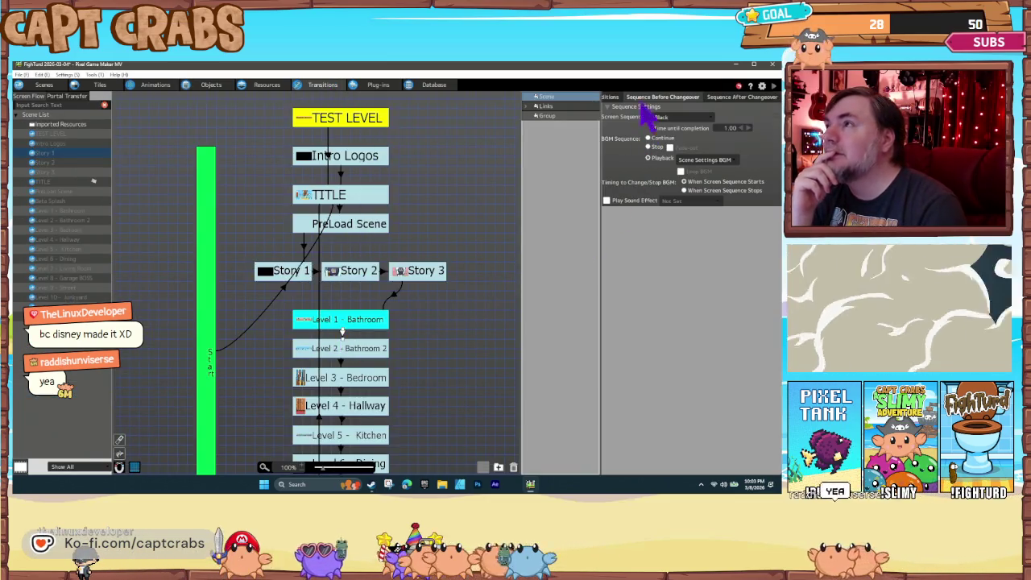
pyautogui.click(624, 99)
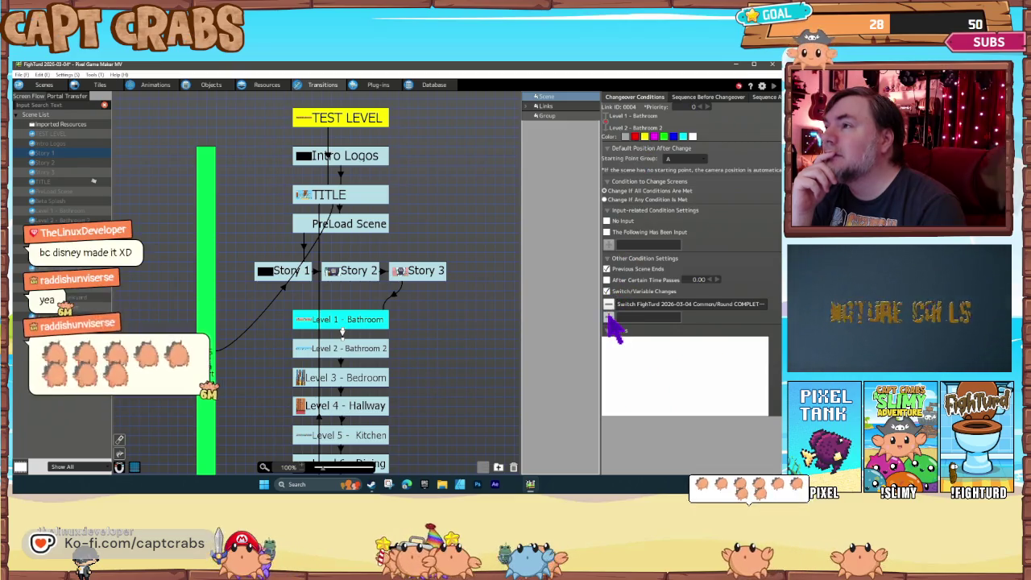
# Abandon a trial switch condition and view the pre-changeover sequence: Black screen, 1.00 time
pyautogui.click(610, 318)
pyautogui.click(497, 290)
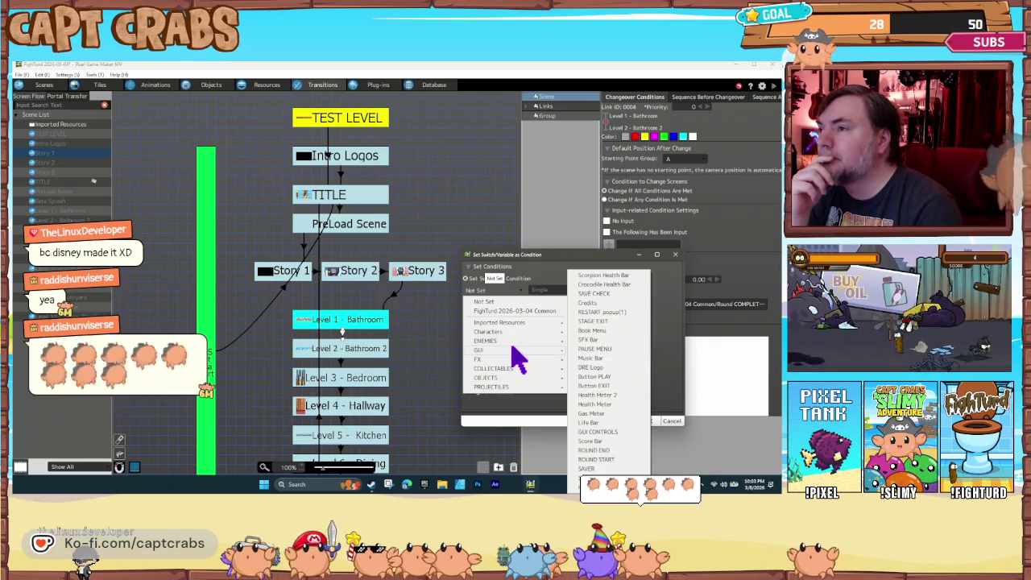
pyautogui.moveTo(510, 333)
pyautogui.click(617, 329)
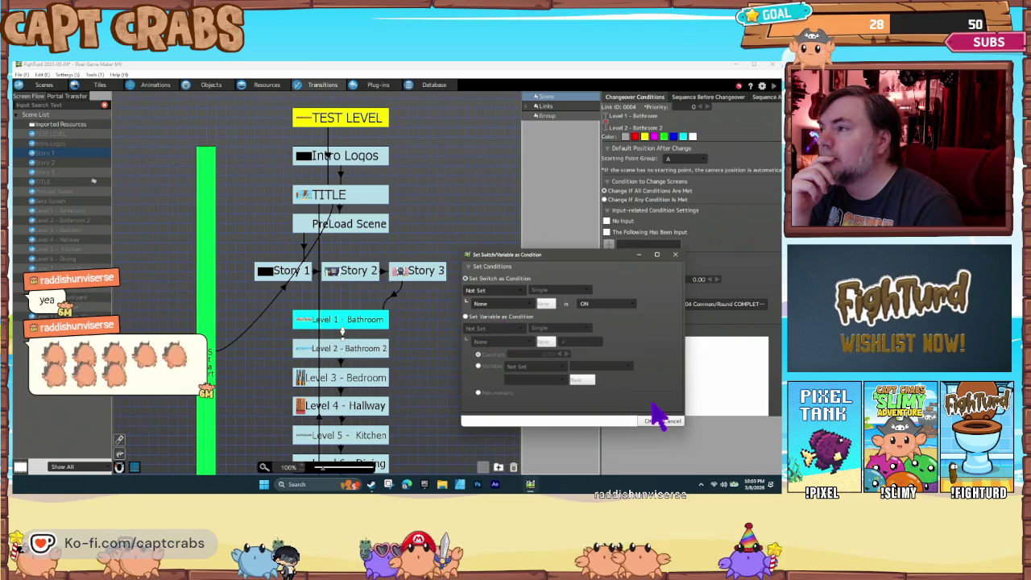
pyautogui.click(671, 422)
pyautogui.click(699, 98)
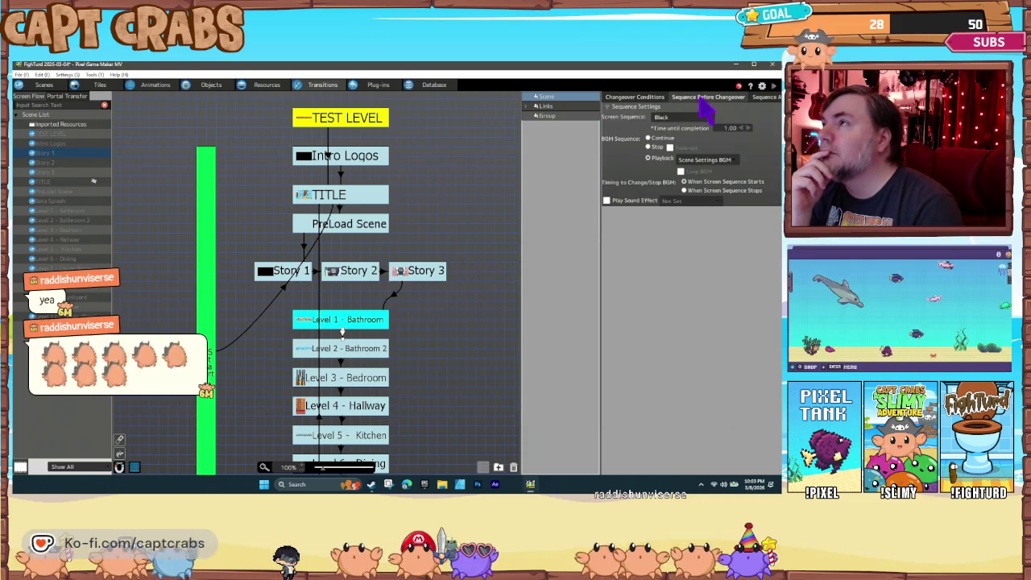
# View the post-changeover sequence and browse common variables without adding a change
pyautogui.click(769, 98)
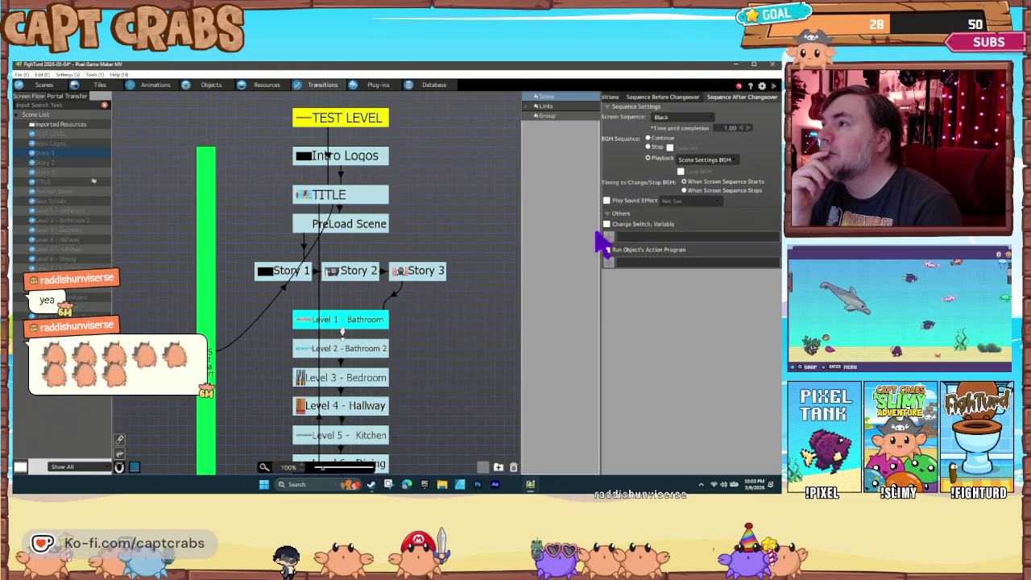
pyautogui.click(609, 238)
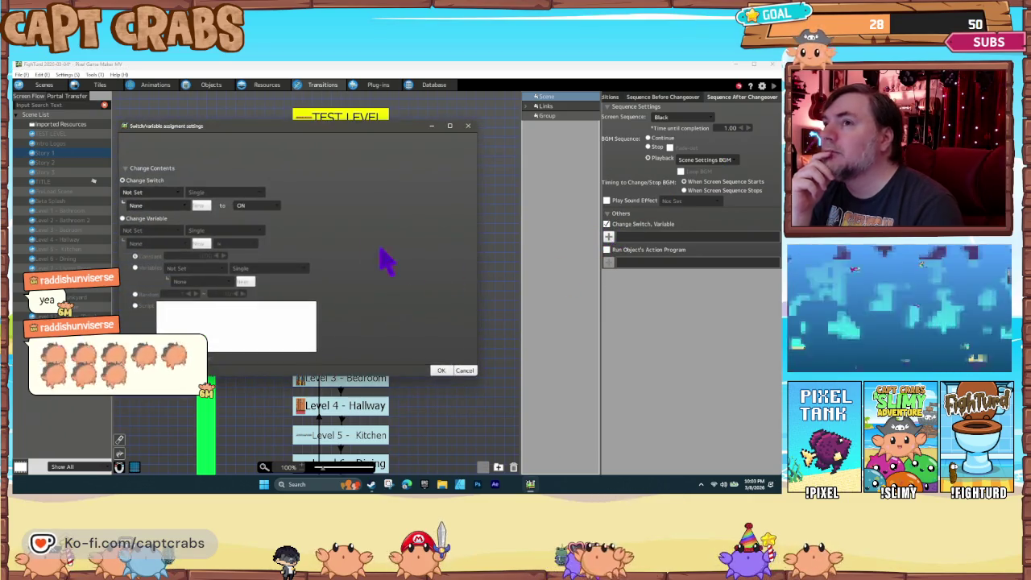
pyautogui.click(153, 231)
pyautogui.click(172, 255)
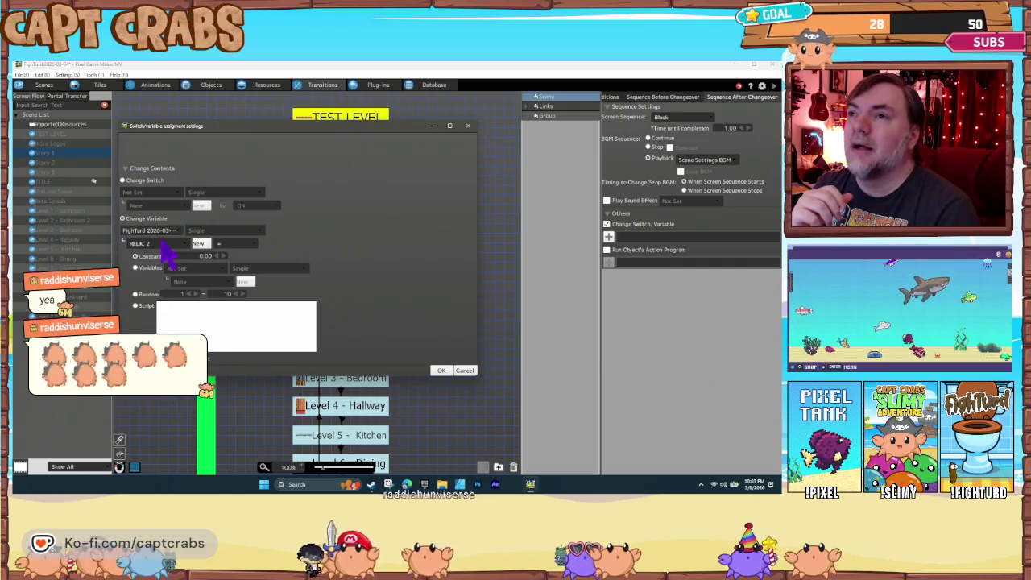
pyautogui.click(162, 245)
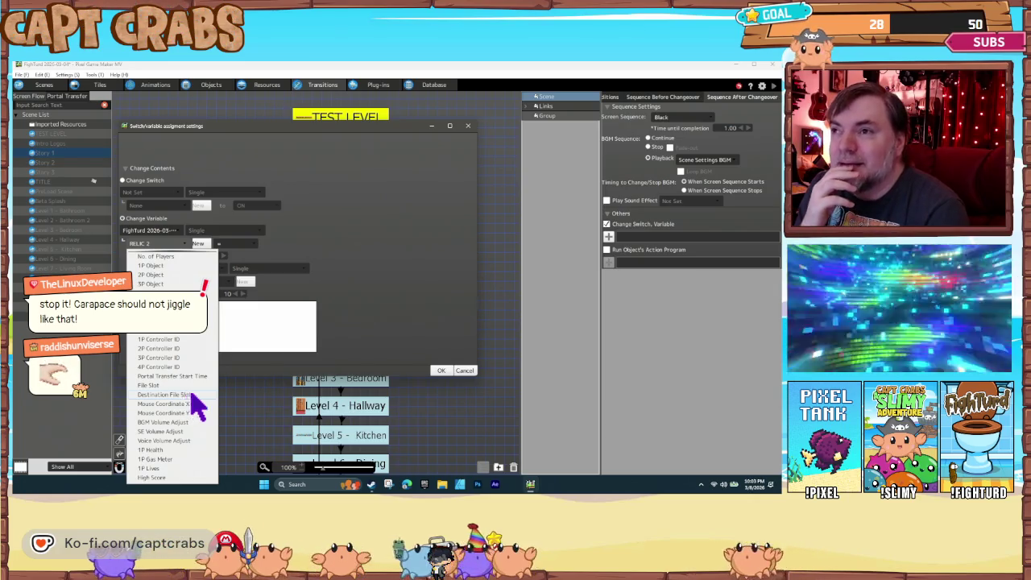
pyautogui.click(360, 326)
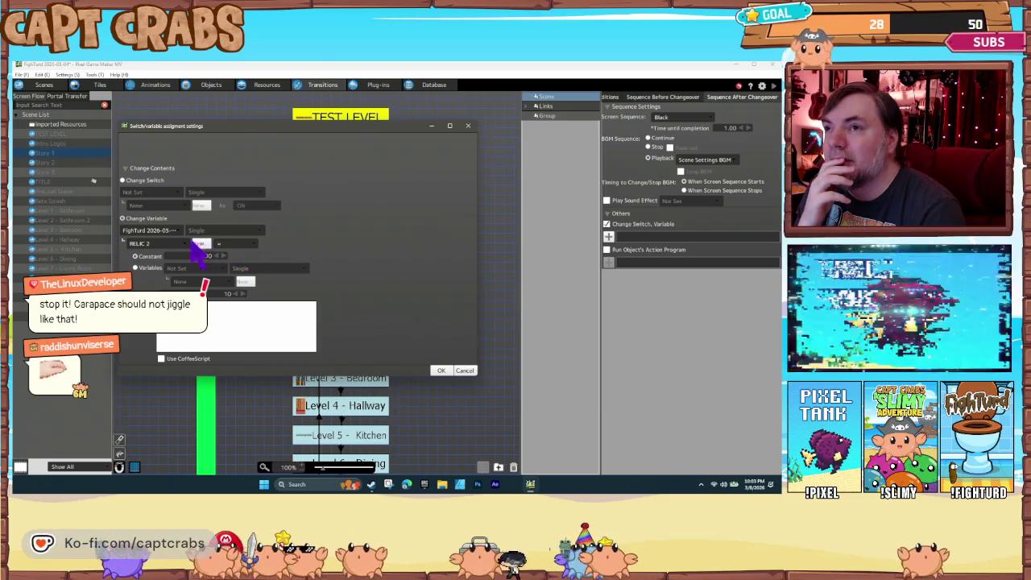
pyautogui.click(464, 371)
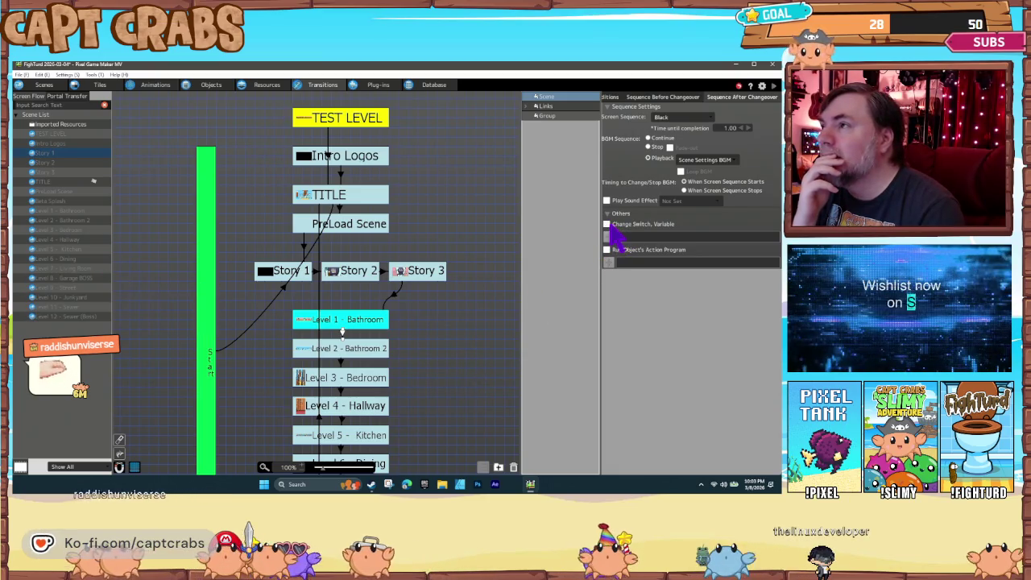
# Select the Level 1 - Bathroom scene and move to the Objects tab
pyautogui.click(610, 97)
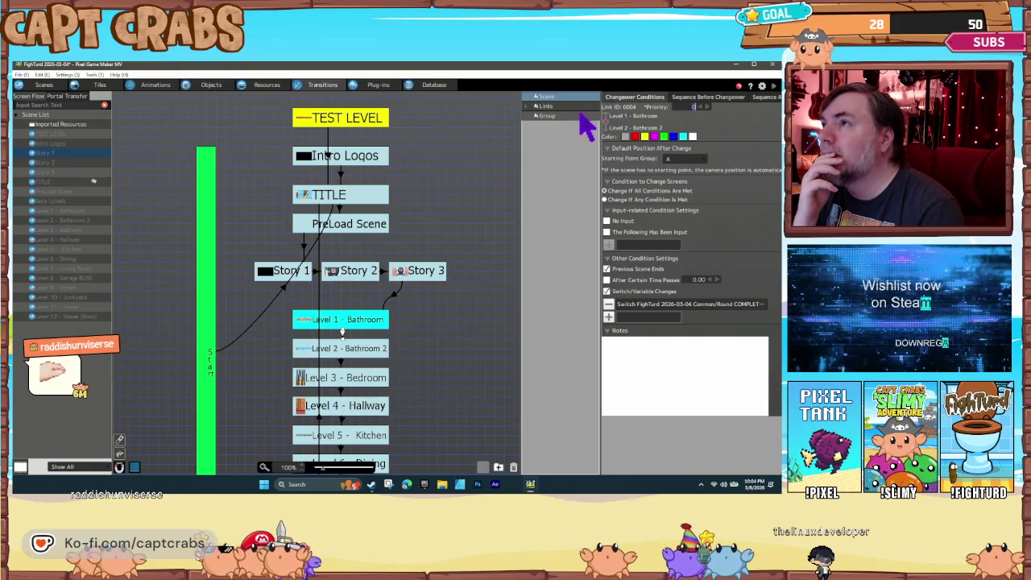
pyautogui.click(337, 322)
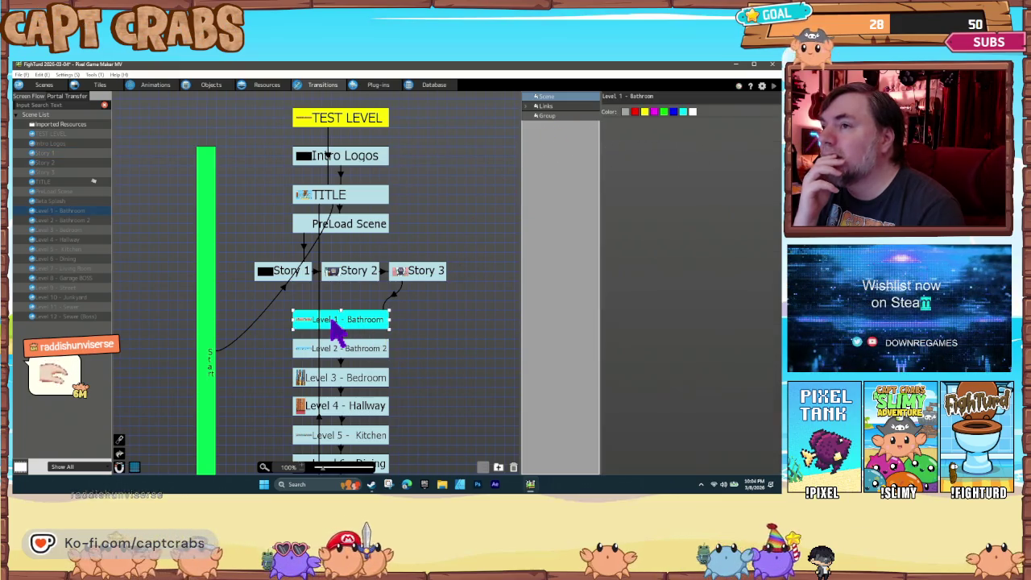
pyautogui.click(212, 87)
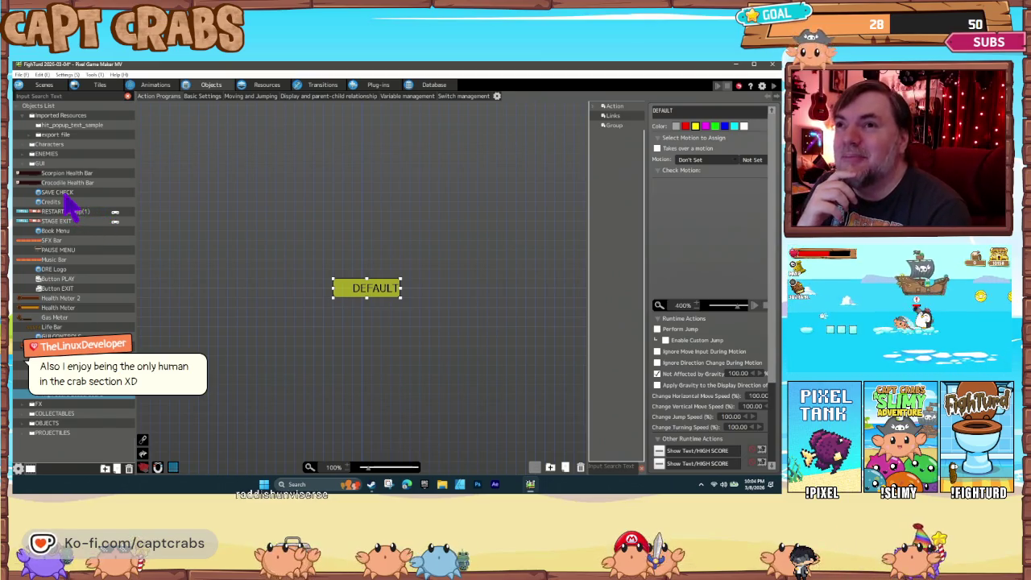
# Inspect the SAVE CHECK object's START-to-LOAD link and LOAD state
pyautogui.click(63, 193)
pyautogui.click(367, 310)
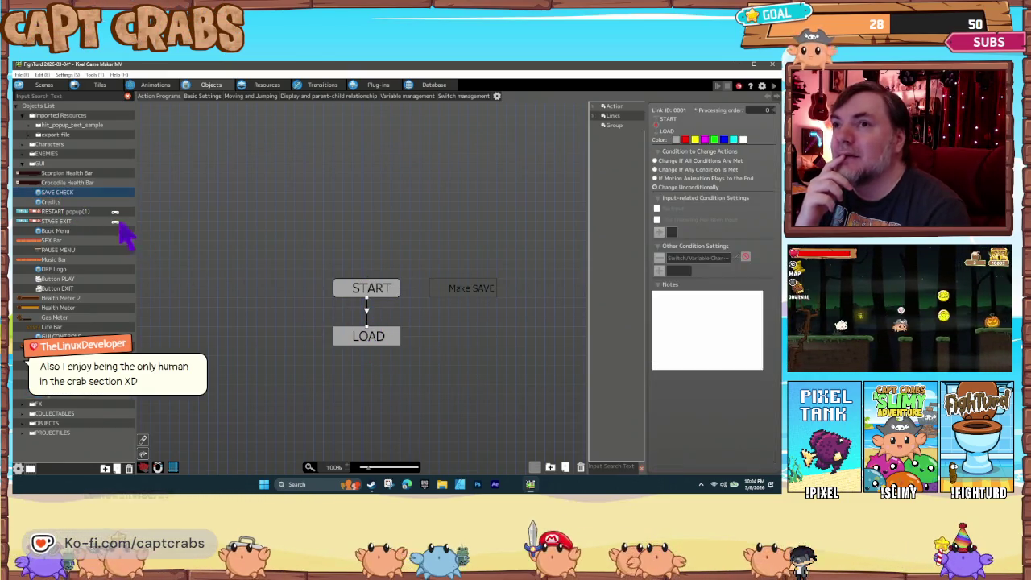
pyautogui.click(343, 353)
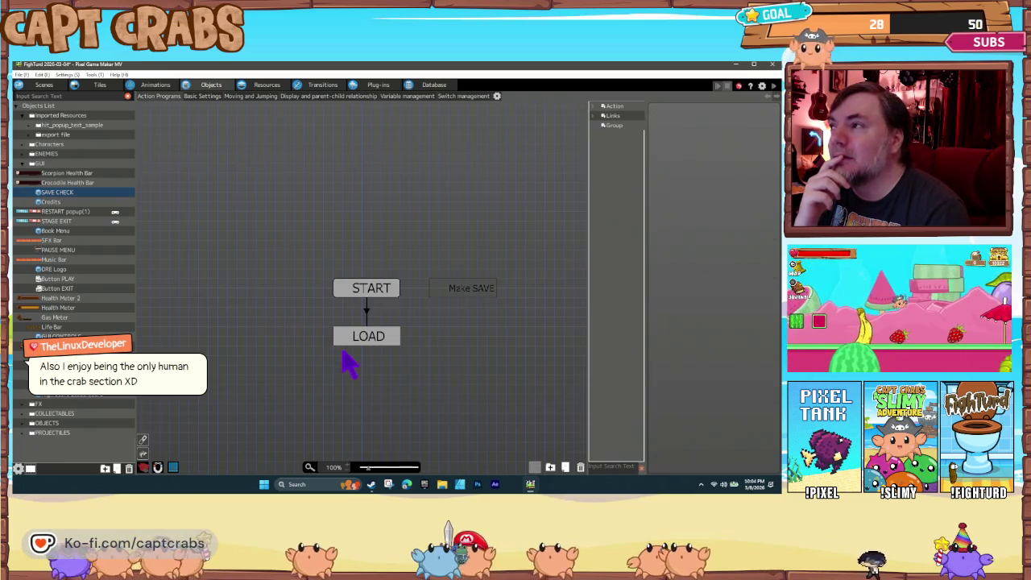
pyautogui.click(359, 337)
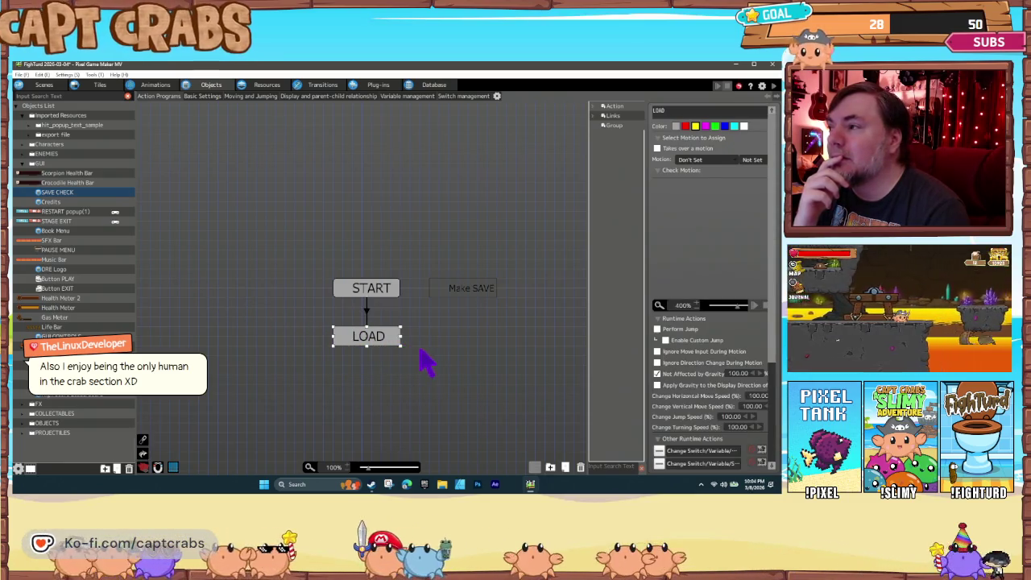
# Look at the Credits object, then start a new object and cancel it
pyautogui.click(68, 202)
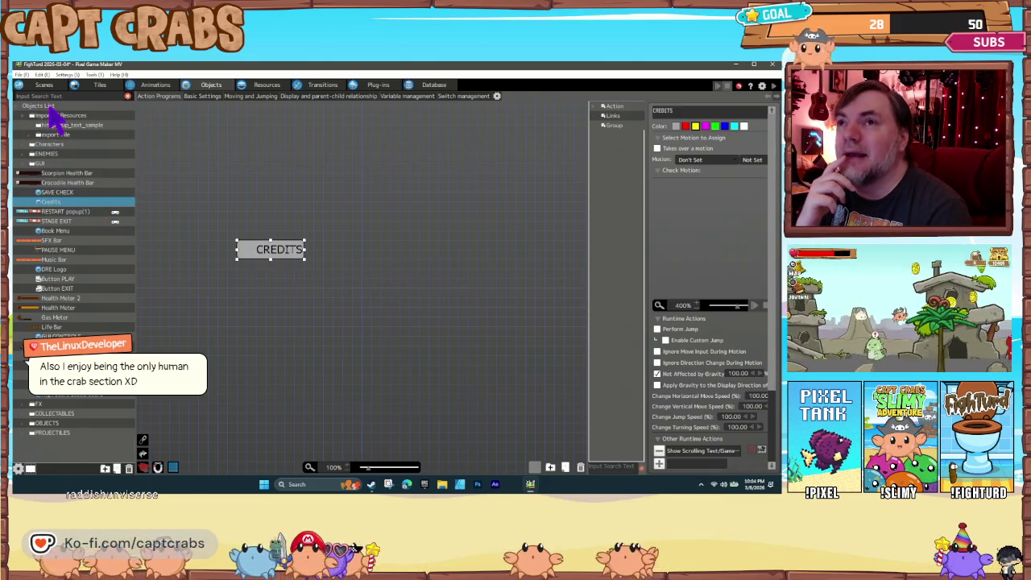
pyautogui.rightClick(51, 114)
pyautogui.click(72, 122)
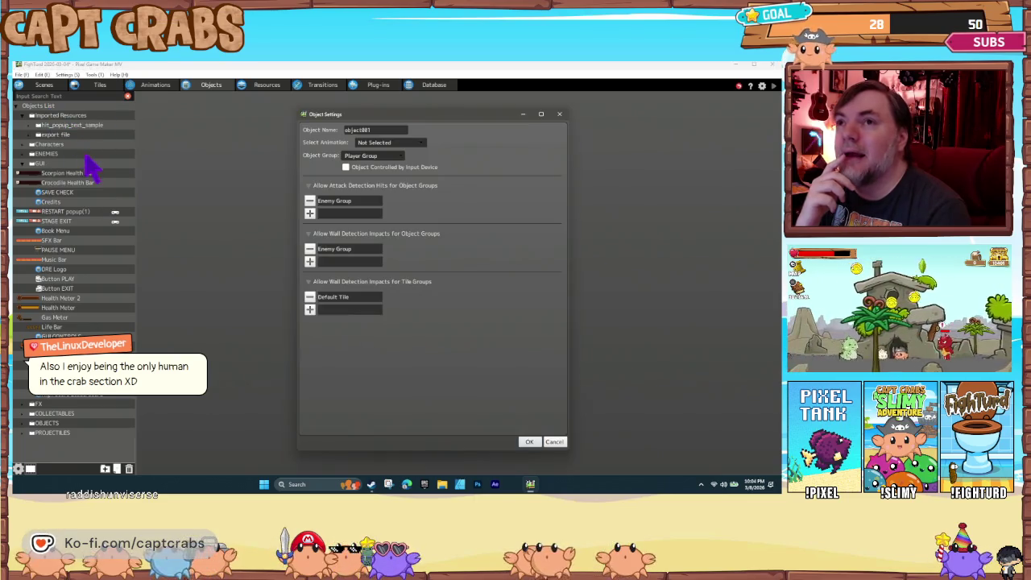
pyautogui.click(553, 442)
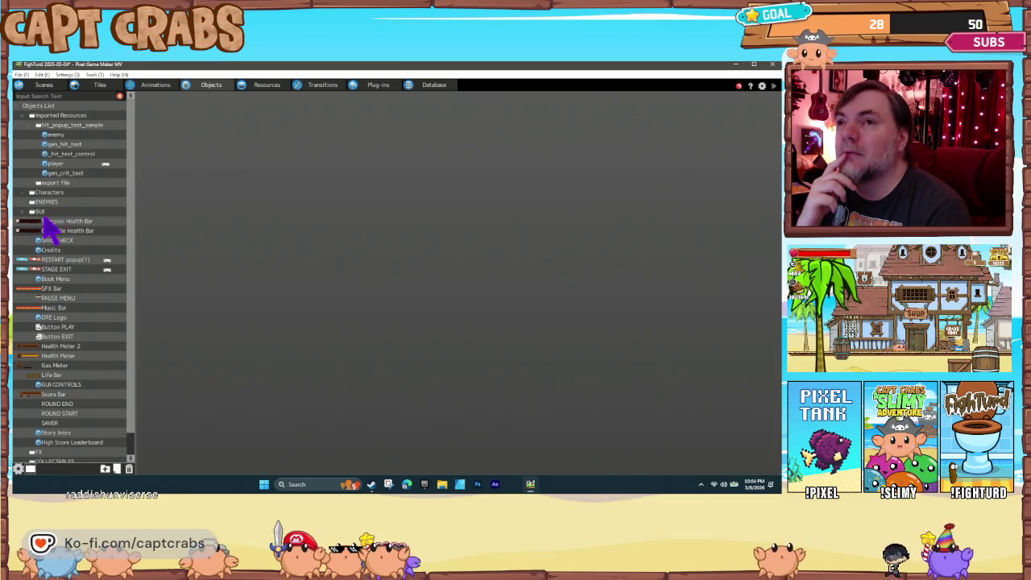
# Add a GUI object named Score Updater with no animation
pyautogui.rightClick(46, 212)
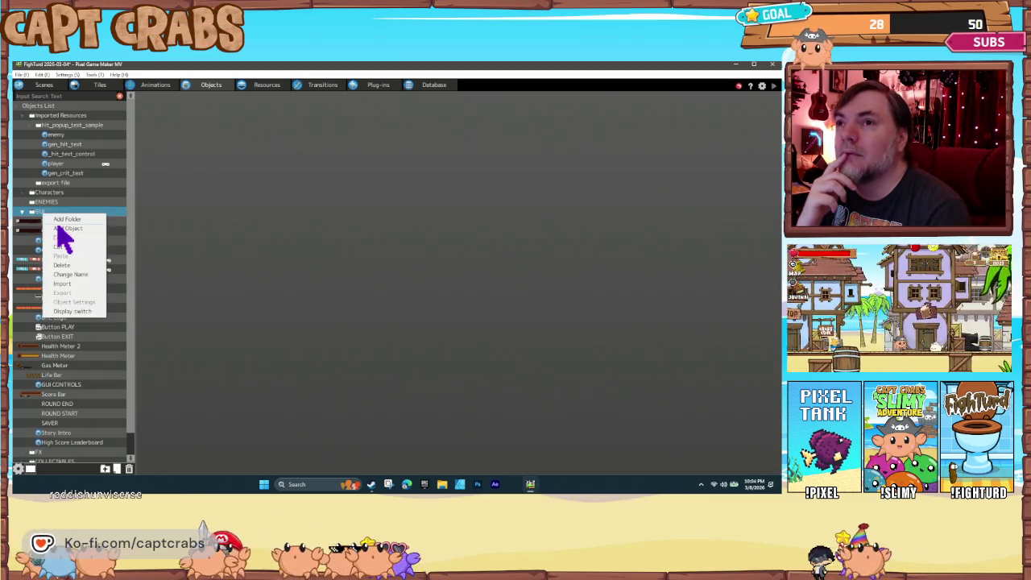
pyautogui.click(59, 228)
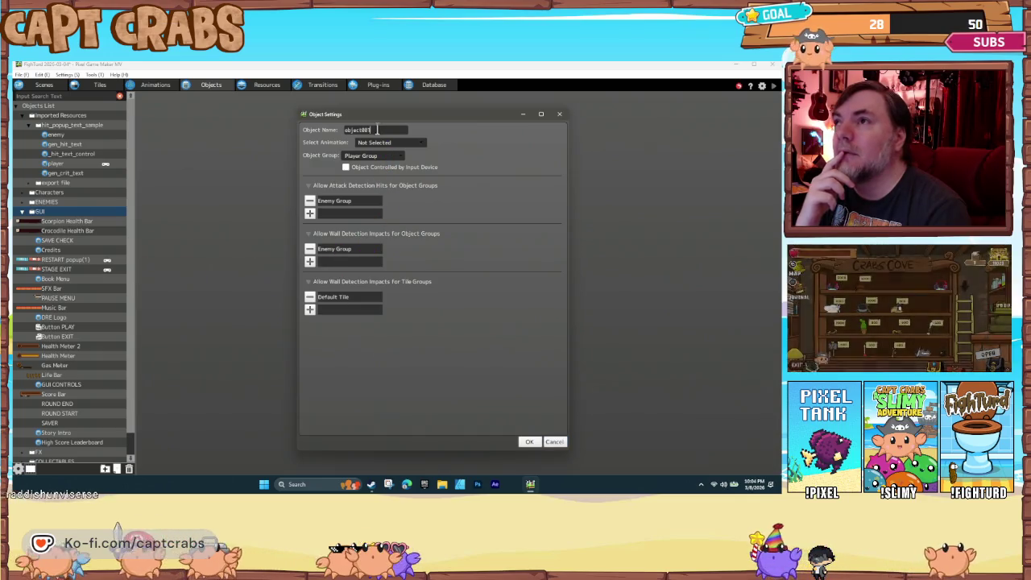
pyautogui.doubleClick(356, 130)
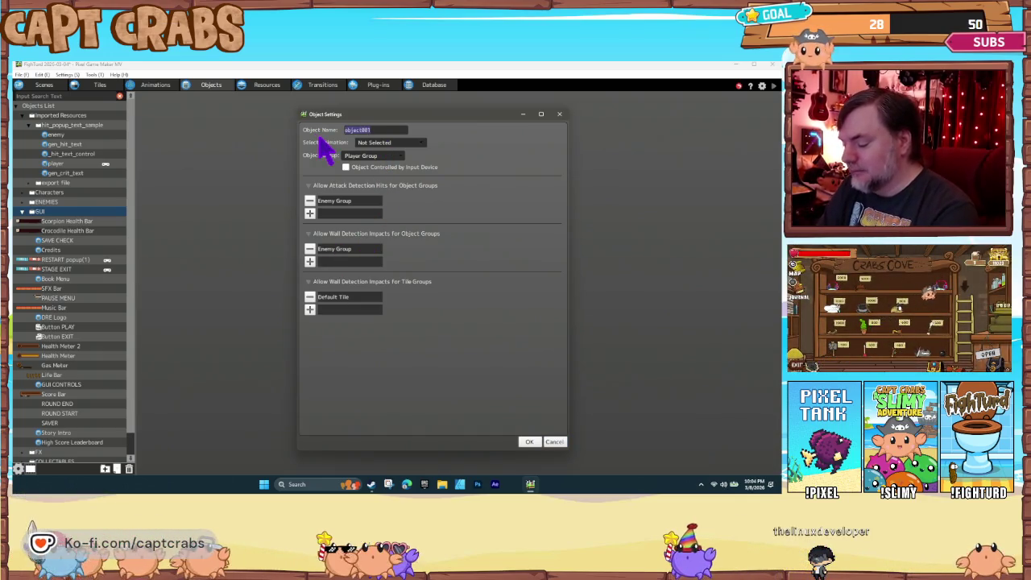
pyautogui.write('Sco')
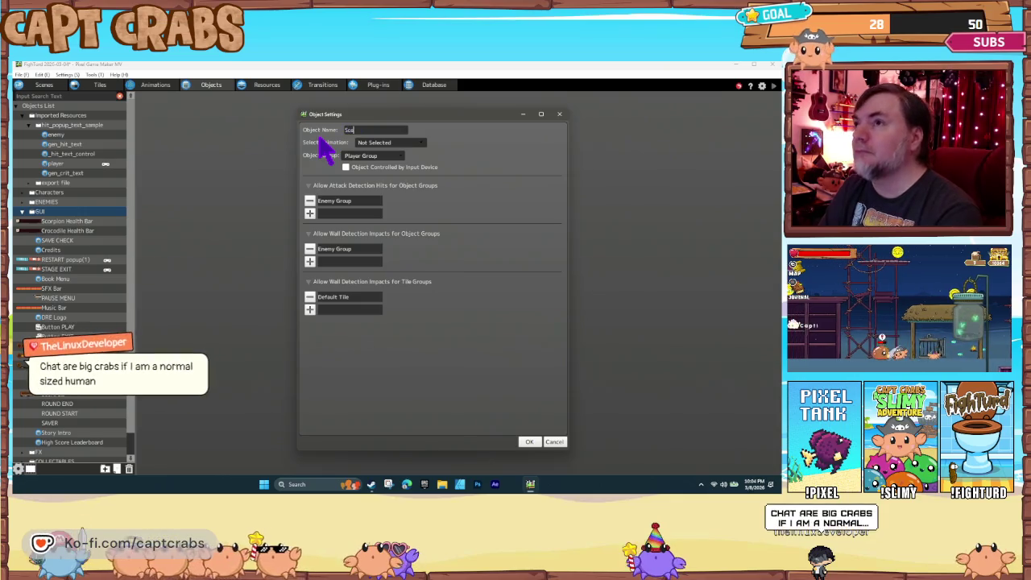
pyautogui.write('re Update')
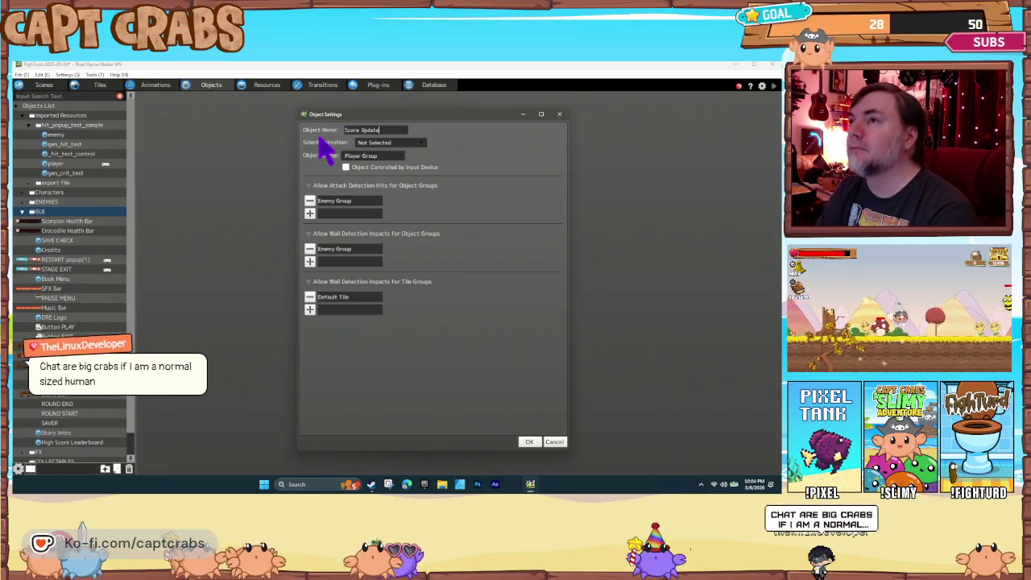
pyautogui.click(395, 143)
pyautogui.click(396, 152)
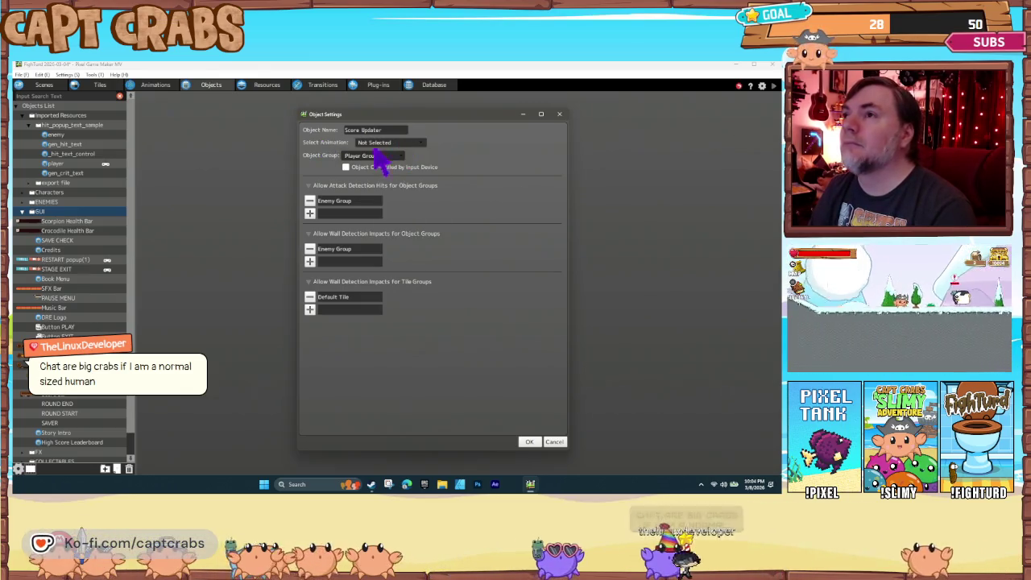
# Remove the Enemy Group and Default Tile detection entries and create the object
pyautogui.click(309, 200)
pyautogui.click(309, 236)
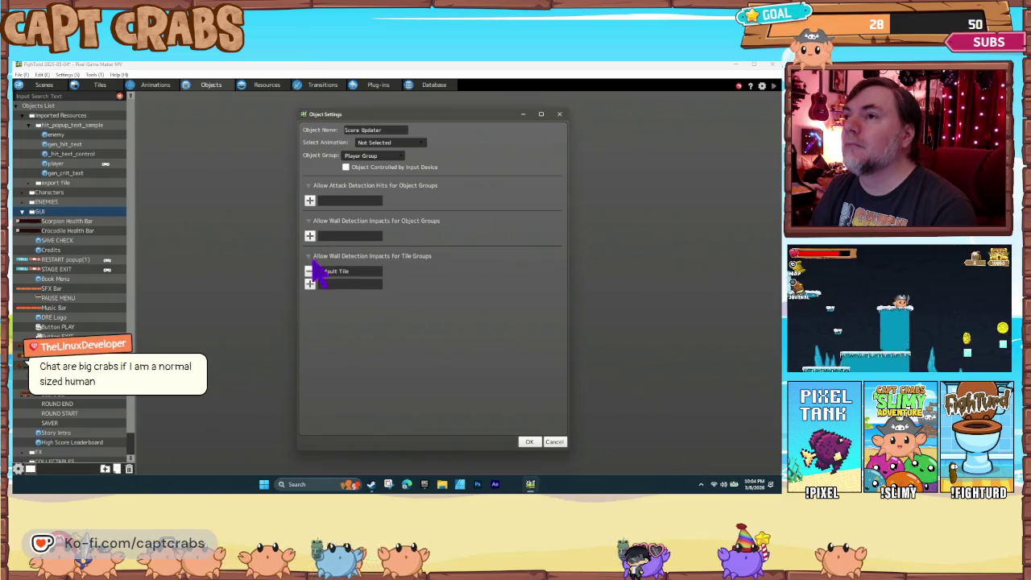
pyautogui.click(309, 271)
pyautogui.click(527, 442)
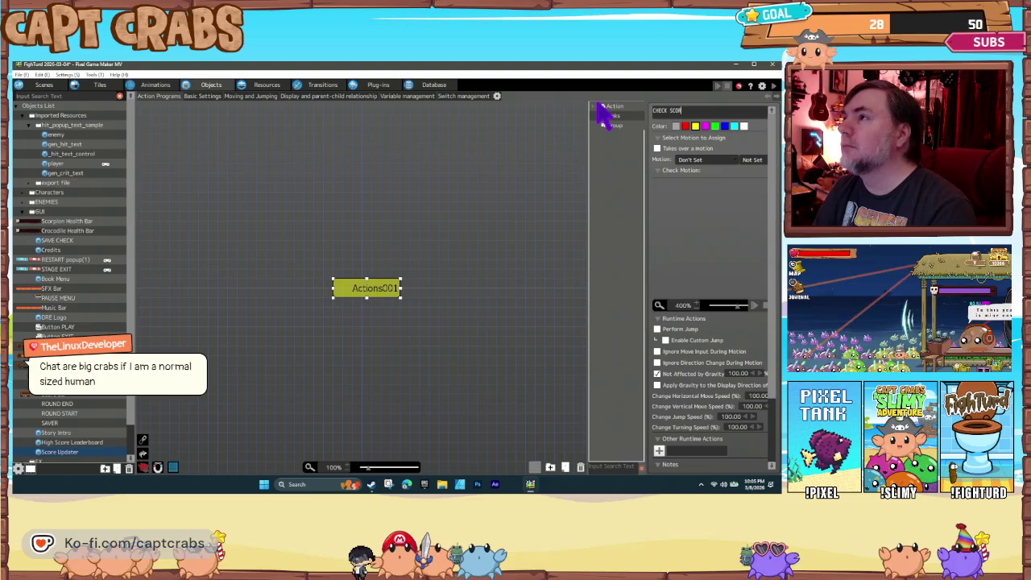
# Rename the Score Updater's first action state to DEFAULT
pyautogui.write('CHECK')
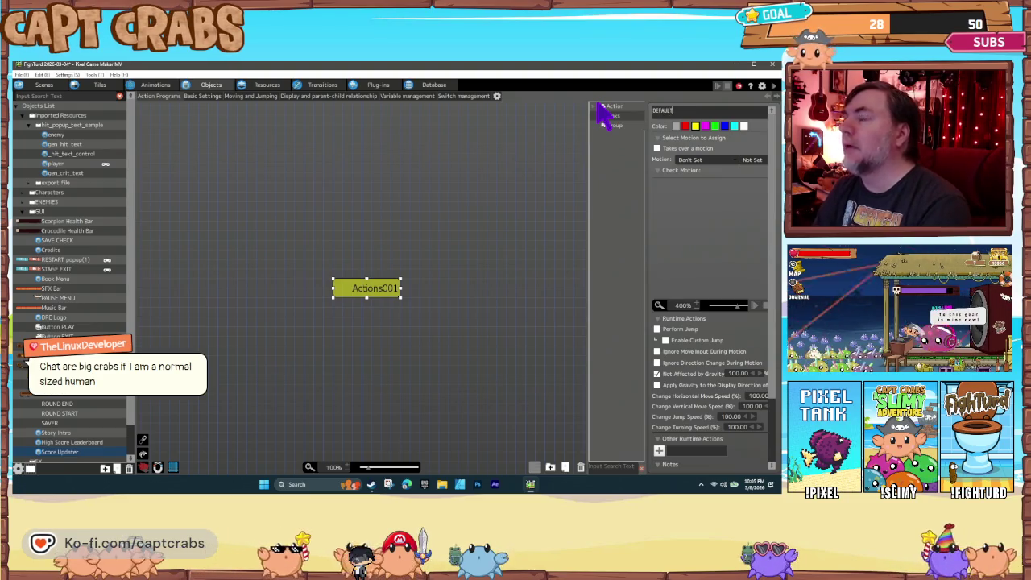
pyautogui.press('Return')
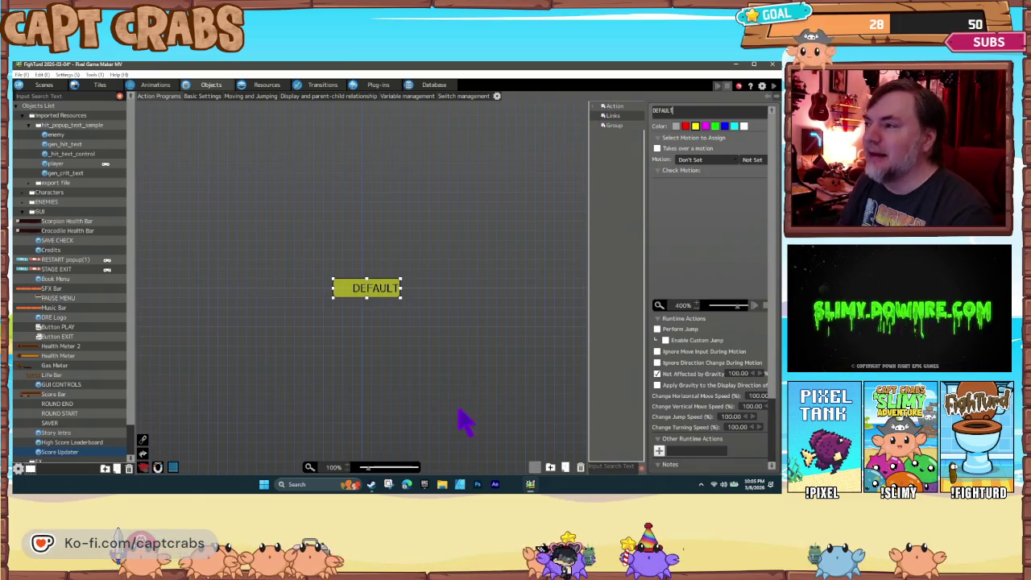
# Start a variable condition on the DEFAULT-to-UPDATE link using common High Score
pyautogui.doubleClick(360, 300)
pyautogui.click(410, 242)
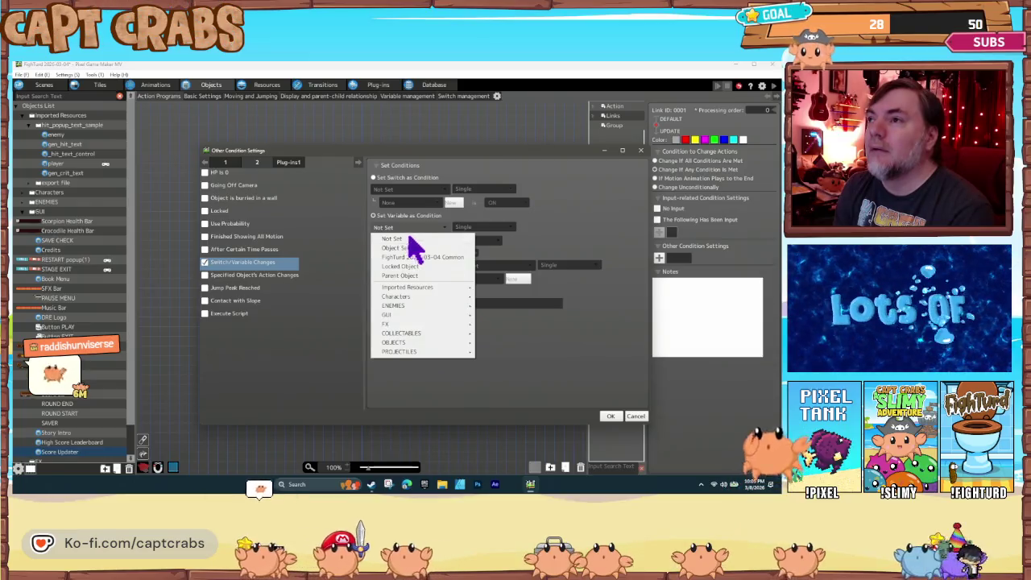
pyautogui.click(426, 240)
pyautogui.click(403, 241)
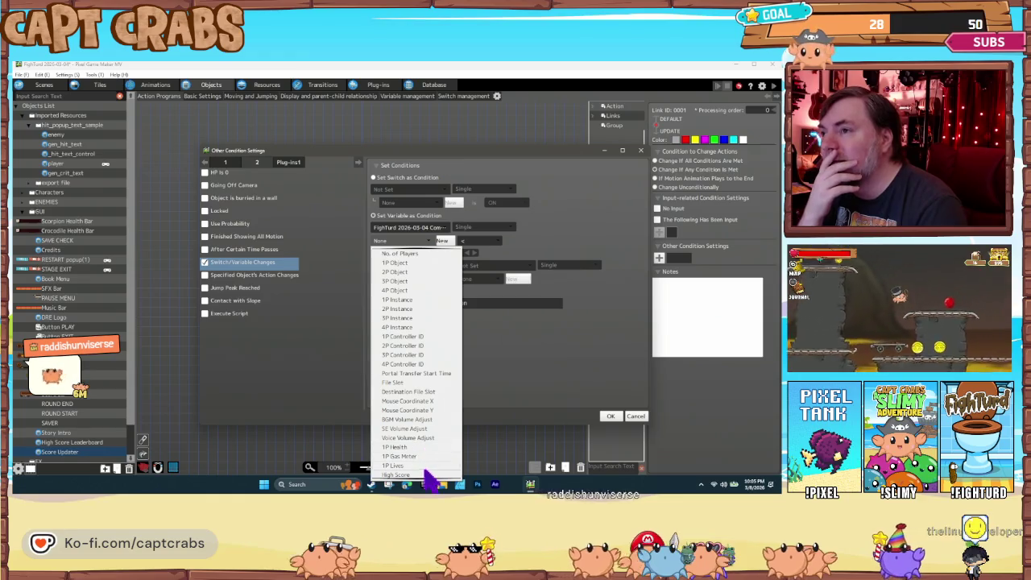
pyautogui.click(426, 475)
# Compare it as greater than the common High Score variable, confirm, and select UPDATE
pyautogui.click(477, 242)
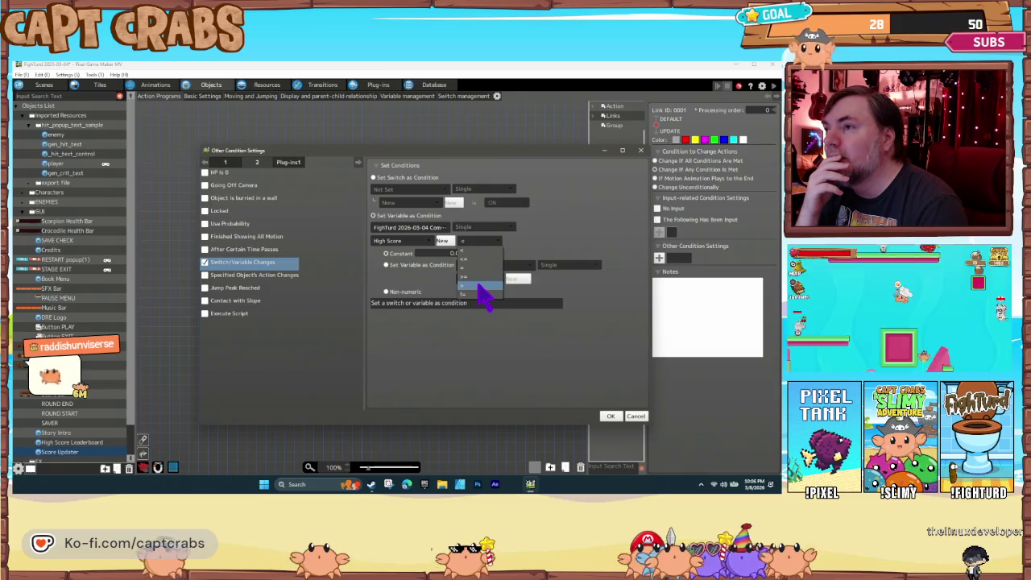
pyautogui.click(478, 286)
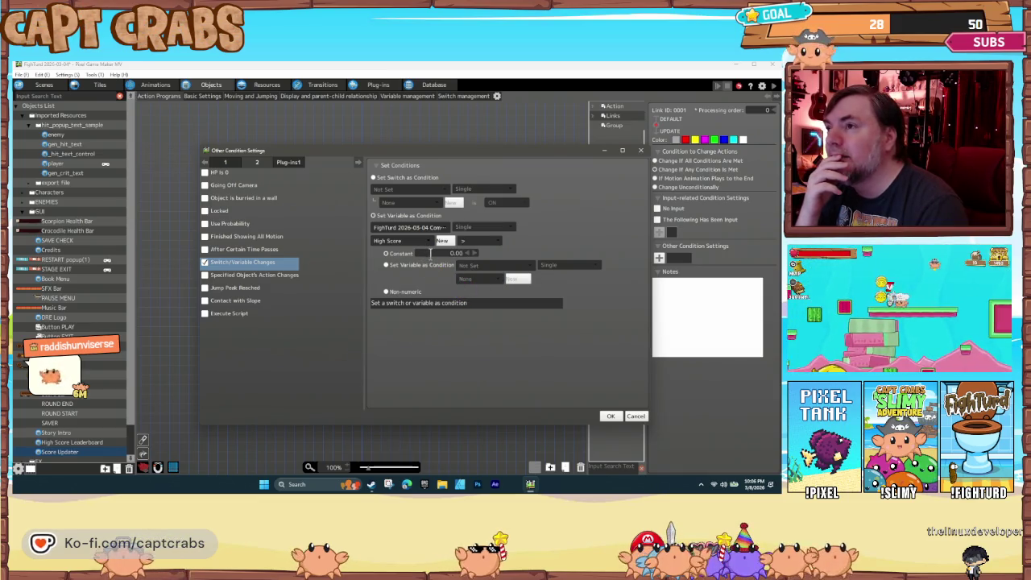
pyautogui.click(465, 266)
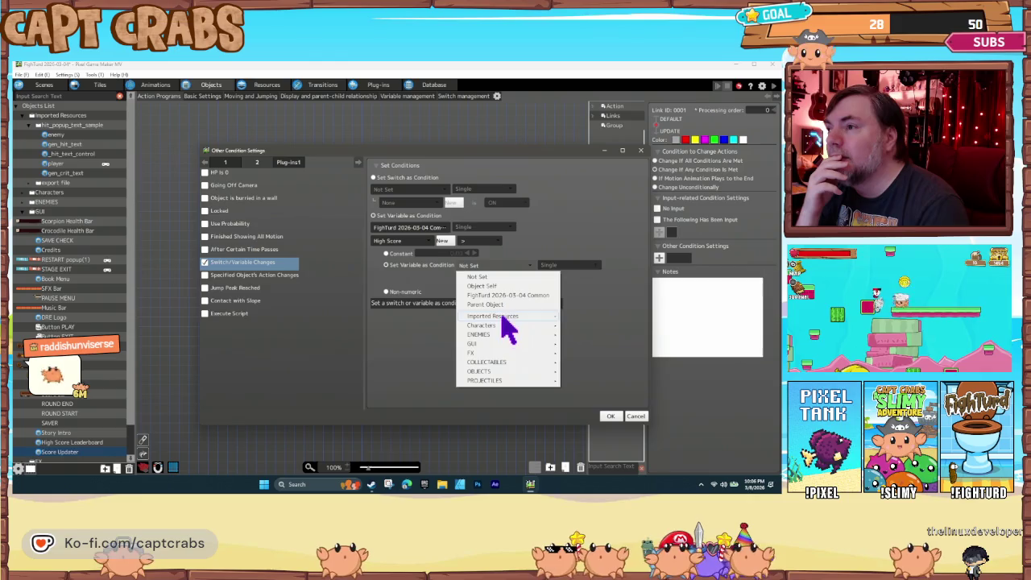
pyautogui.click(499, 296)
pyautogui.click(483, 266)
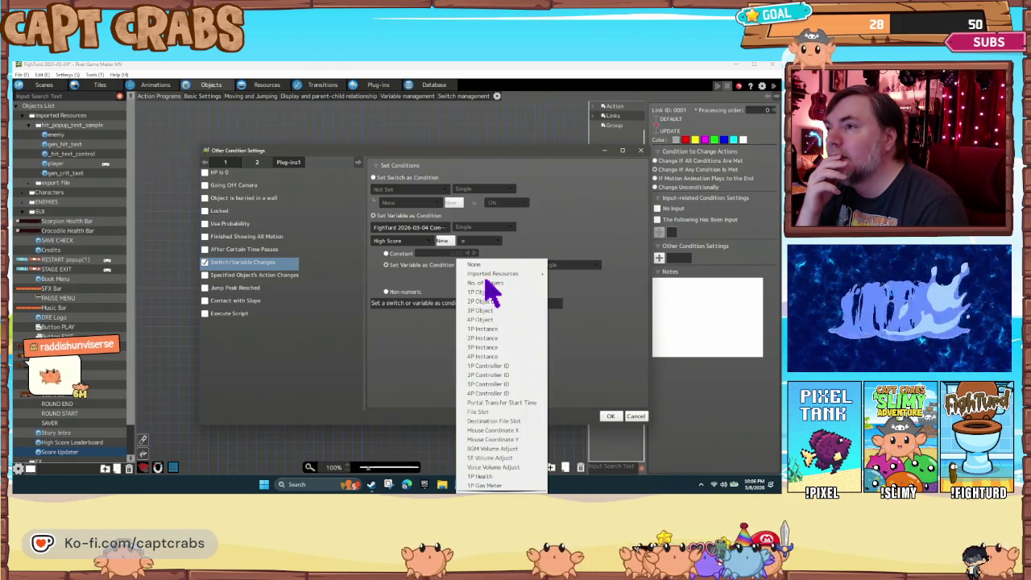
pyautogui.click(483, 487)
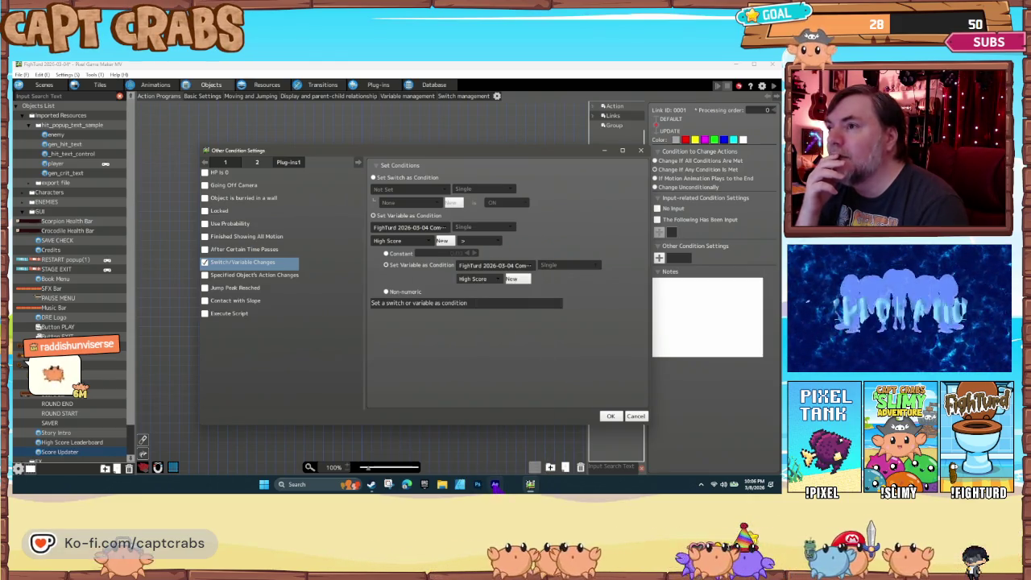
pyautogui.click(609, 417)
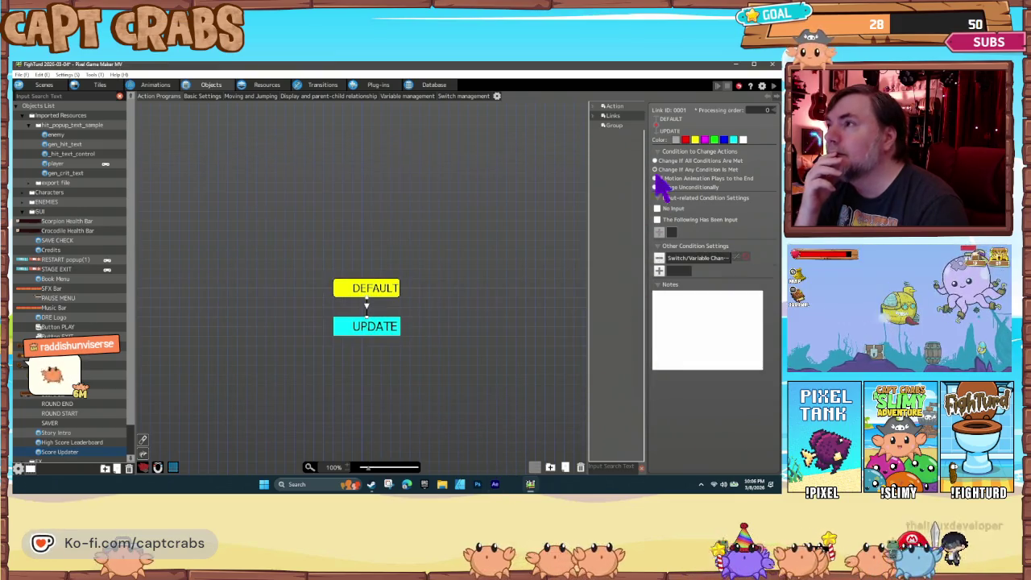
pyautogui.click(381, 329)
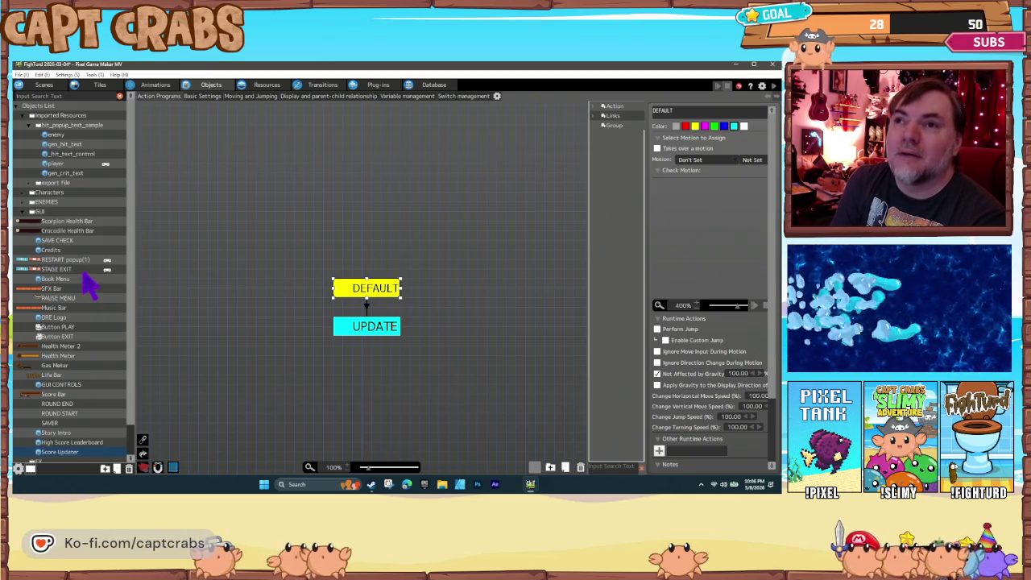
pyautogui.click(58, 395)
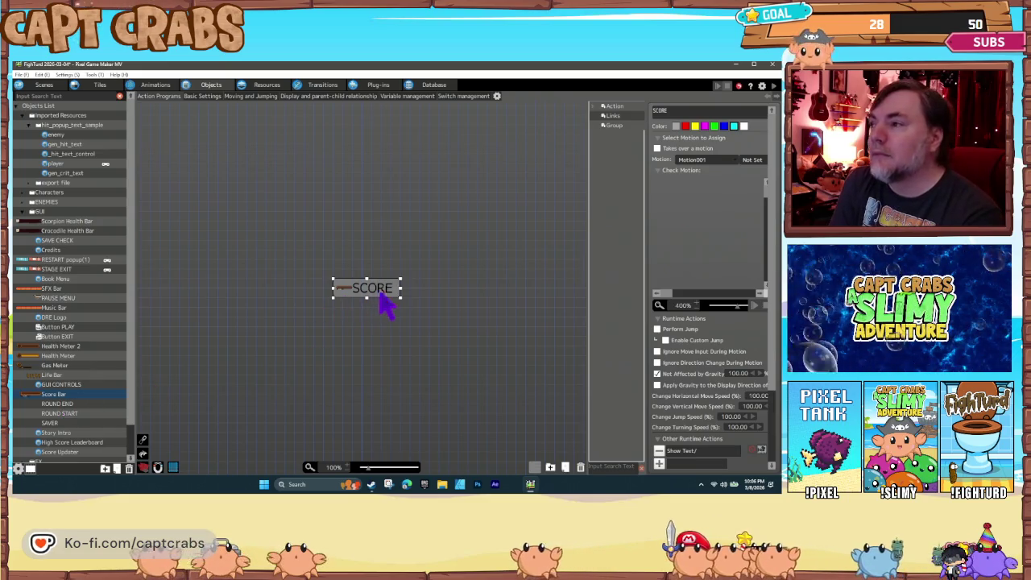
# Open the SCORE node's Show Text settings and review the Variables list, keeping SCORE
pyautogui.doubleClick(684, 451)
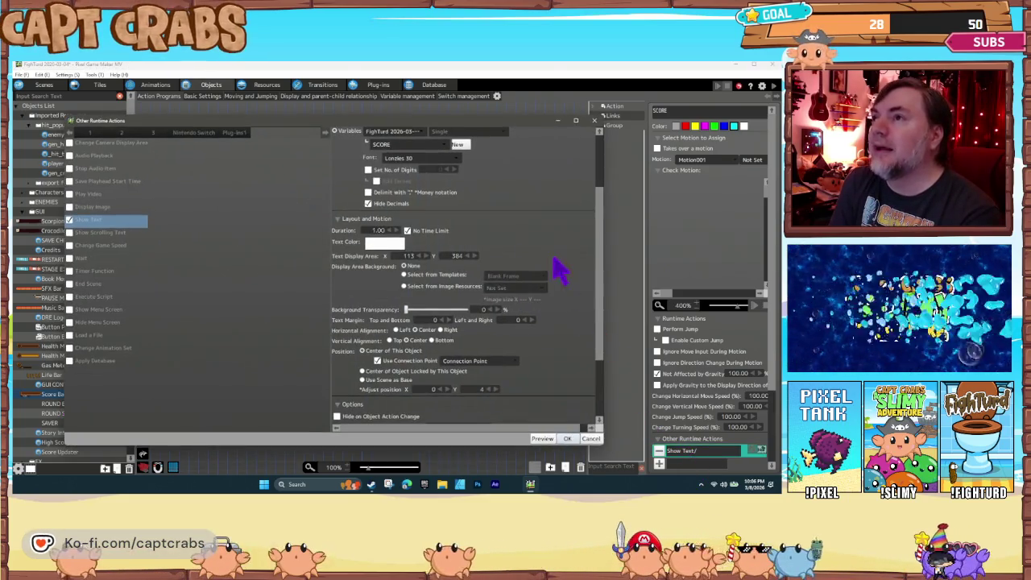
pyautogui.moveTo(600, 258); pyautogui.dragTo(605, 188)
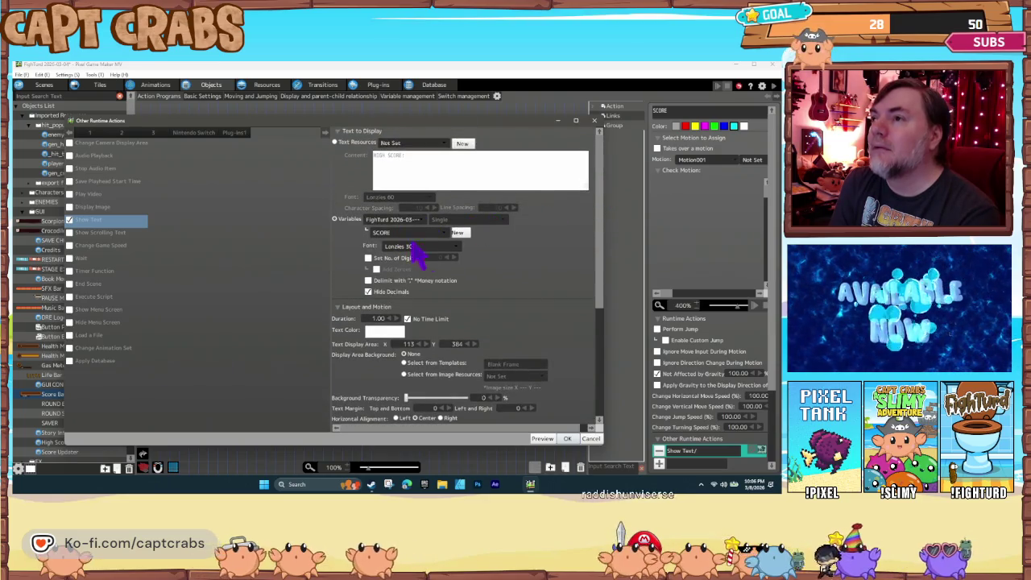
pyautogui.click(442, 233)
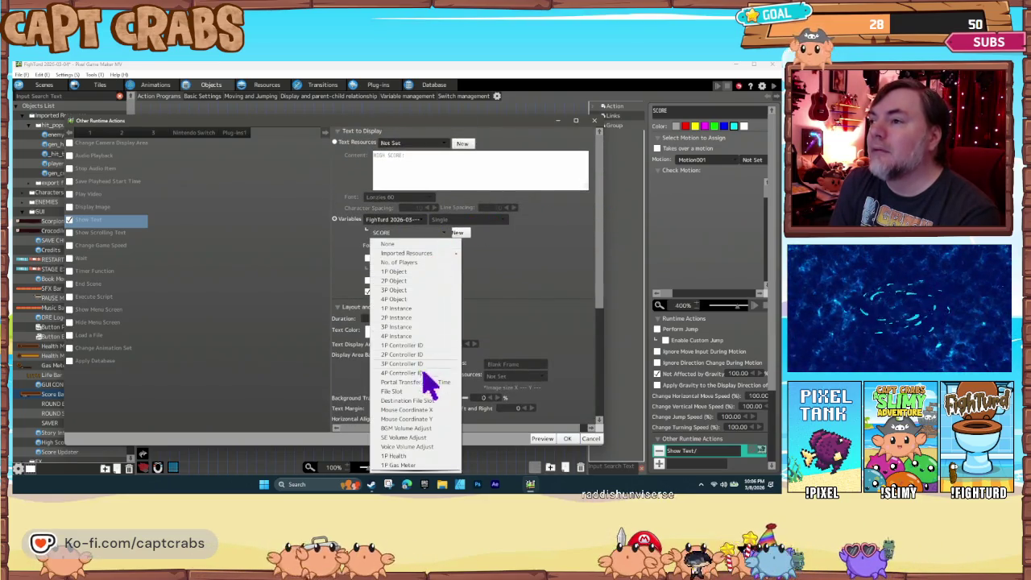
pyautogui.scroll(-1, 435, 417)
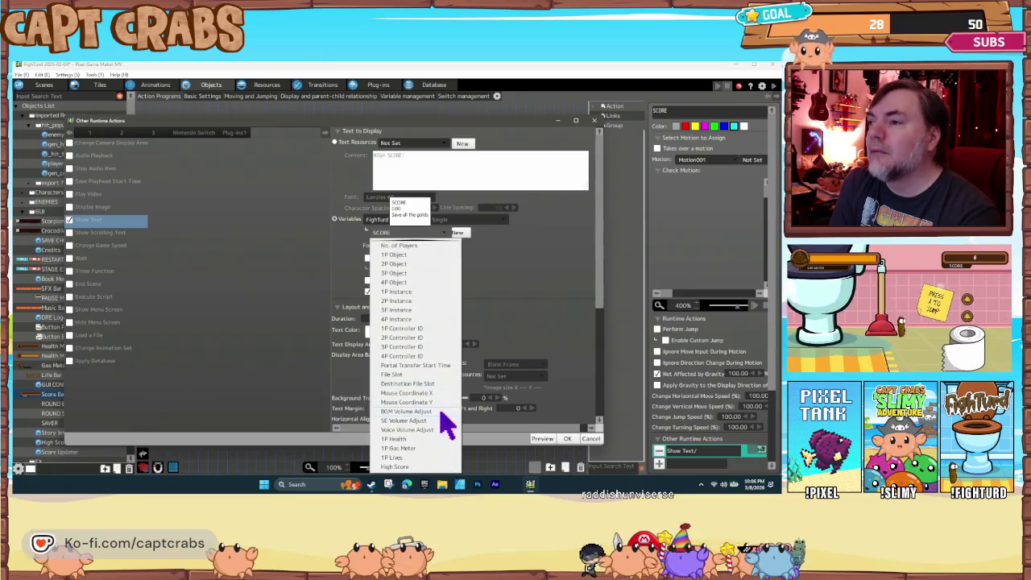
pyautogui.scroll(1, 443, 430)
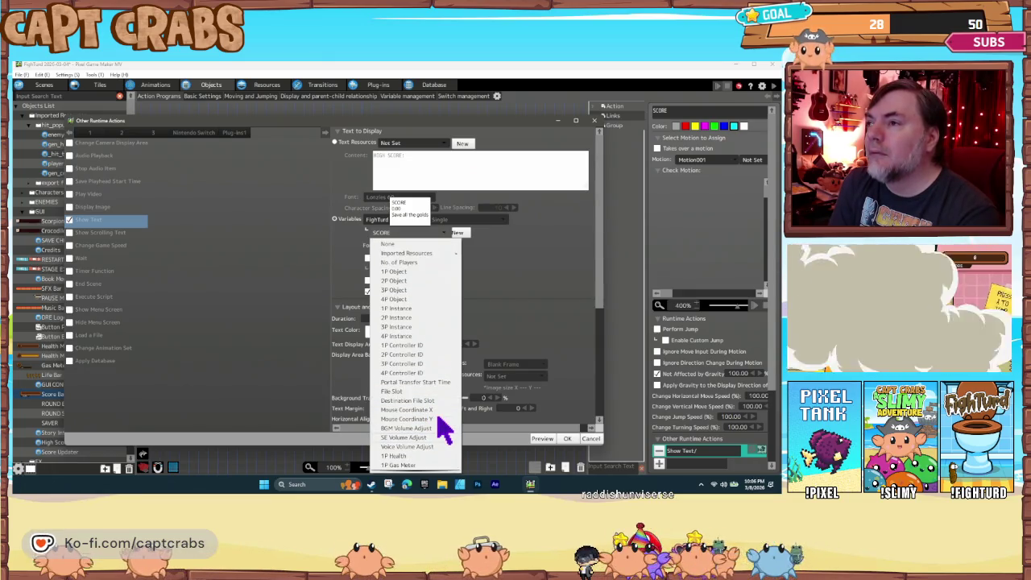
pyautogui.click(554, 298)
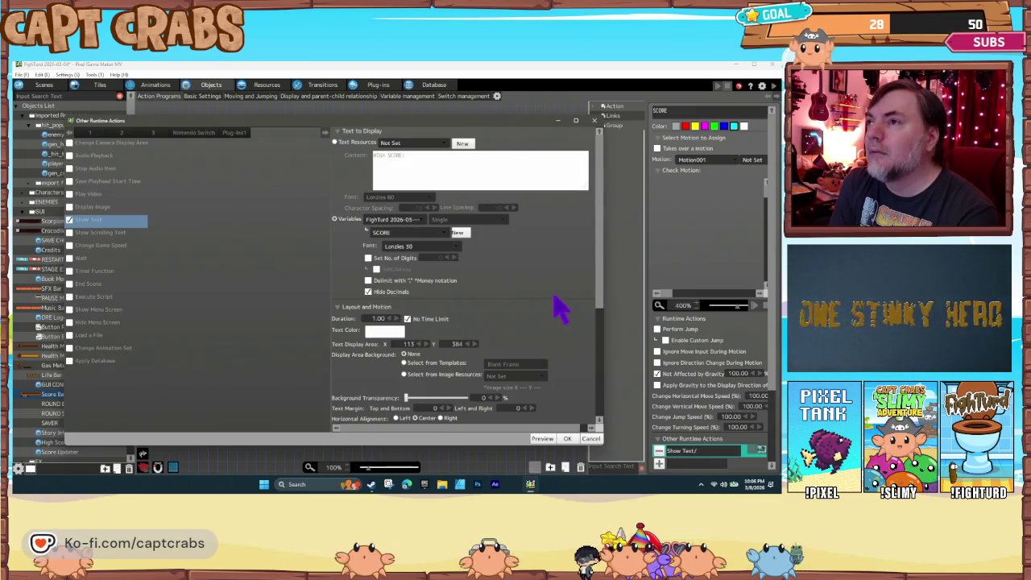
pyautogui.click(438, 233)
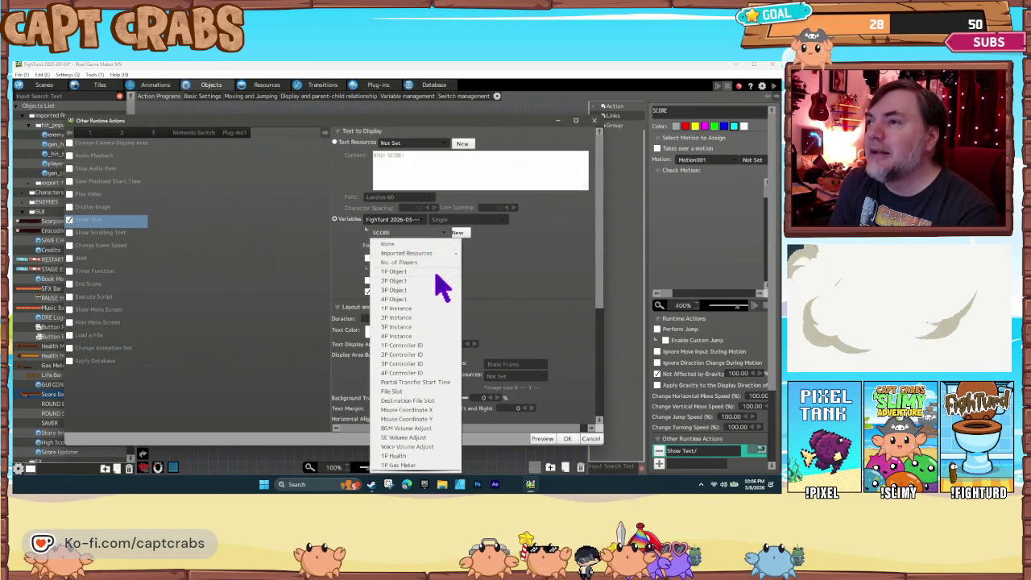
pyautogui.moveTo(432, 253)
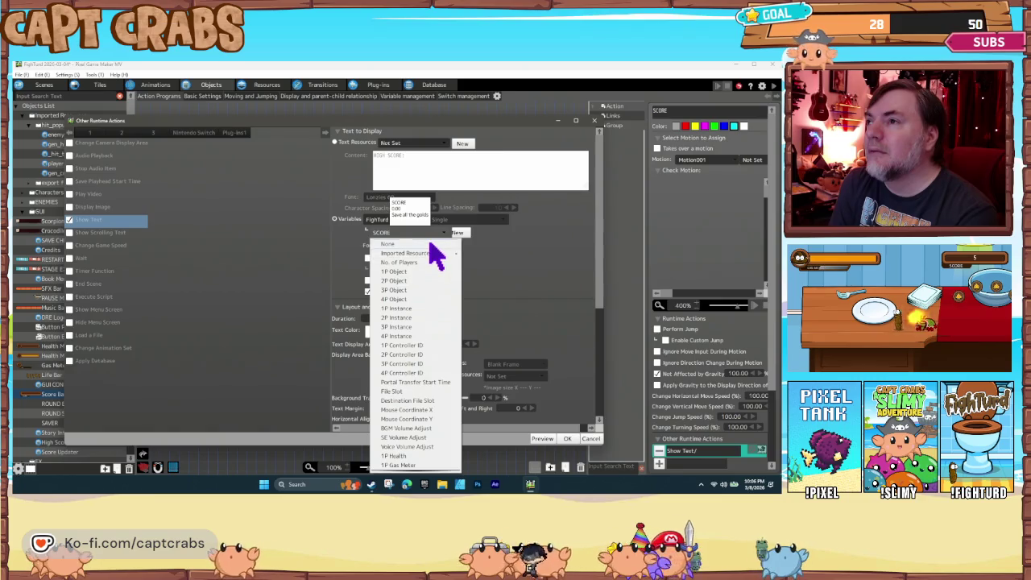
pyautogui.scroll(-1, 427, 443)
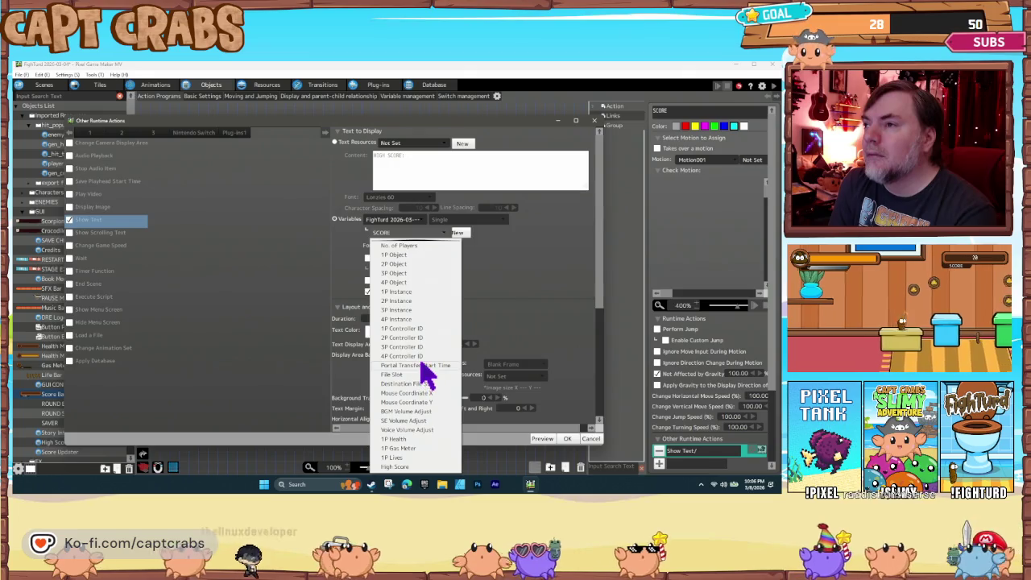
pyautogui.scroll(1, 425, 372)
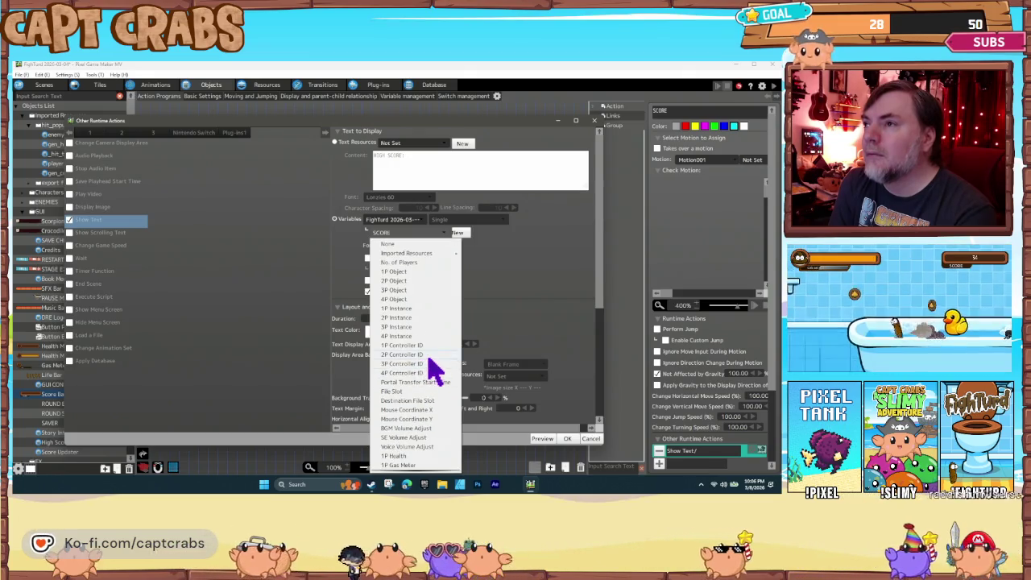
pyautogui.scroll(-1, 431, 372)
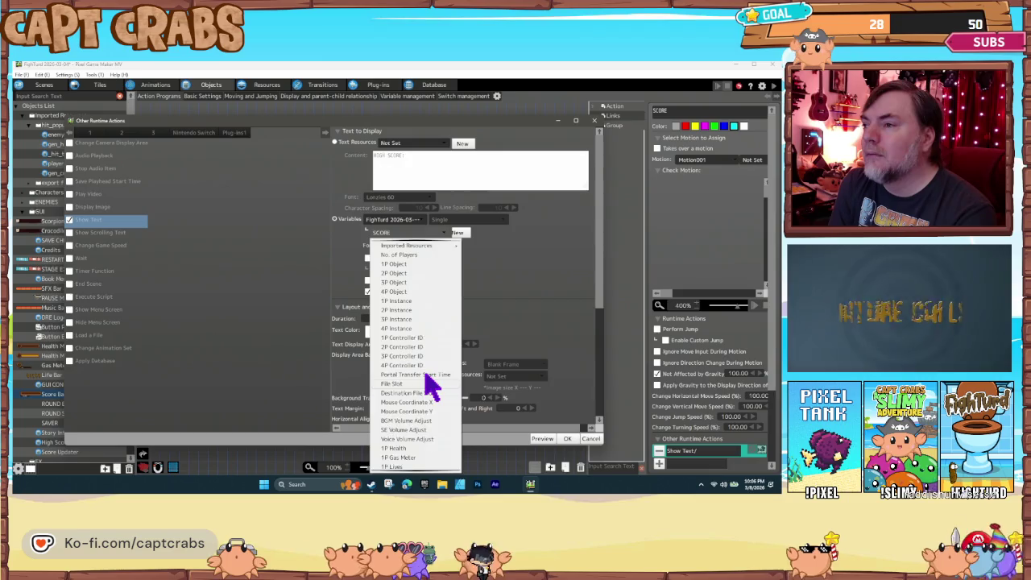
pyautogui.scroll(1, 431, 388)
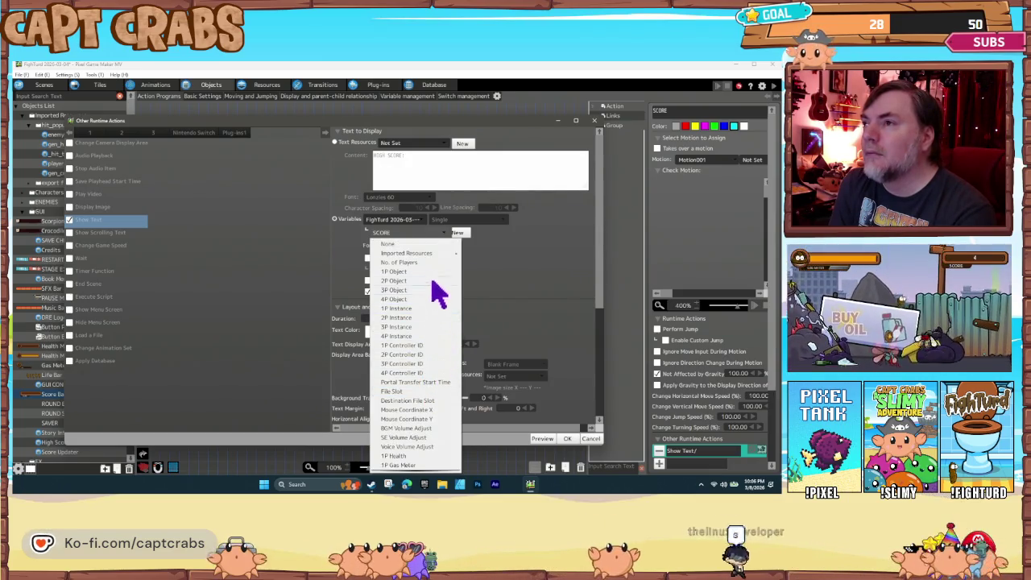
pyautogui.click(495, 286)
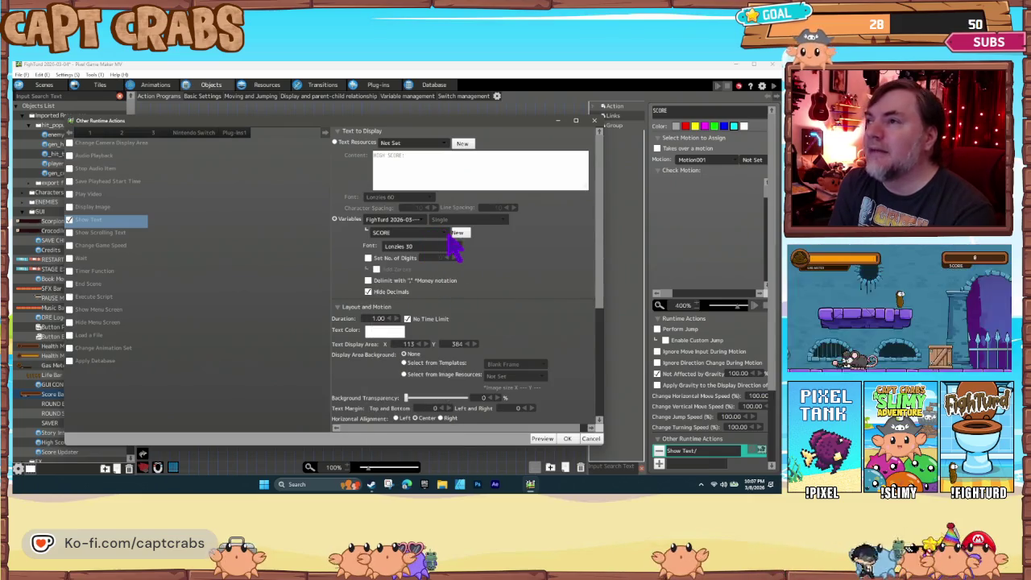
# Browse the variable list again with SCORE still selected, then close the Show Text settings
pyautogui.click(443, 233)
pyautogui.click(443, 234)
pyautogui.click(444, 234)
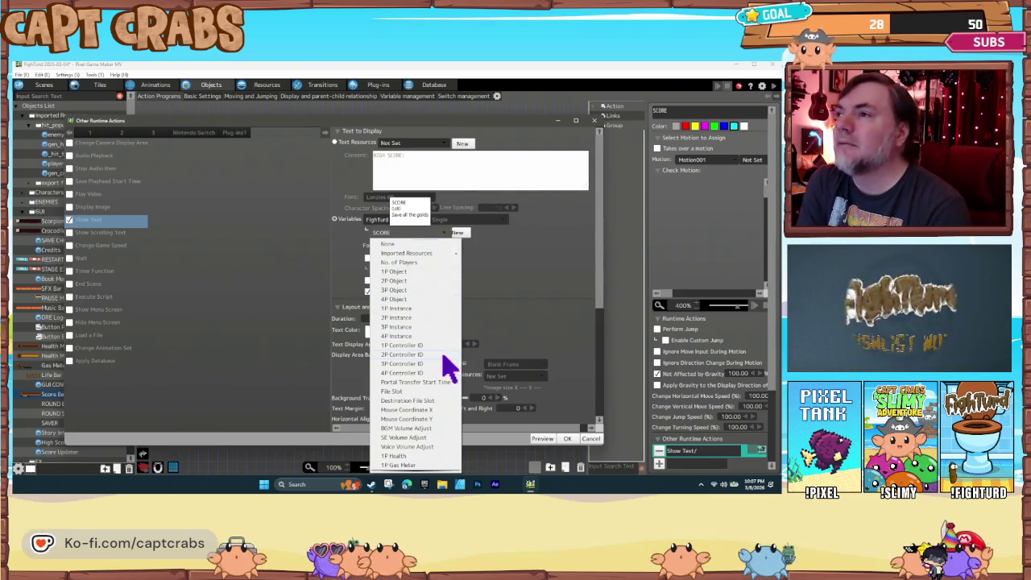
pyautogui.scroll(-1, 445, 366)
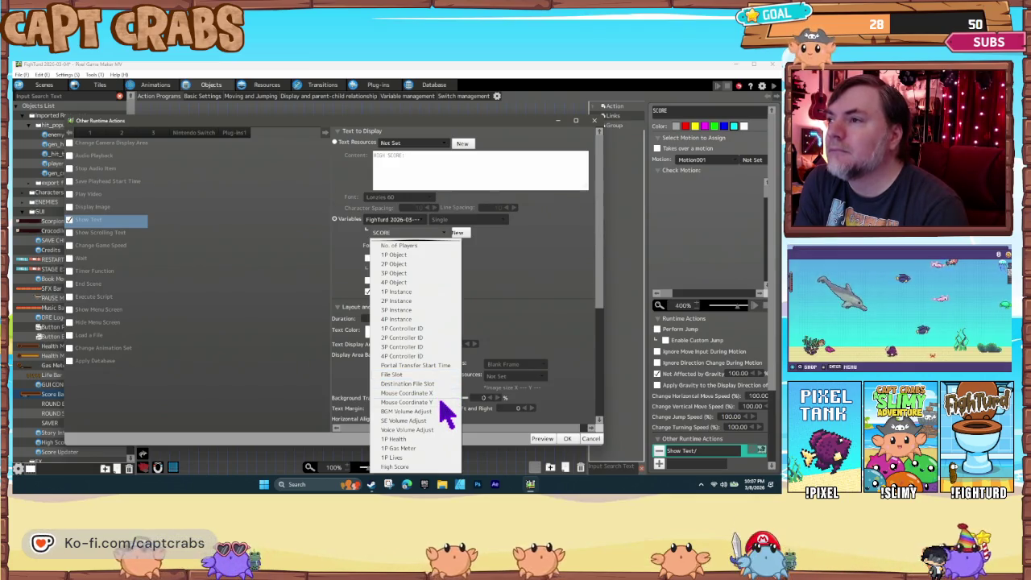
pyautogui.click(411, 232)
pyautogui.click(410, 231)
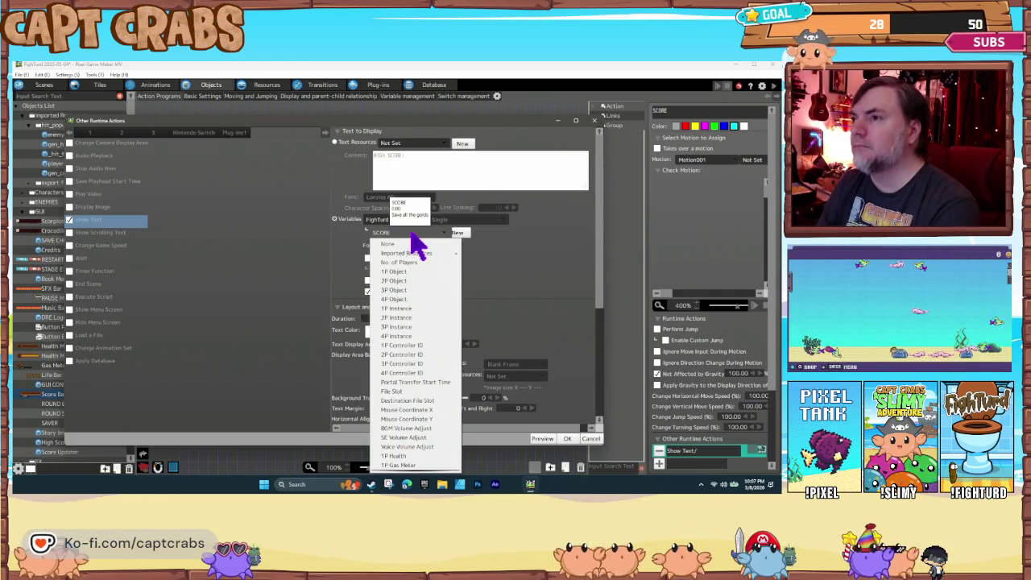
pyautogui.scroll(-1, 403, 370)
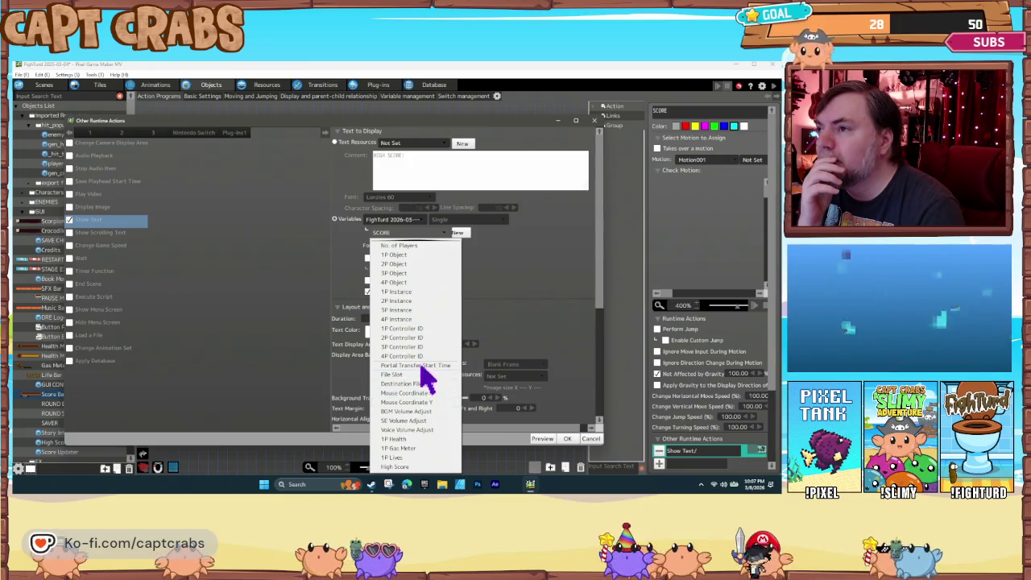
pyautogui.scroll(1, 419, 358)
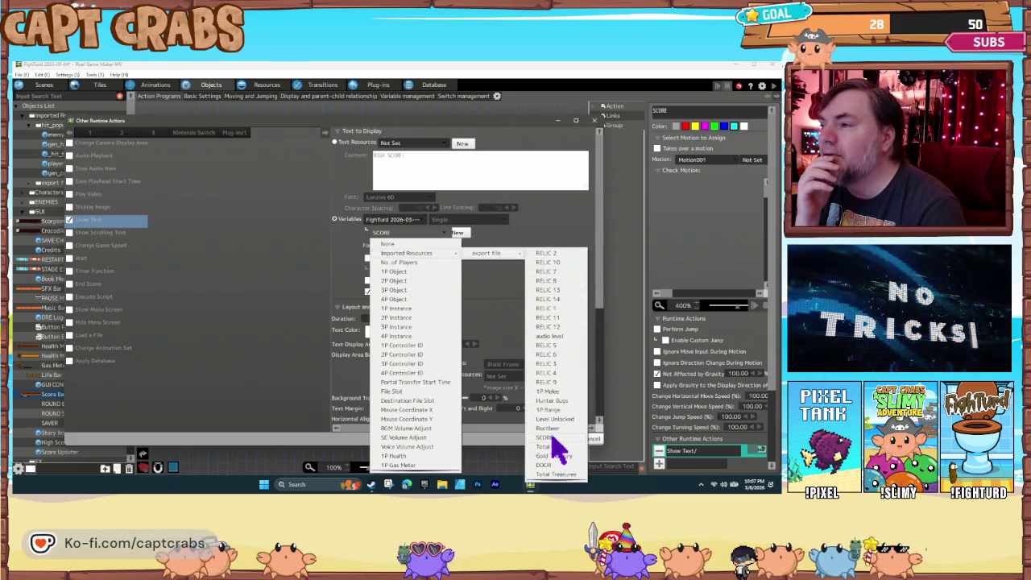
pyautogui.click(592, 437)
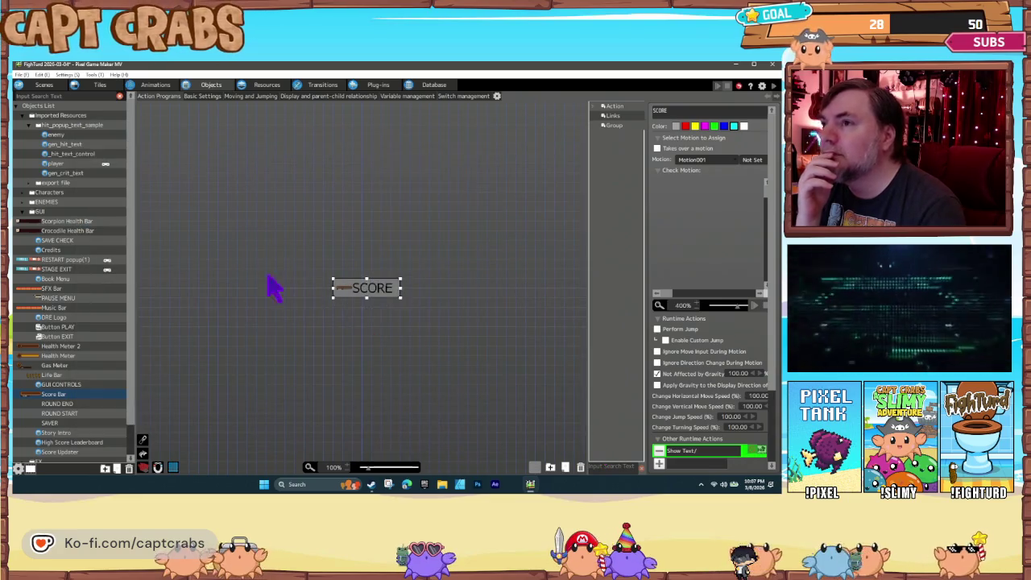
# Change the Score Updater link condition to SCORE greater than High Score
pyautogui.scroll(-2, 86, 378)
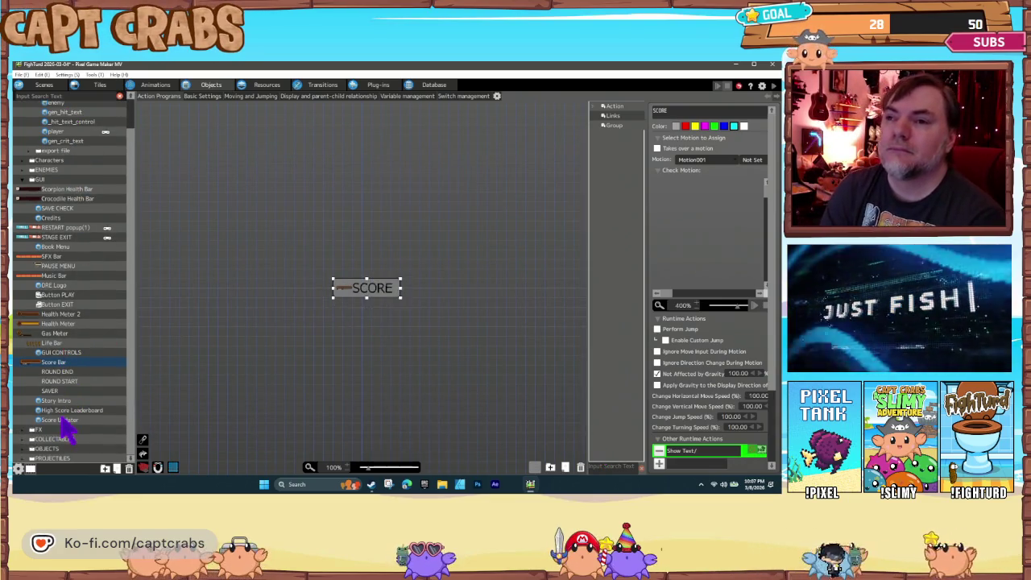
pyautogui.click(79, 420)
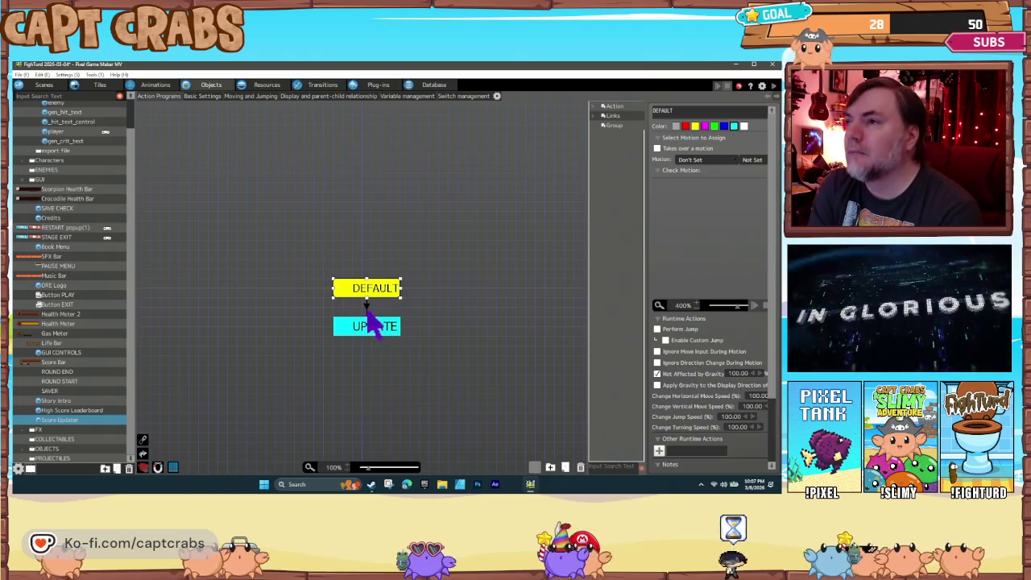
pyautogui.click(366, 310)
pyautogui.doubleClick(676, 257)
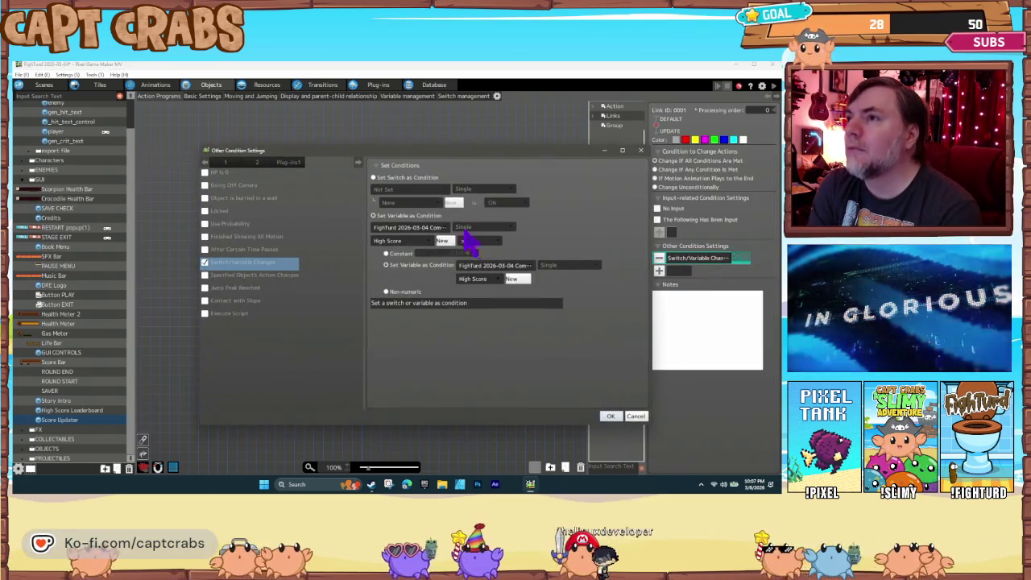
pyautogui.click(403, 241)
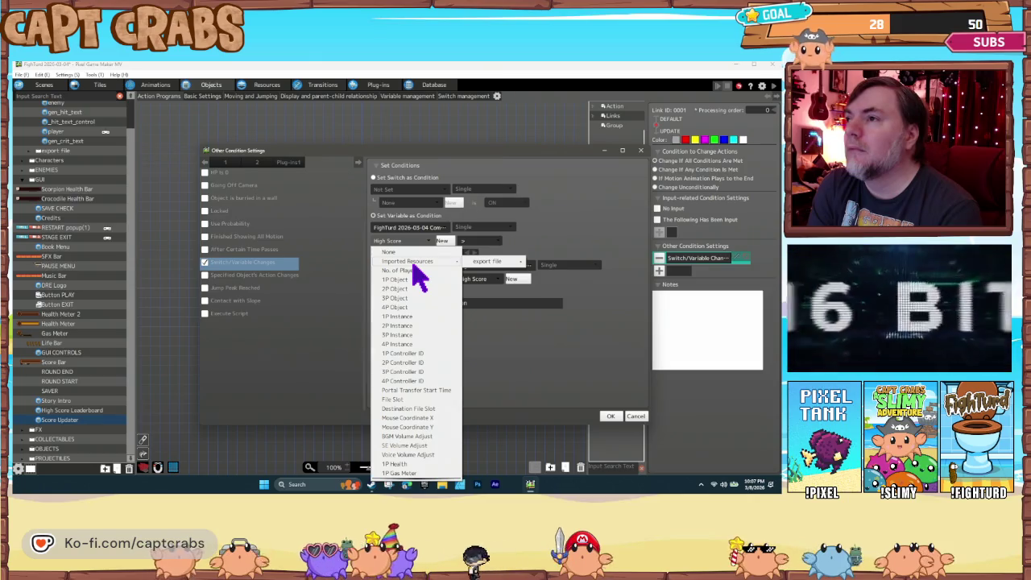
pyautogui.moveTo(439, 261)
pyautogui.moveTo(513, 262)
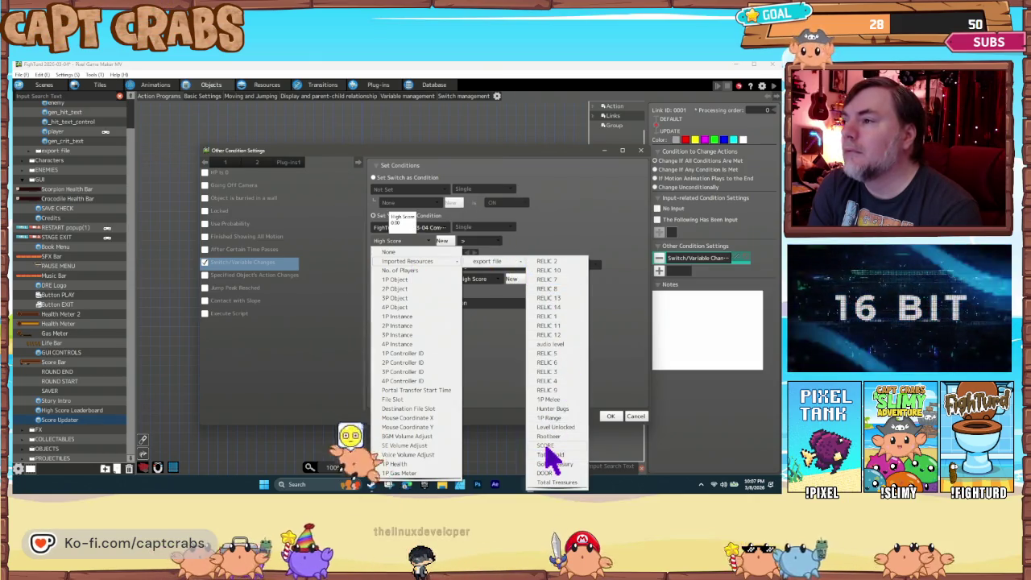
pyautogui.click(545, 446)
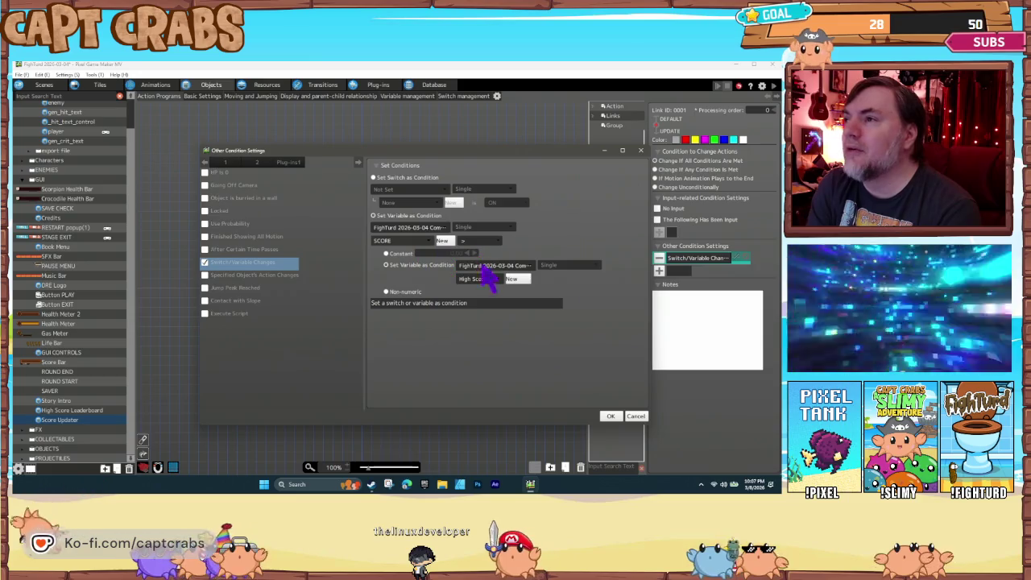
pyautogui.click(611, 417)
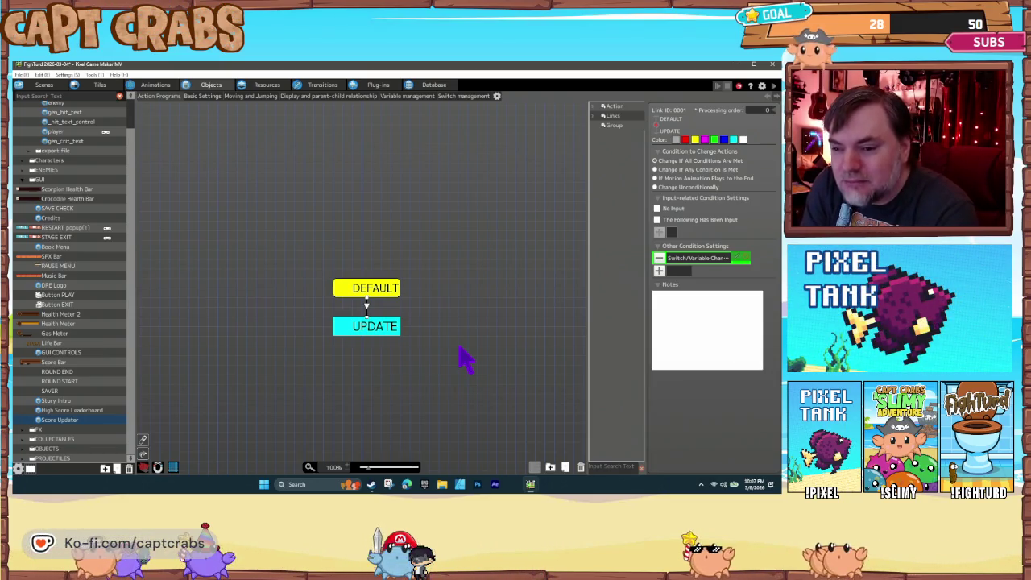
# Add a Change Switch/Variable action to UPDATE targeting the common High Score variable
pyautogui.click(388, 342)
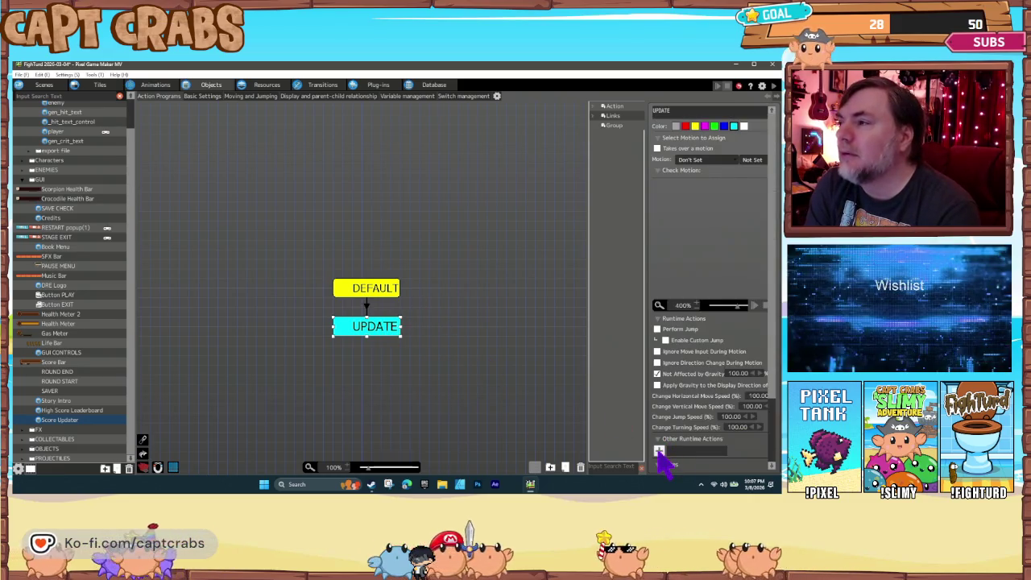
pyautogui.click(660, 453)
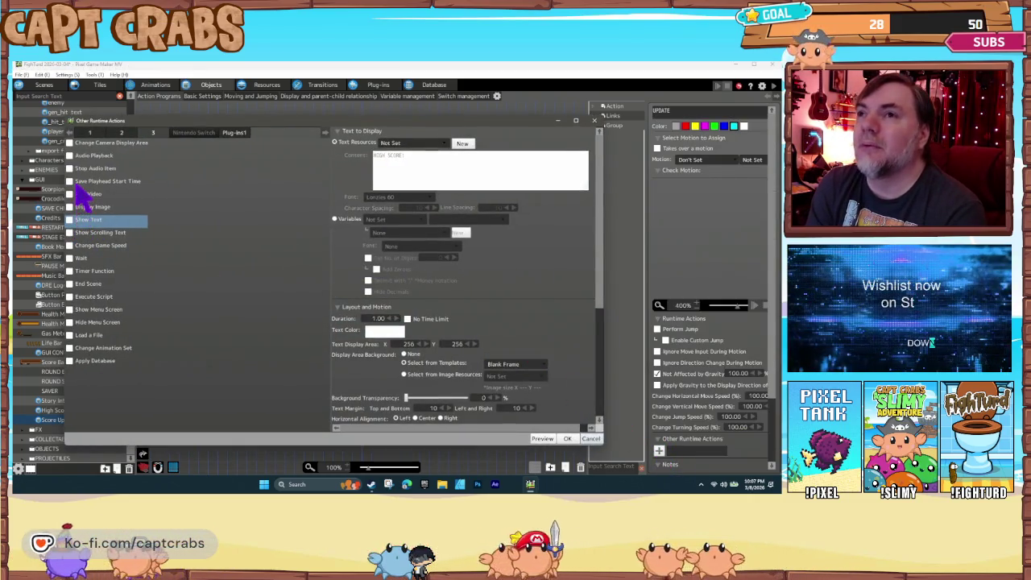
pyautogui.click(120, 133)
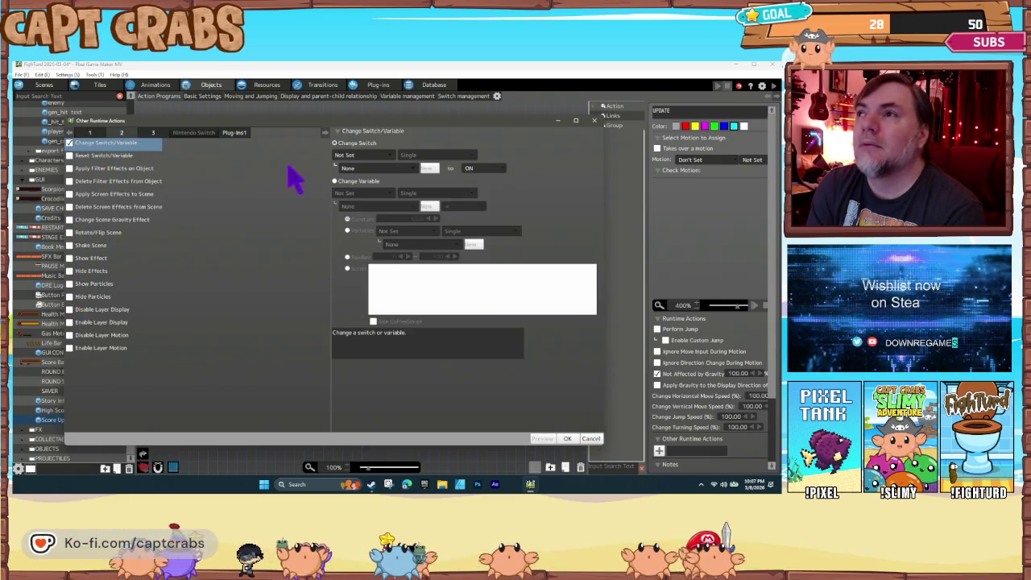
pyautogui.click(351, 195)
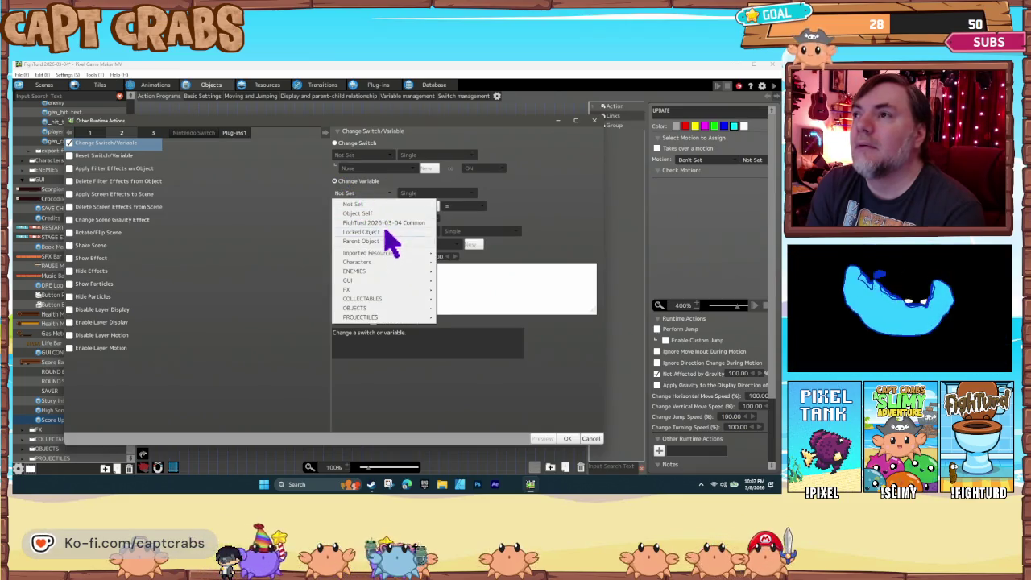
pyautogui.click(385, 232)
pyautogui.click(372, 208)
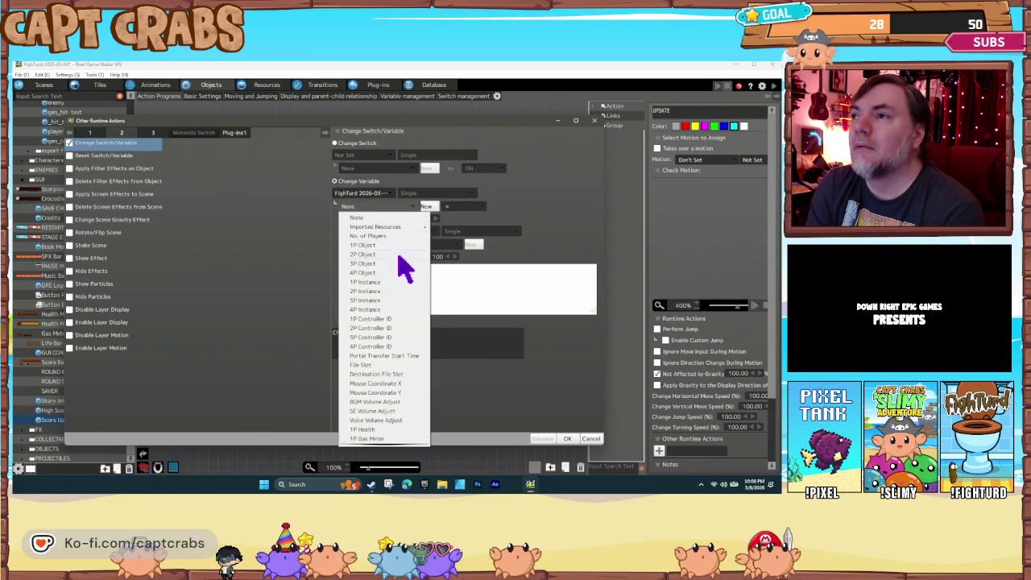
pyautogui.scroll(-1, 395, 433)
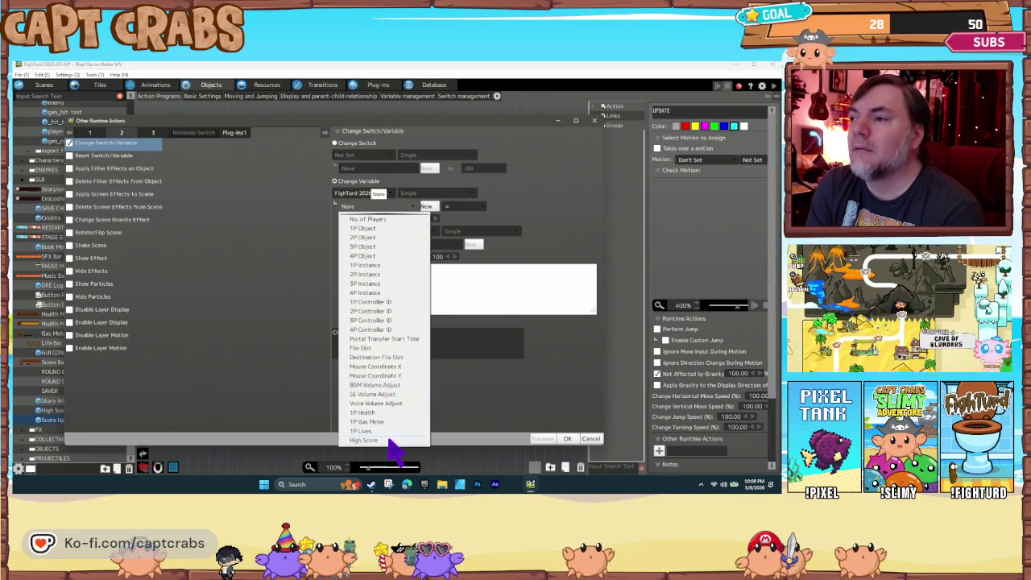
pyautogui.click(390, 440)
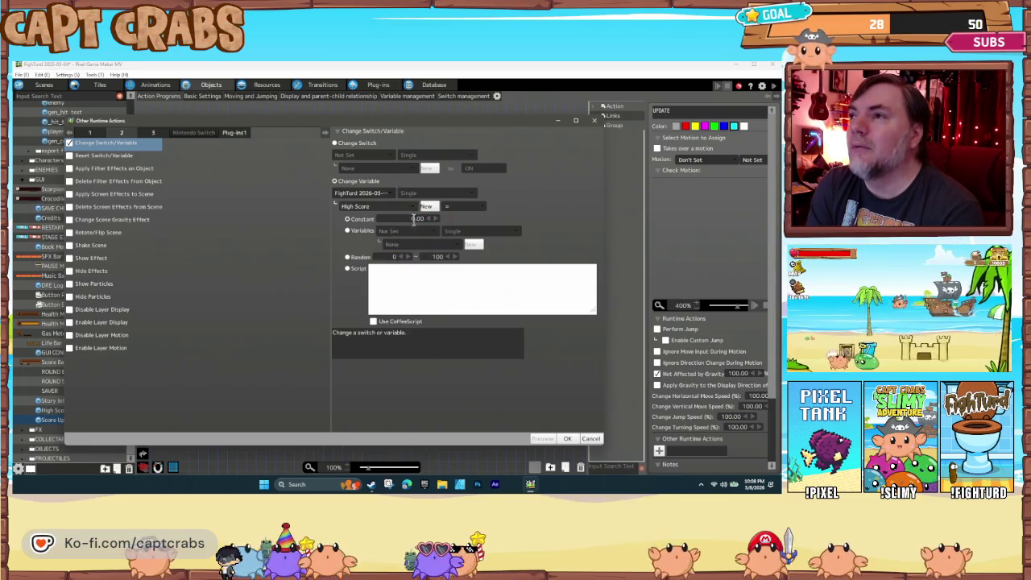
# Set High Score's new value to the common SCORE variable and confirm
pyautogui.click(361, 231)
pyautogui.click(390, 231)
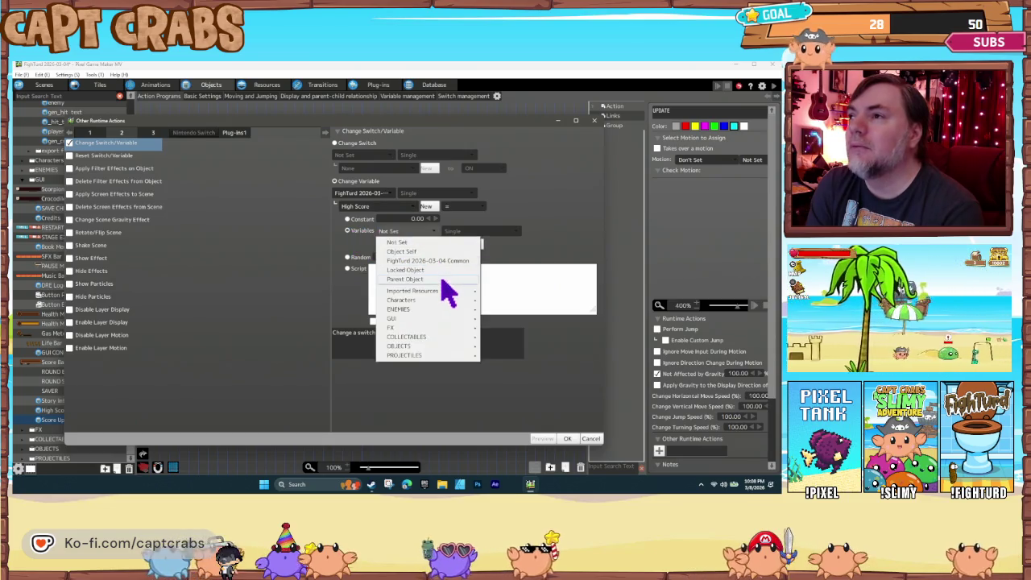
pyautogui.moveTo(444, 290)
pyautogui.moveTo(530, 292)
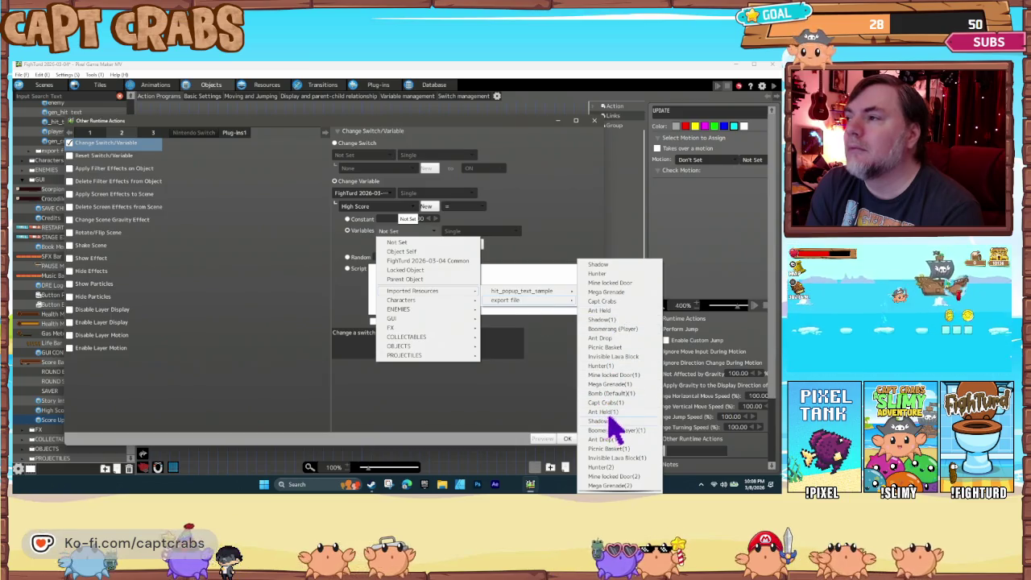
pyautogui.scroll(-7, 624, 451)
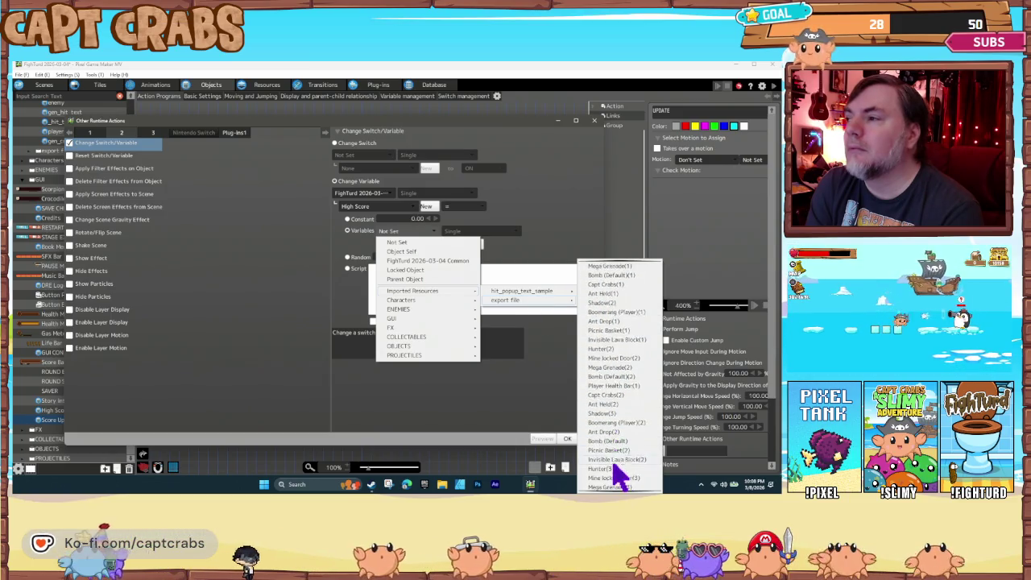
pyautogui.scroll(7, 620, 451)
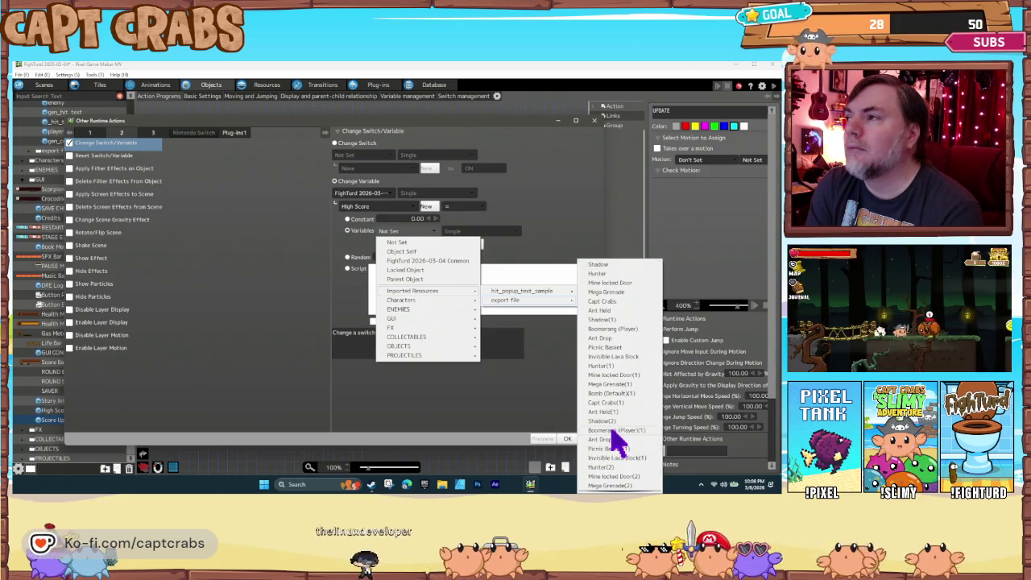
pyautogui.click(541, 395)
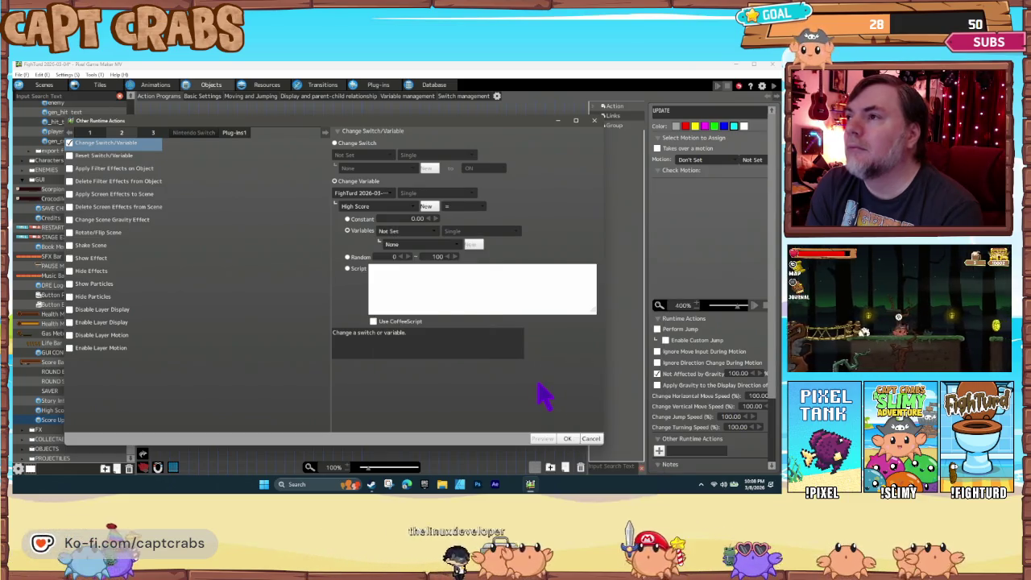
pyautogui.click(399, 245)
pyautogui.click(413, 261)
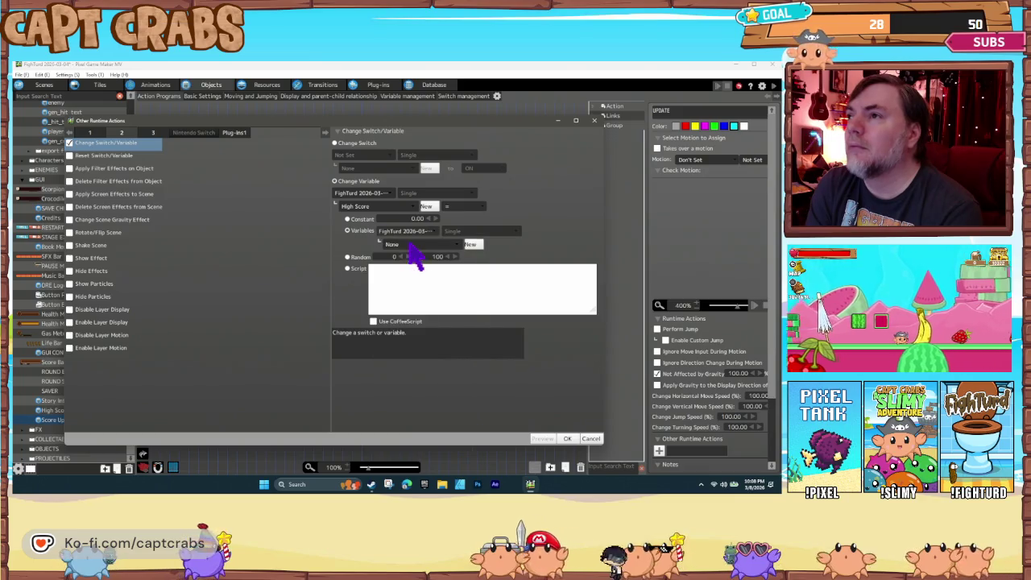
pyautogui.click(410, 243)
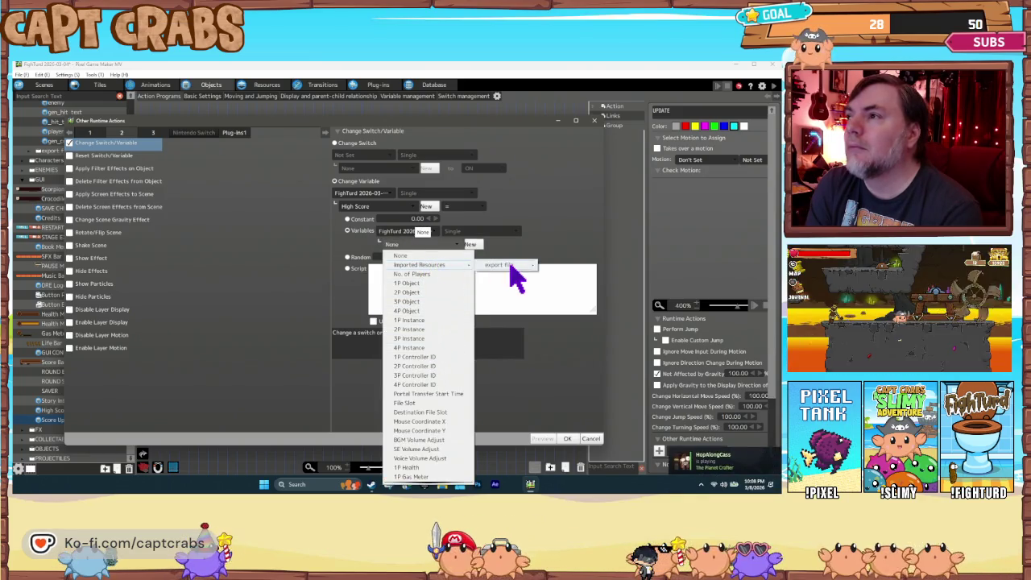
pyautogui.moveTo(511, 266)
pyautogui.click(568, 449)
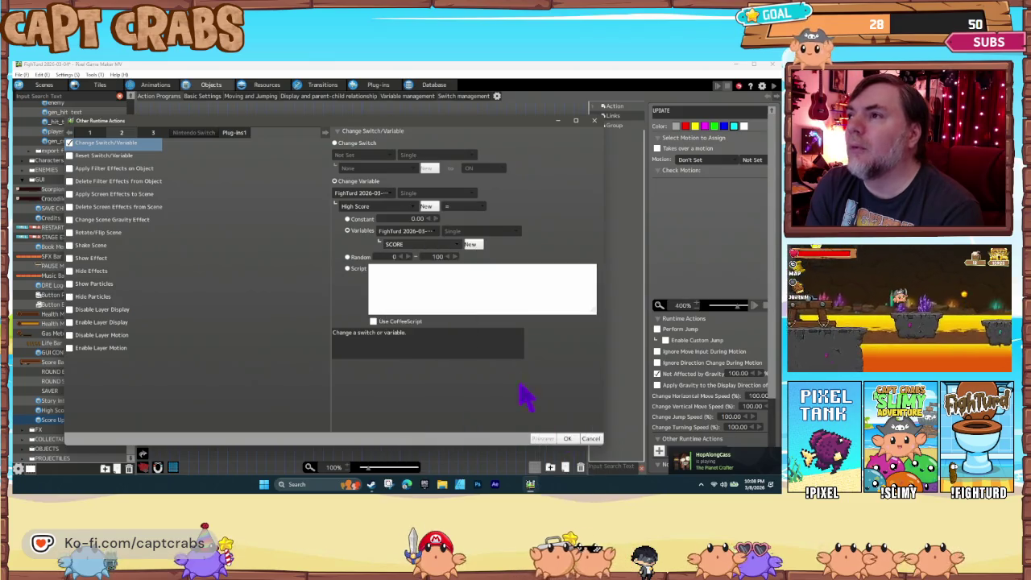
pyautogui.click(568, 439)
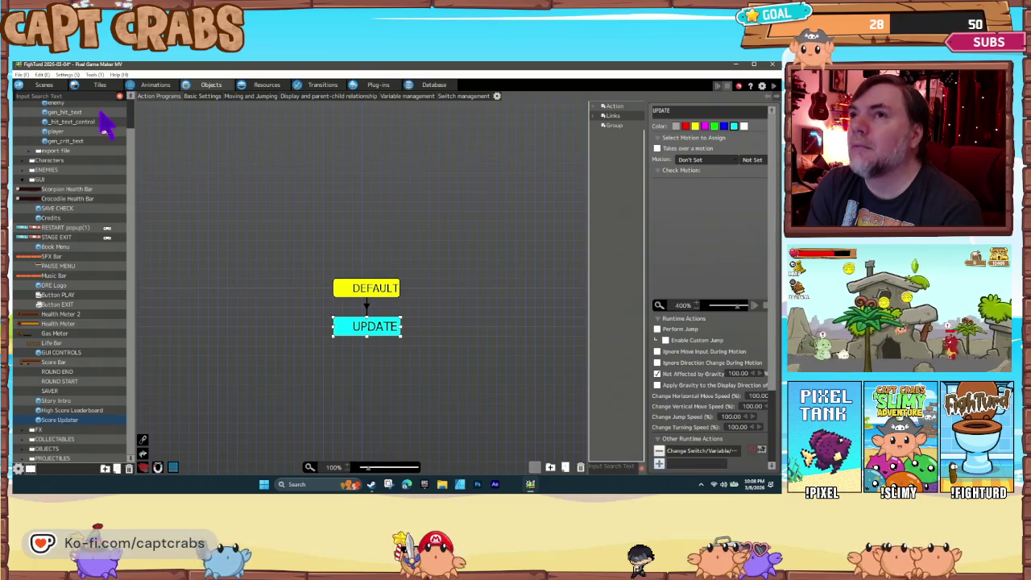
# Switch to the Scenes tab and scroll the scene list toward TITLE
pyautogui.click(44, 86)
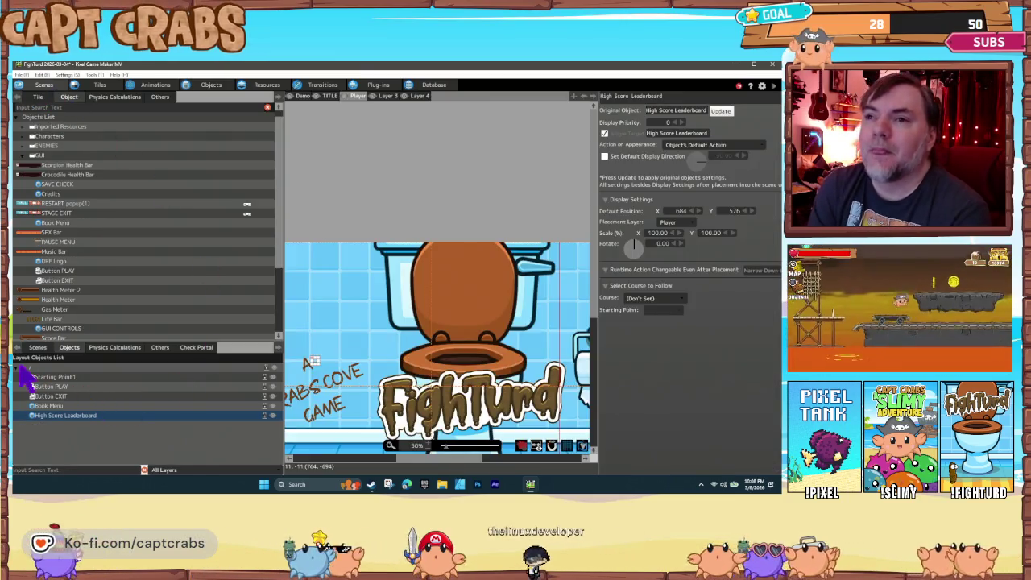
pyautogui.click(38, 348)
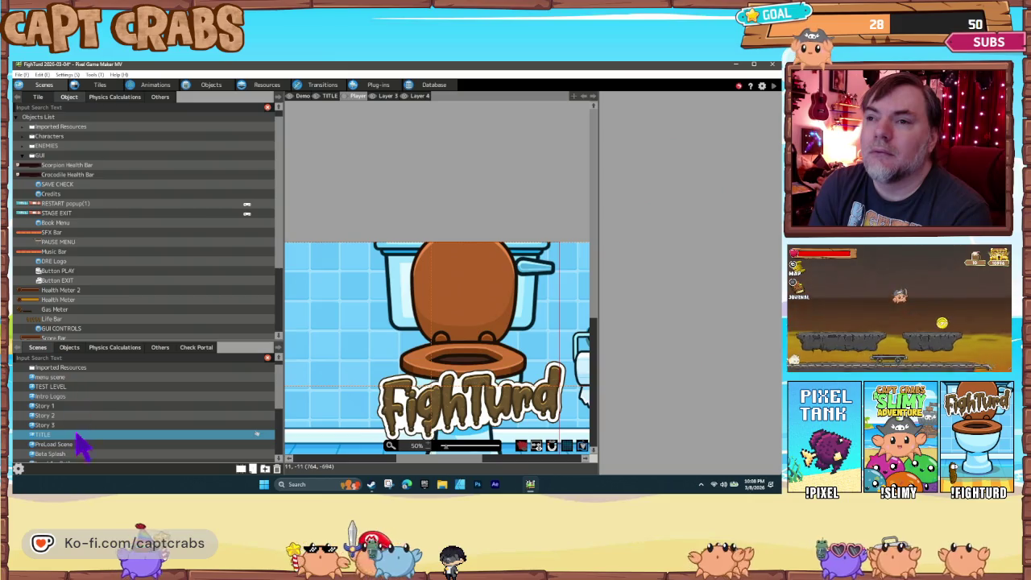
pyautogui.scroll(-2, 72, 427)
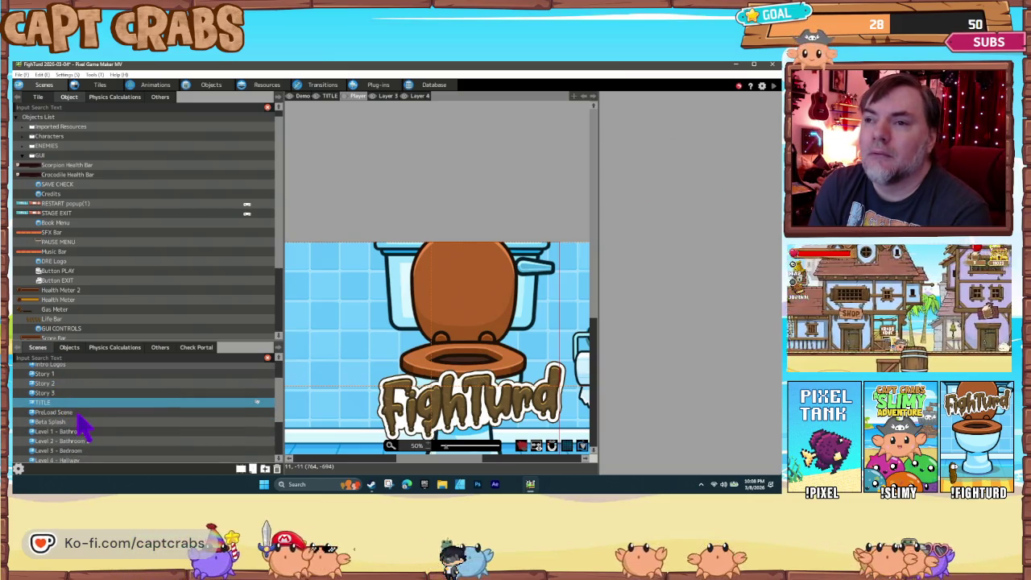
# Open the Level 2 - Bathroom 2 scene and pan toward the level's left edge
pyautogui.scroll(-2, 82, 427)
pyautogui.click(76, 408)
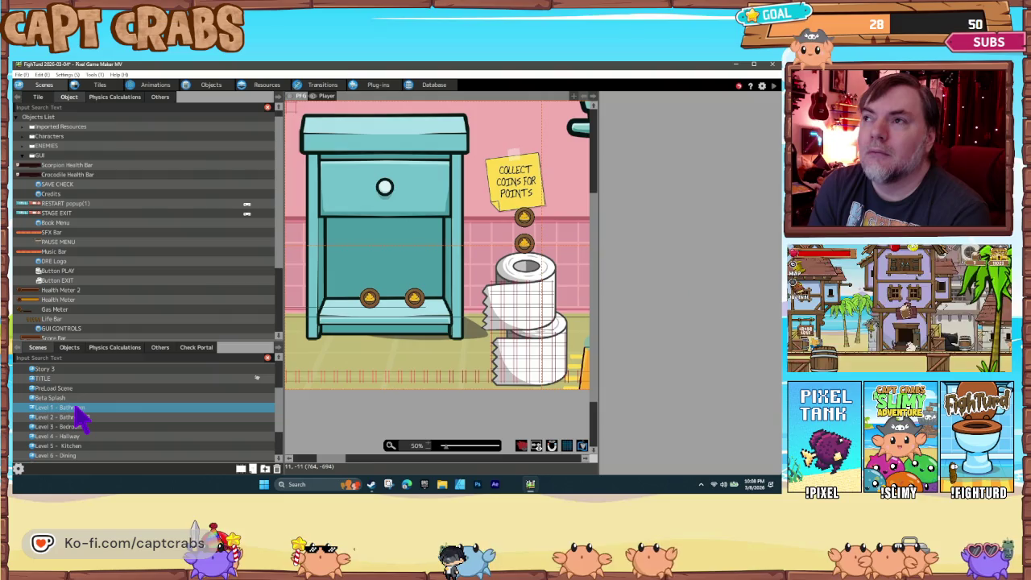
pyautogui.click(81, 417)
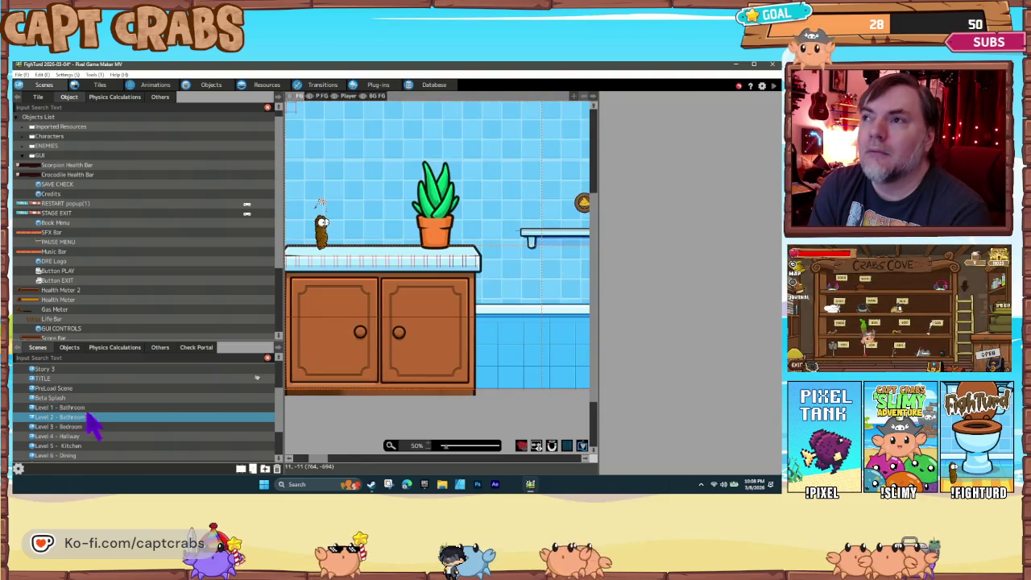
pyautogui.moveTo(342, 317); pyautogui.dragTo(411, 383)
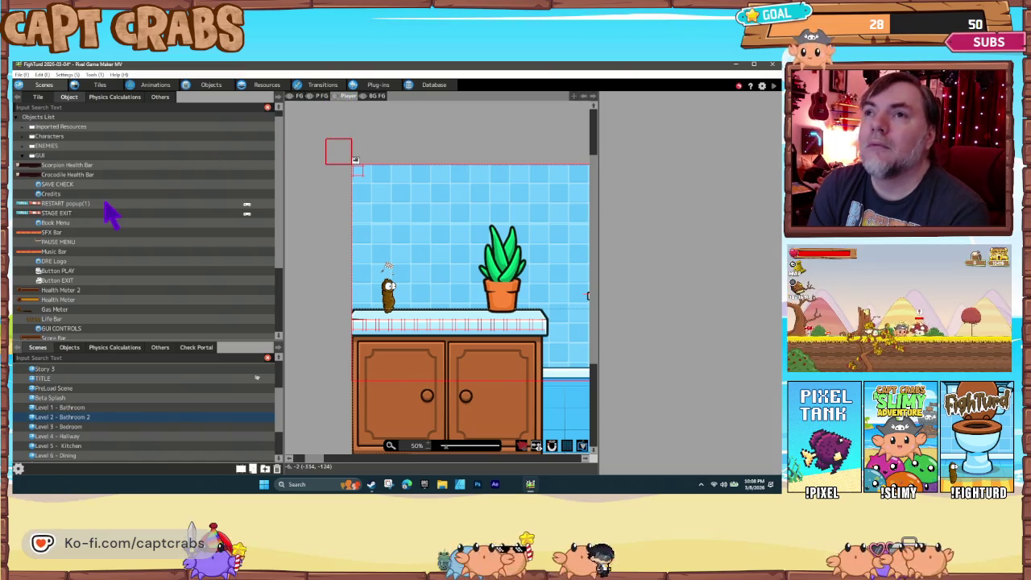
pyautogui.scroll(-5, 84, 232)
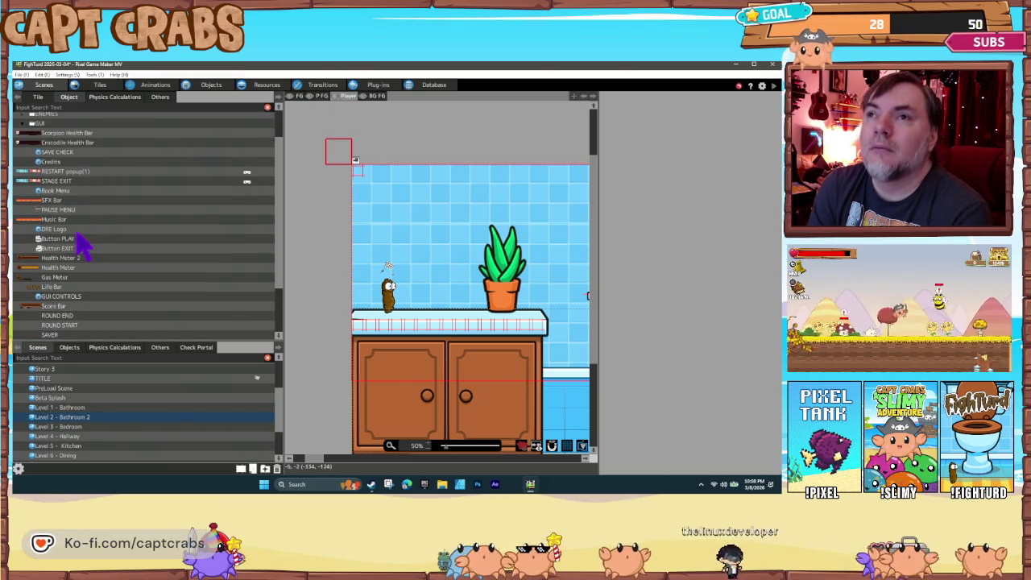
pyautogui.scroll(-4, 77, 254)
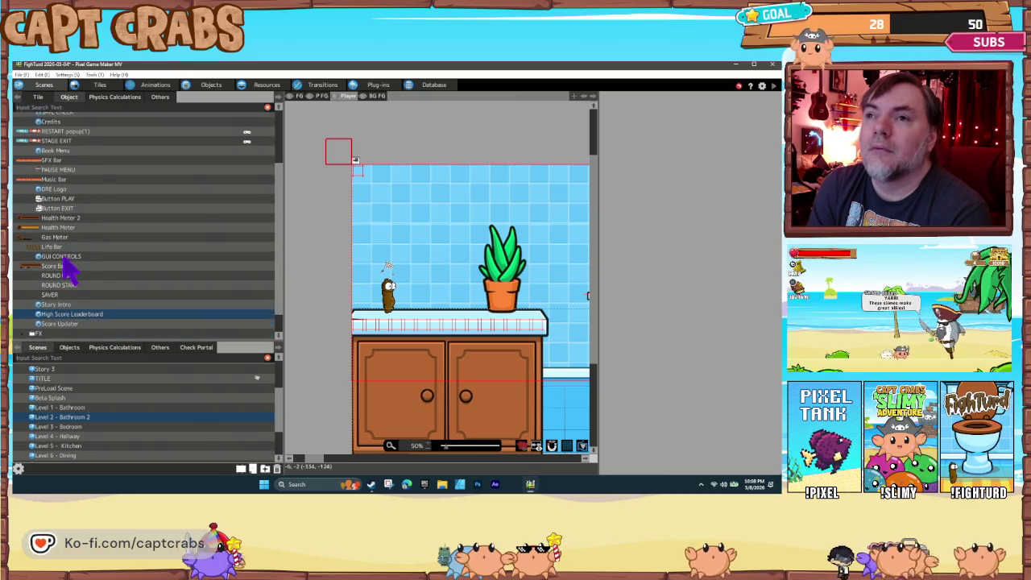
# Place a Score Updater instance on the Player layer at -108, -116
pyautogui.click(65, 308)
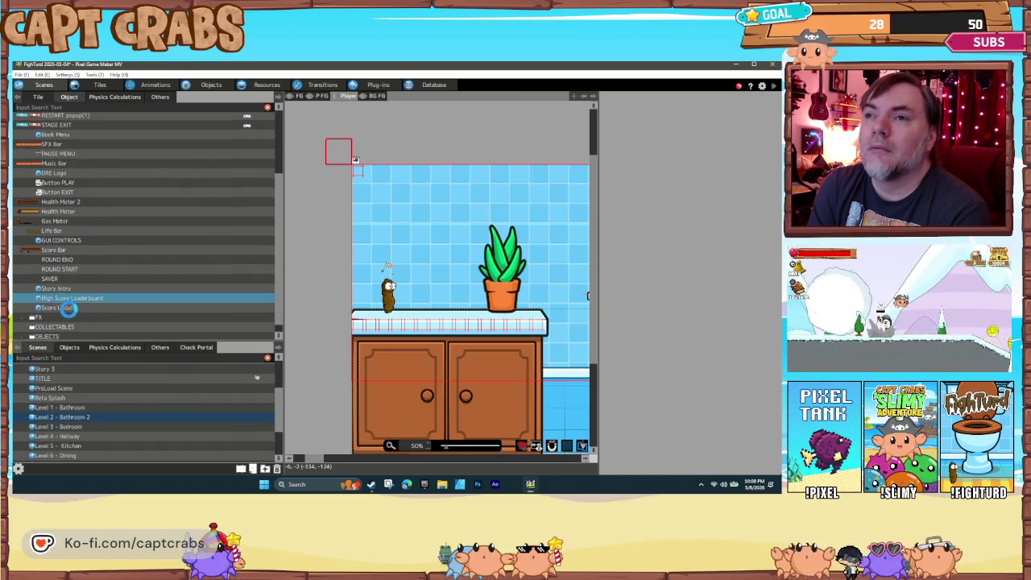
pyautogui.scroll(3, 403, 265)
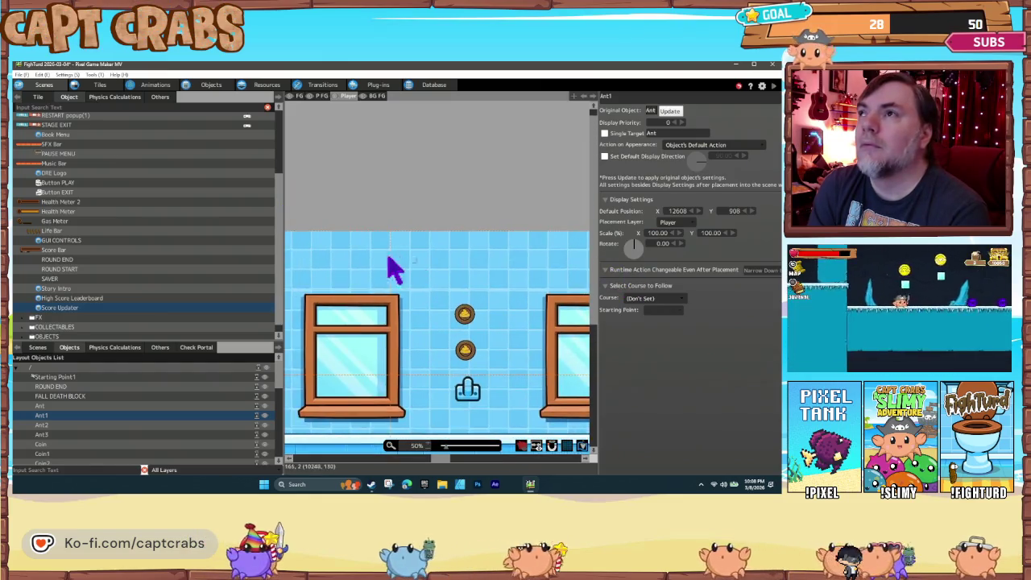
pyautogui.scroll(6, 359, 310)
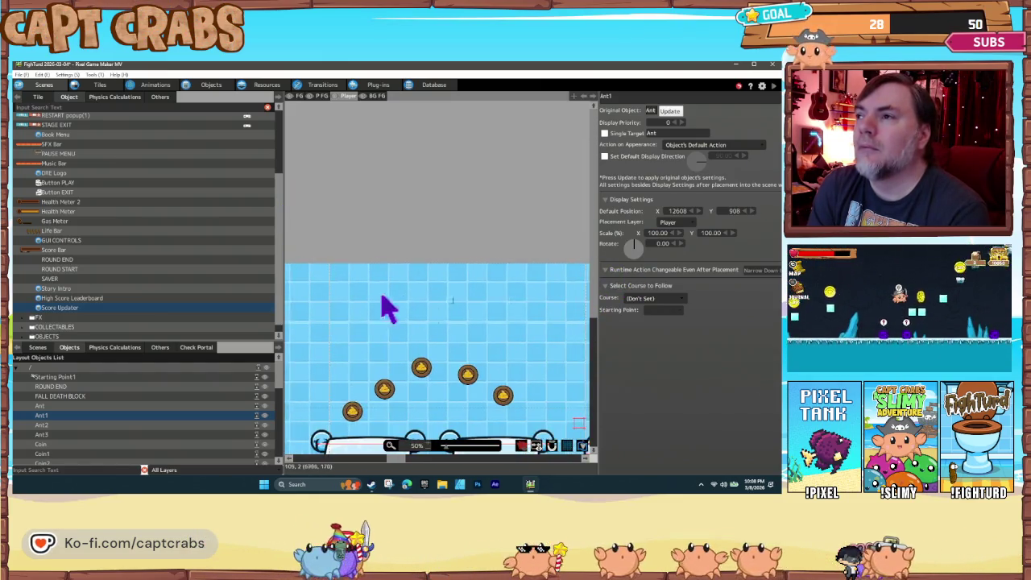
pyautogui.scroll(8, 516, 314)
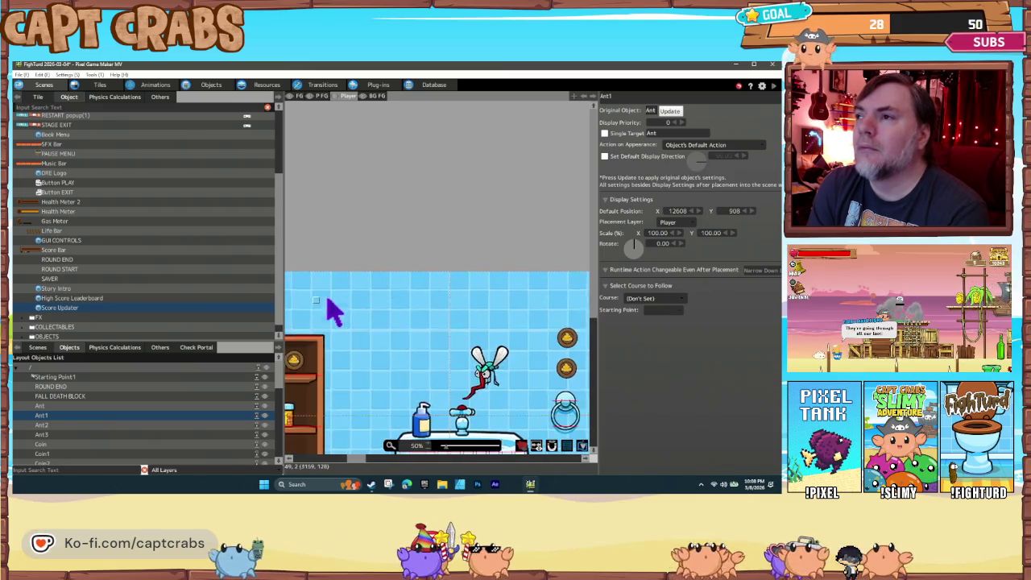
pyautogui.scroll(2, 586, 316)
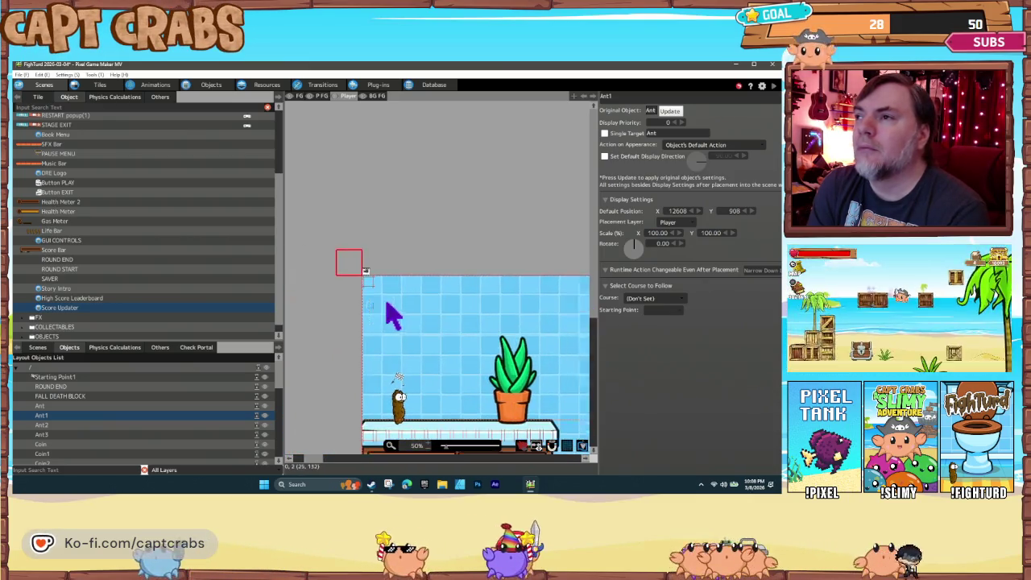
pyautogui.click(395, 264)
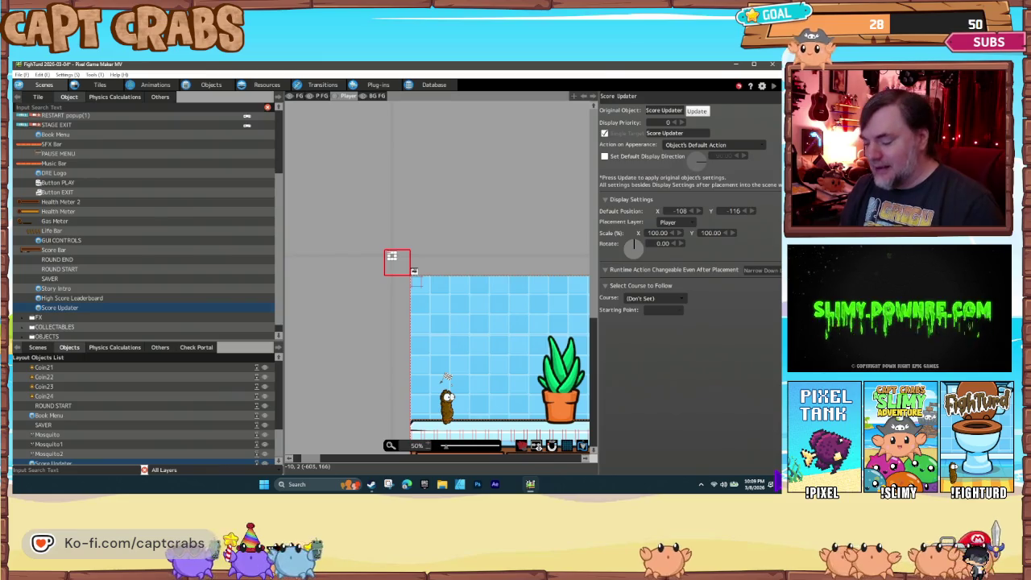
# Start a test play of the game with the Score Updater placed in the bathroom level
pyautogui.press('F5')
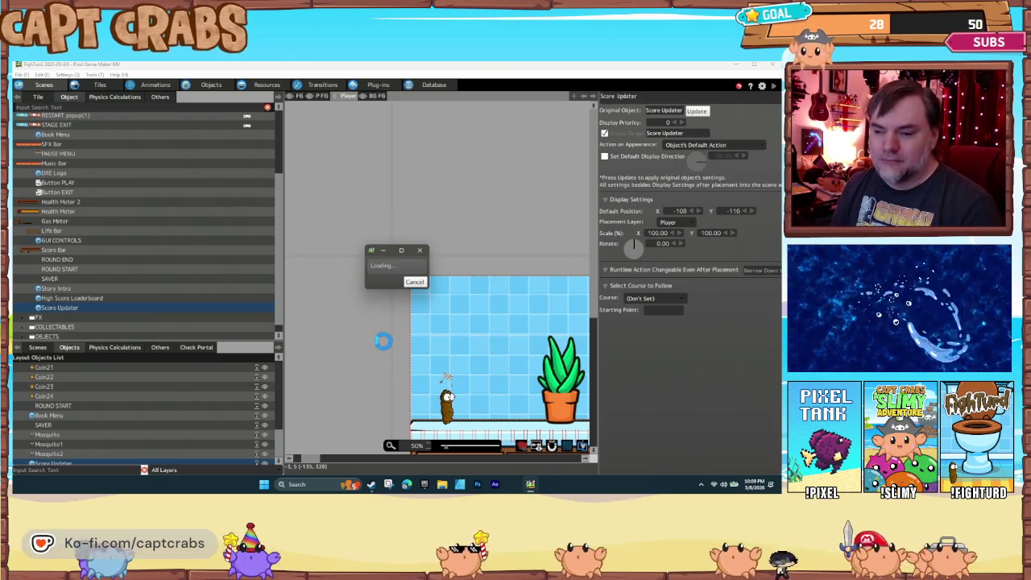
# On the title screen showing HIGH SCORE: 0, walk the character onto PLAY
pyautogui.press('Left')
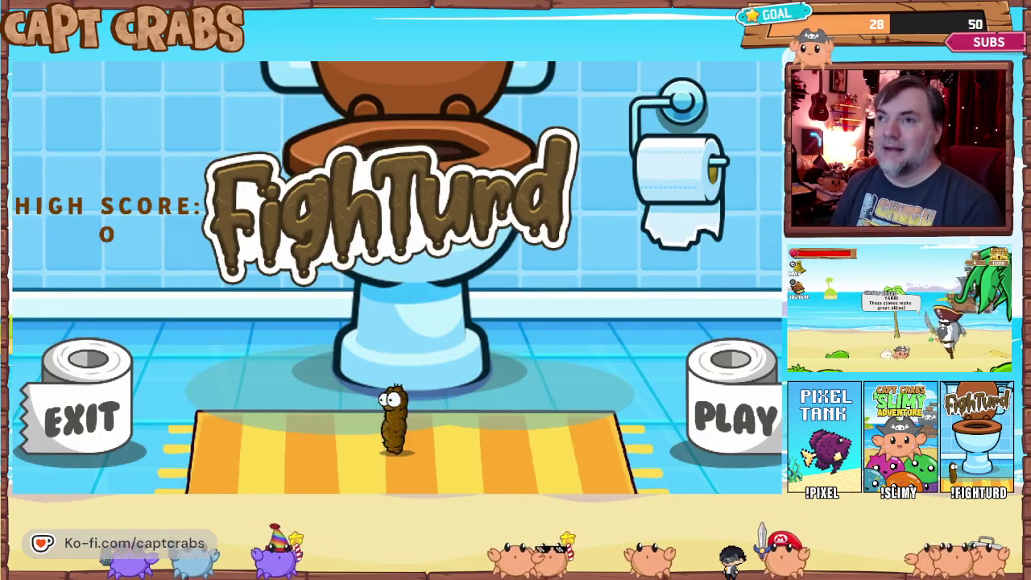
pyautogui.press('Right')
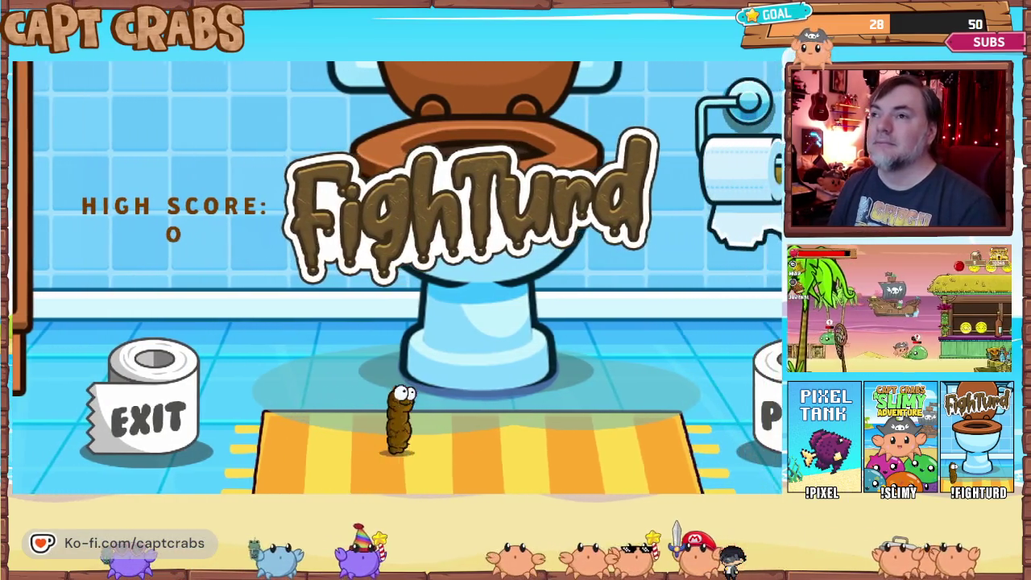
pyautogui.press('Right')
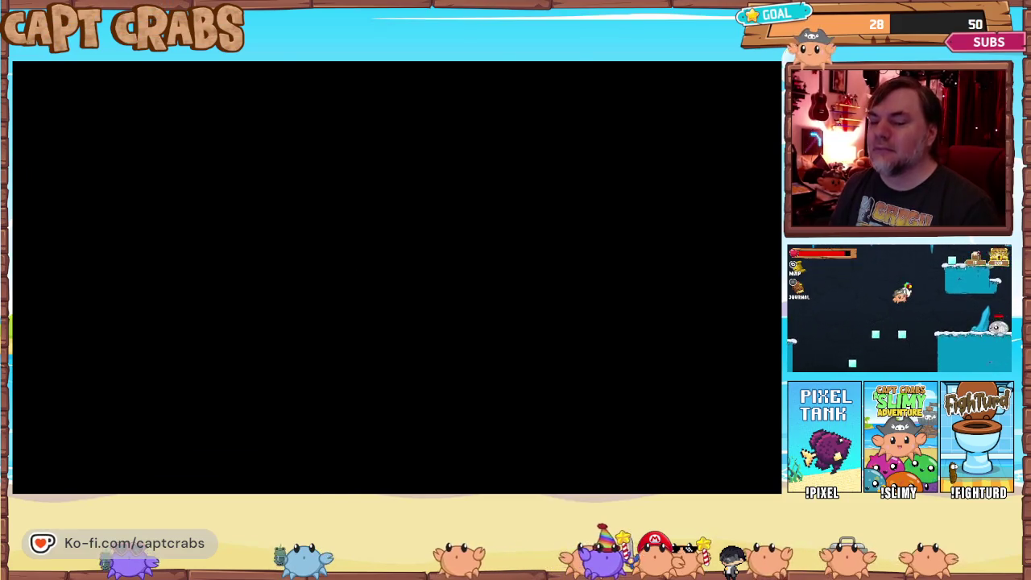
# Run and jump right, collecting the starting coins and the coin on the top box
pyautogui.press('Right')
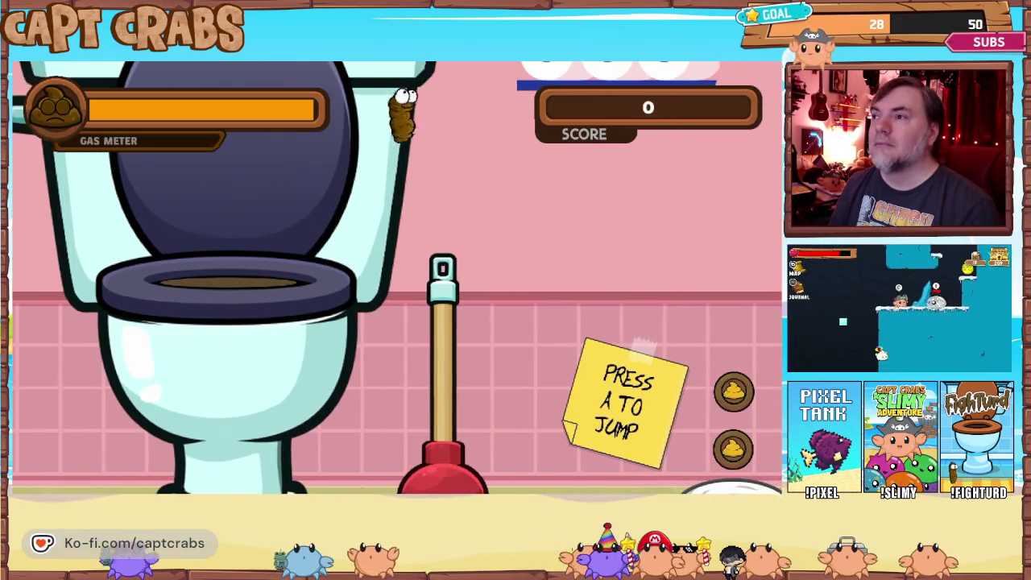
pyautogui.press('Right')
pyautogui.press('space')
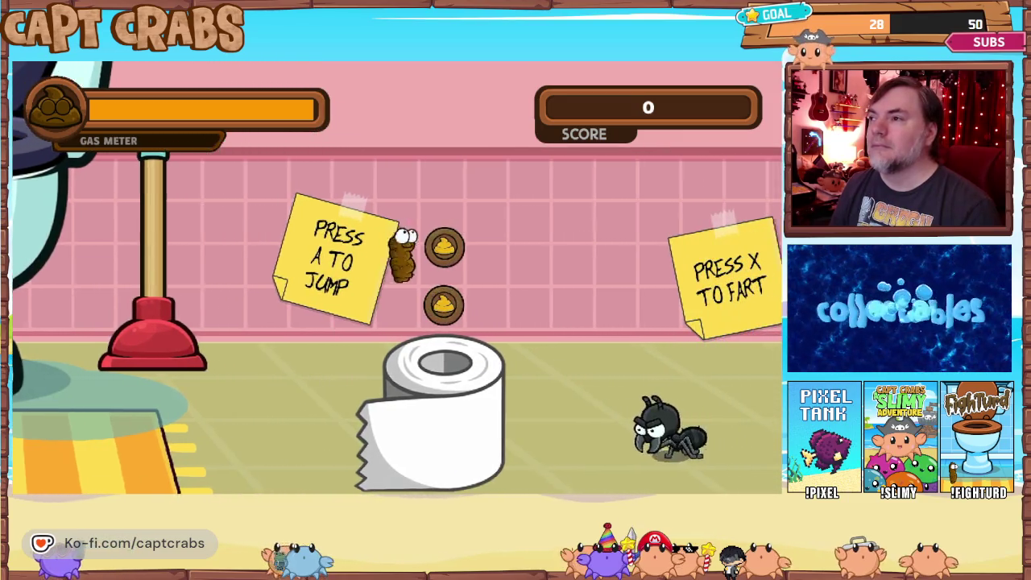
pyautogui.press('Right')
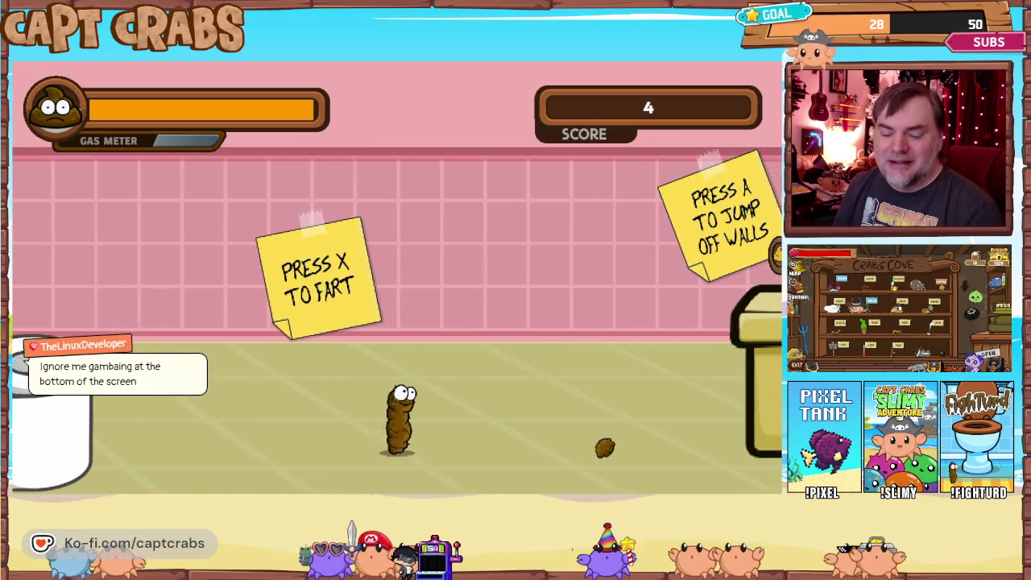
pyautogui.press('Right')
pyautogui.press('space')
pyautogui.press('Right')
pyautogui.press('space')
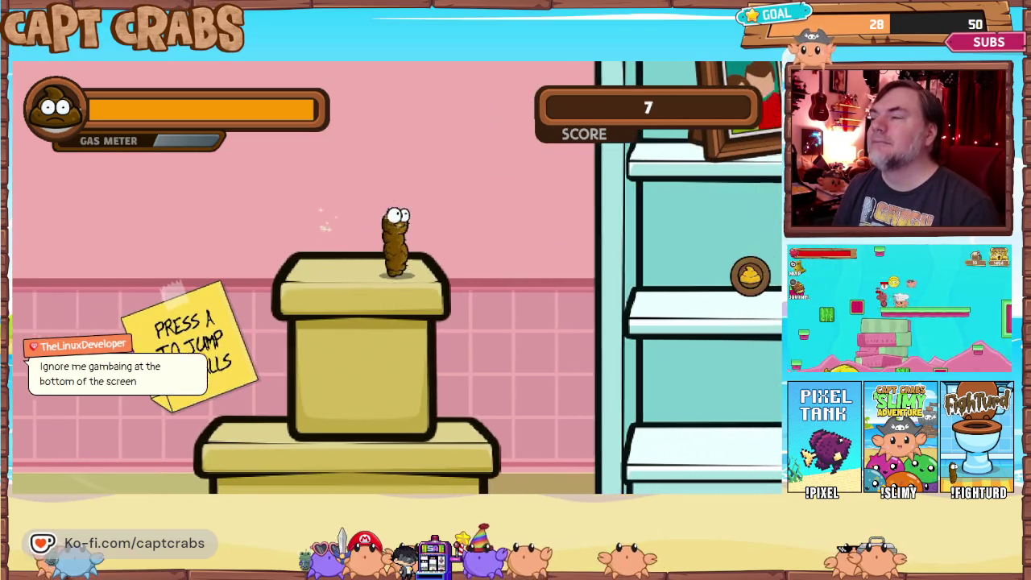
# Kill the approaching ant with a pellet, then continue past the vase onto the donut box
pyautogui.press('Right')
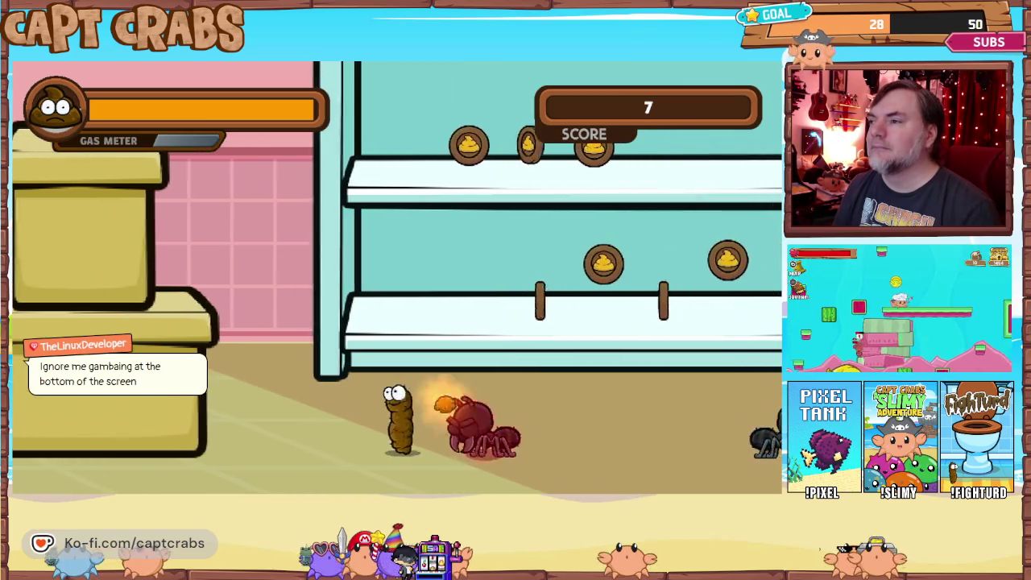
pyautogui.press('Right')
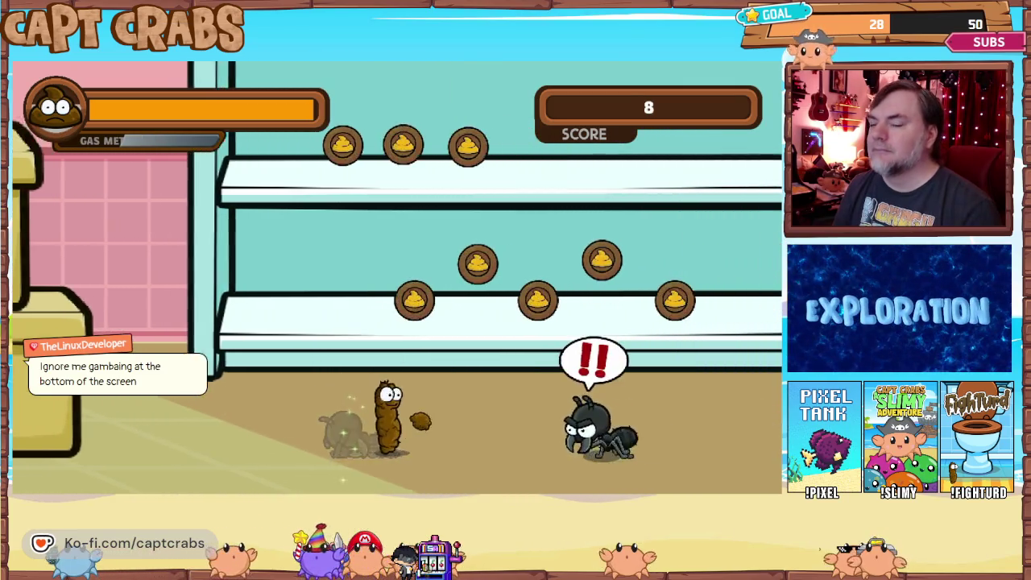
pyautogui.press('x')
pyautogui.press('Right')
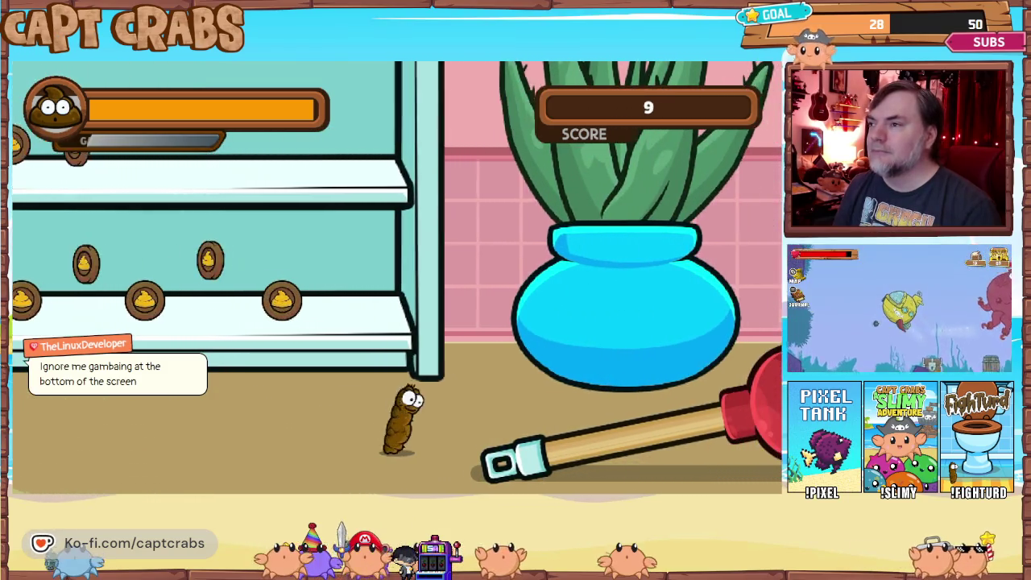
pyautogui.press('Right')
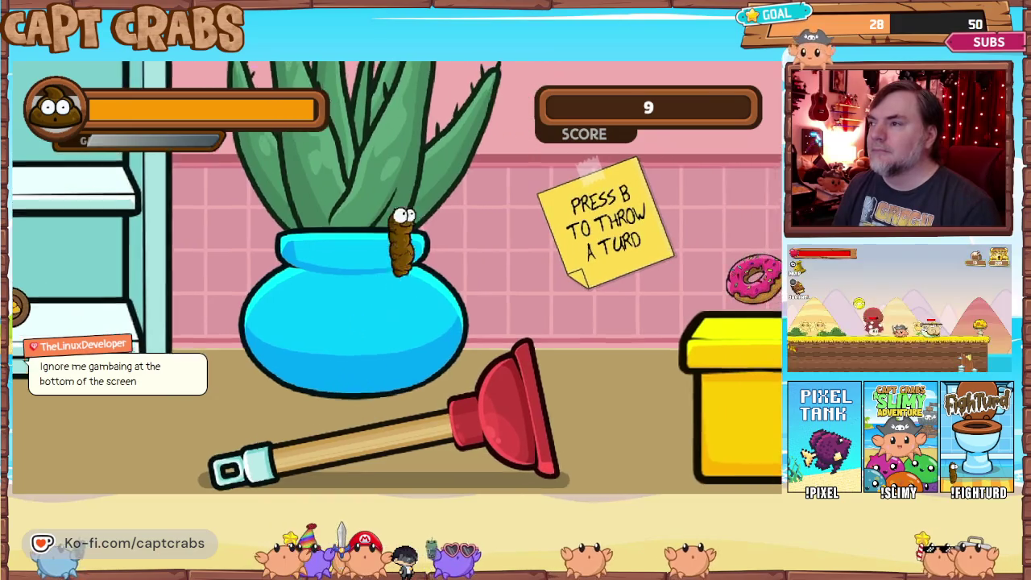
pyautogui.press('Right')
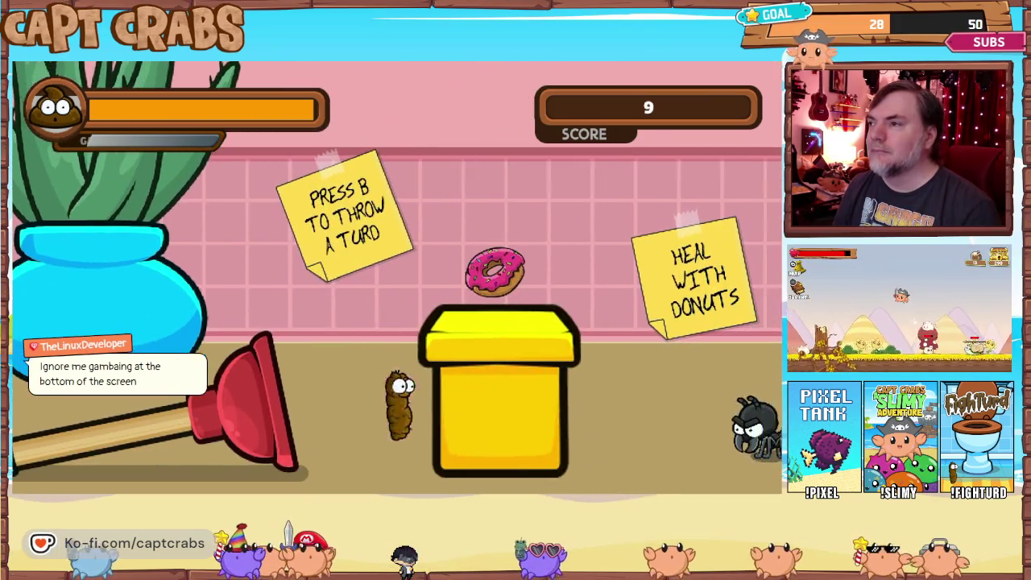
pyautogui.press('Right')
pyautogui.press('space')
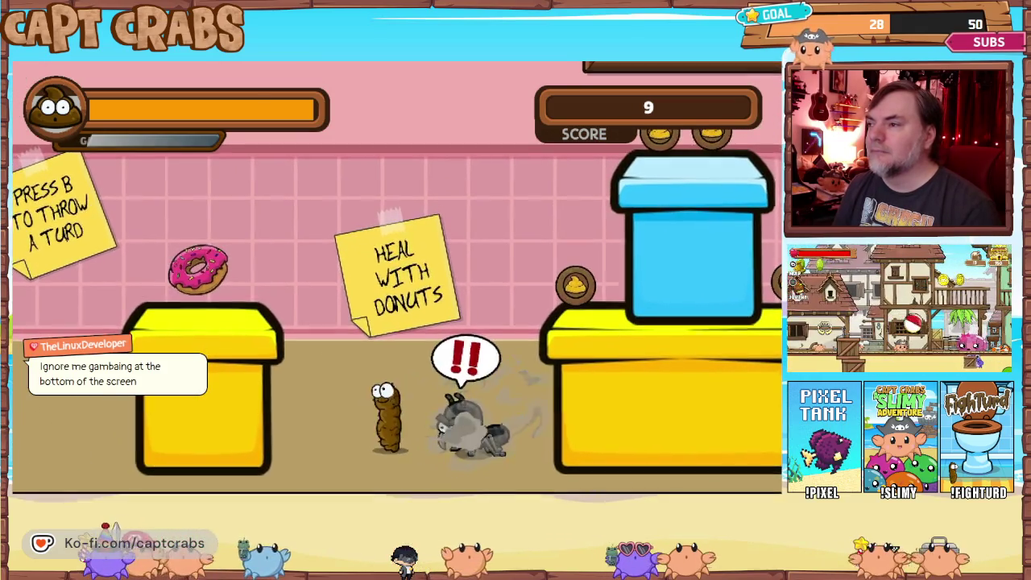
# Collect the box coins and defeat another ant, raising the score to 15, then pause
pyautogui.press('Right')
pyautogui.press('Right')
pyautogui.press('space')
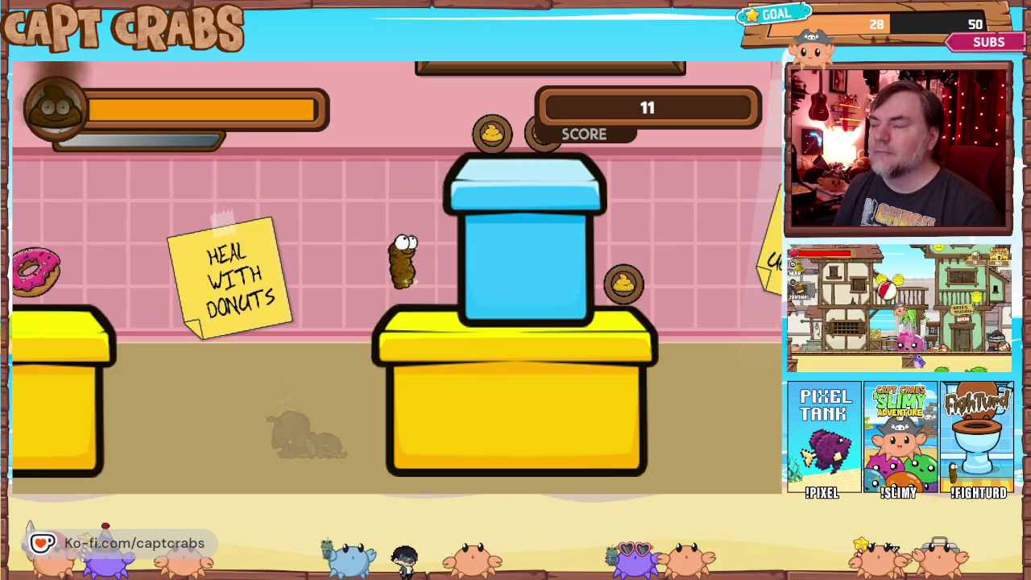
pyautogui.press('space')
pyautogui.press('Right')
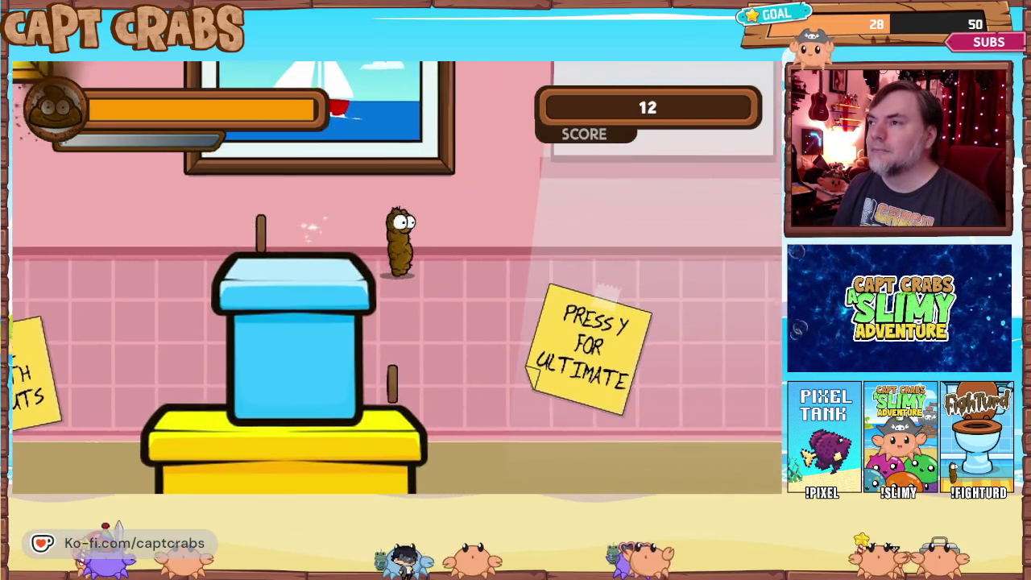
pyautogui.press('Right')
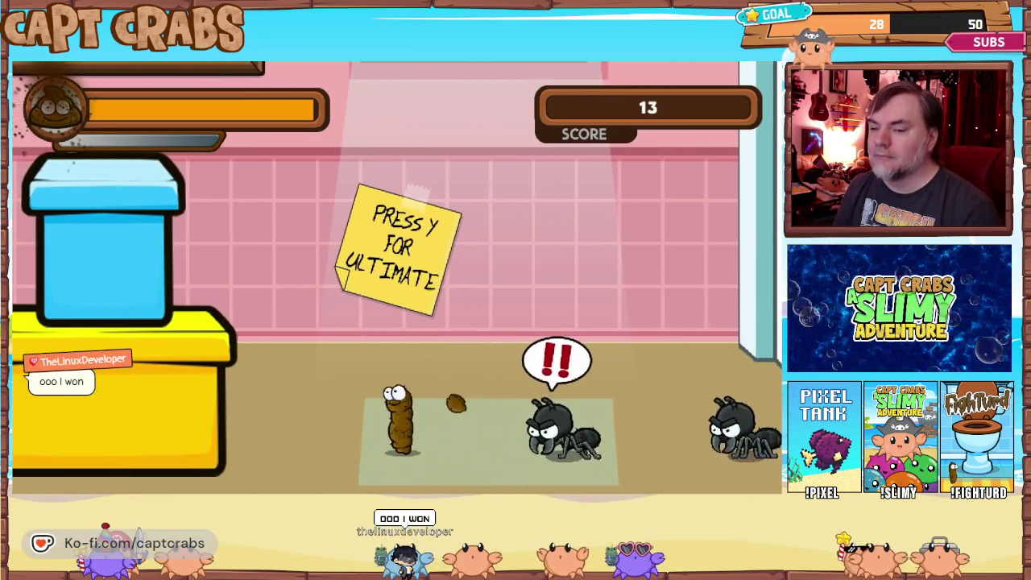
pyautogui.press('Right')
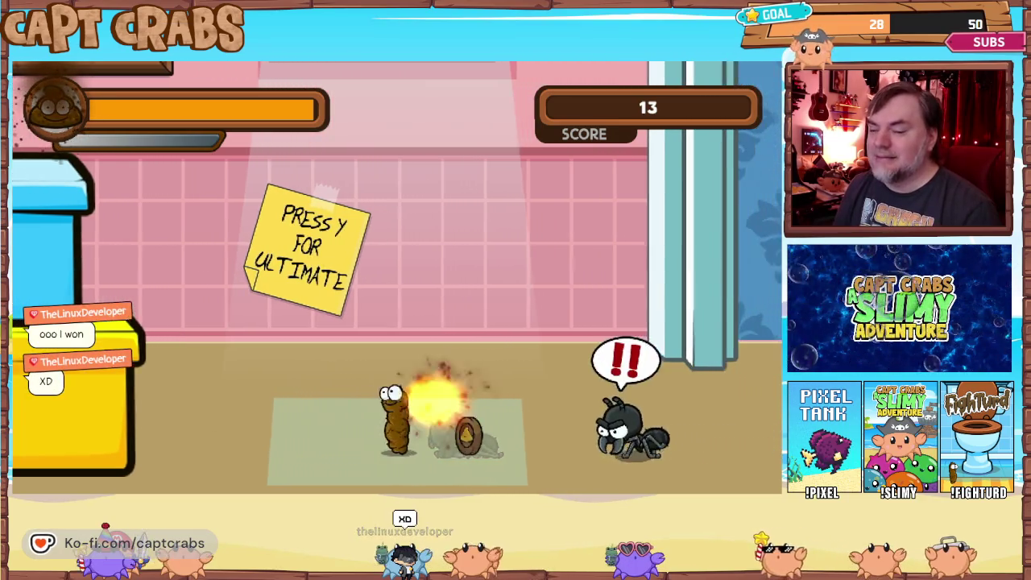
pyautogui.press('Right')
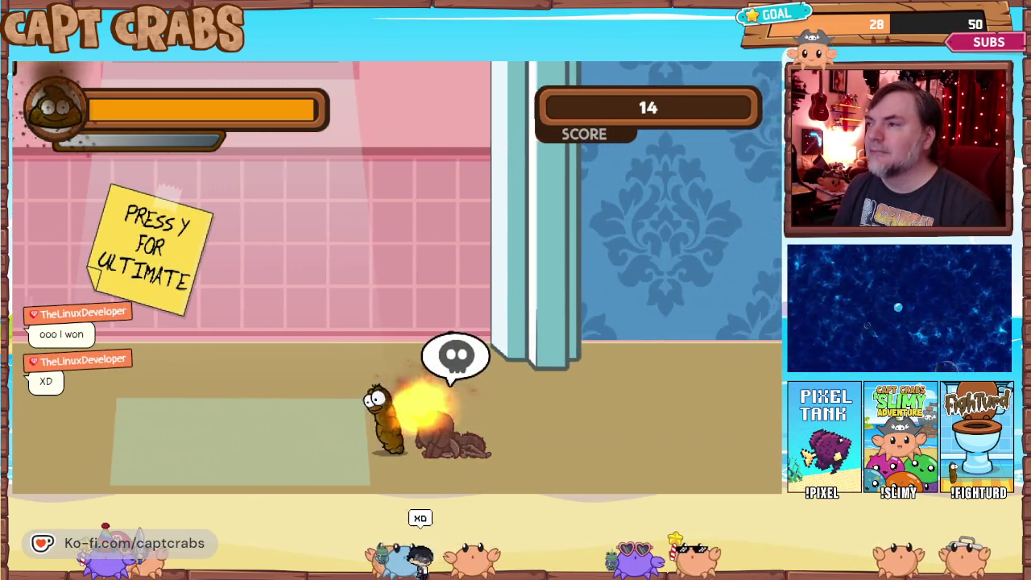
pyautogui.press('Right')
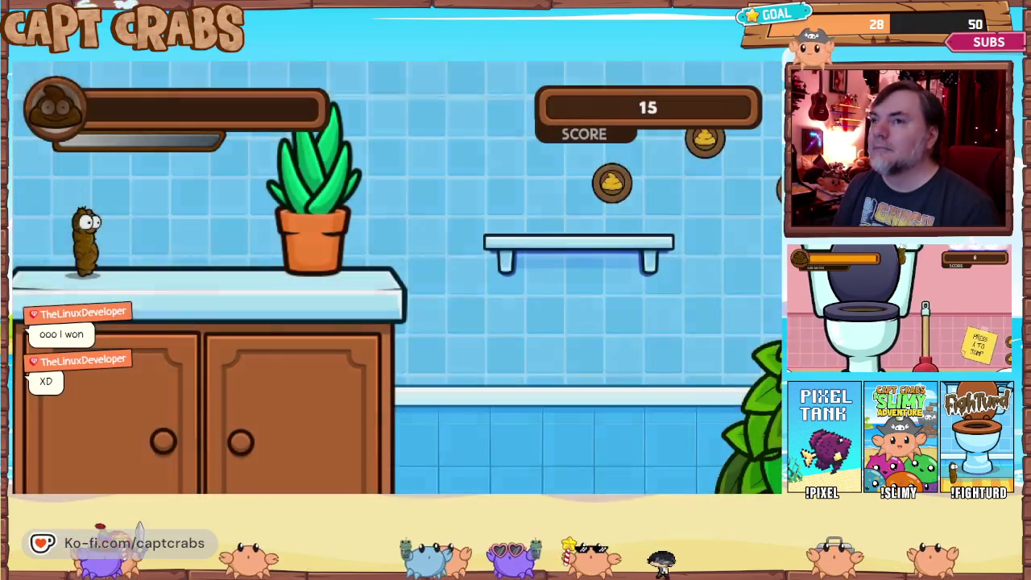
pyautogui.press('Right')
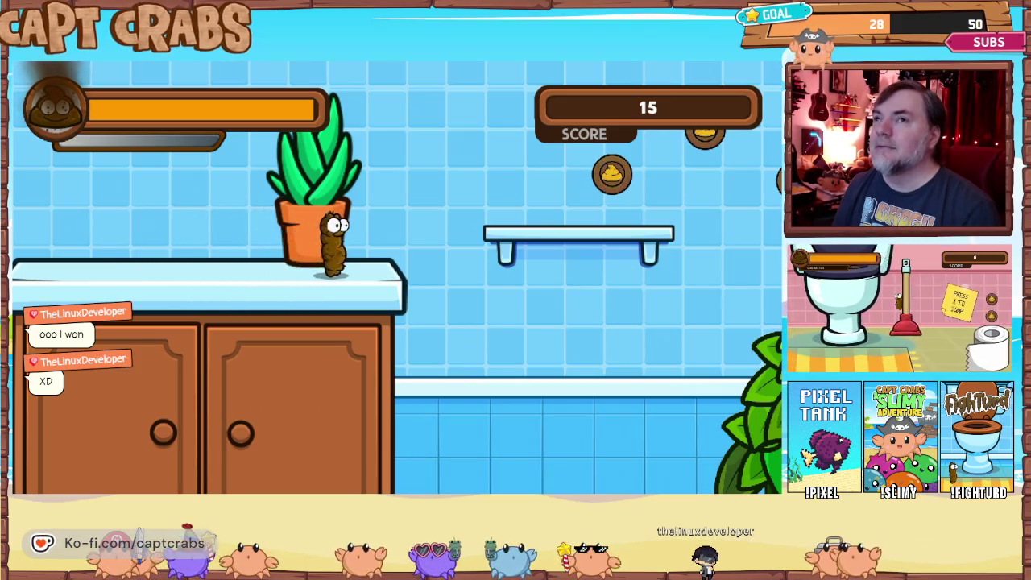
pyautogui.press('Left')
pyautogui.press('Escape')
# Choose Main Menu to return to the title screen, which still shows HIGH SCORE: 0
pyautogui.press('Down')
pyautogui.press('Down')
pyautogui.press('Down')
pyautogui.press('Return')
pyautogui.press('Left')
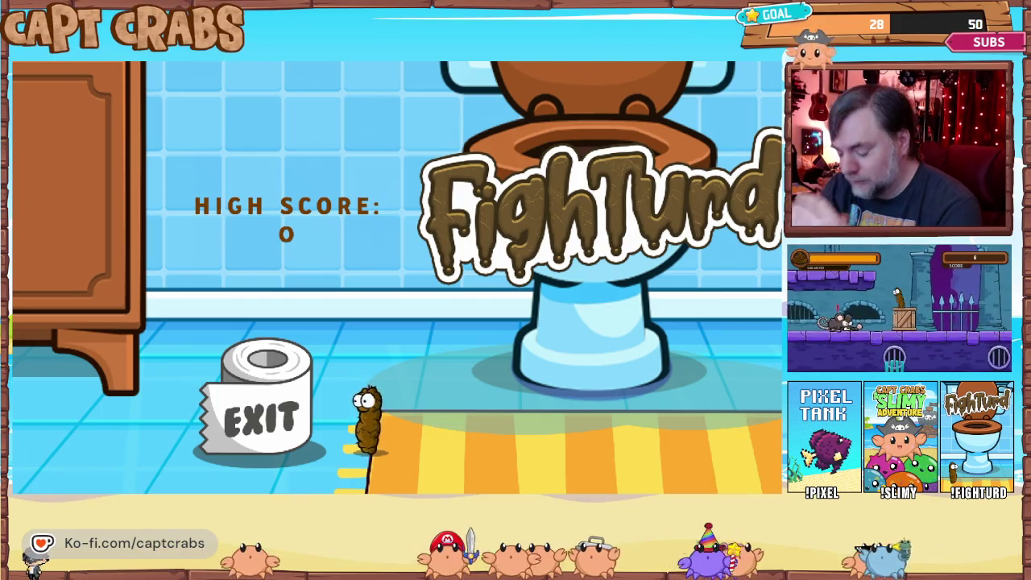
# Pause on the title screen and choose Exit Game to return to the editor
pyautogui.press('Escape')
pyautogui.press('Down')
pyautogui.press('Down')
pyautogui.press('Down')
pyautogui.press('Return')
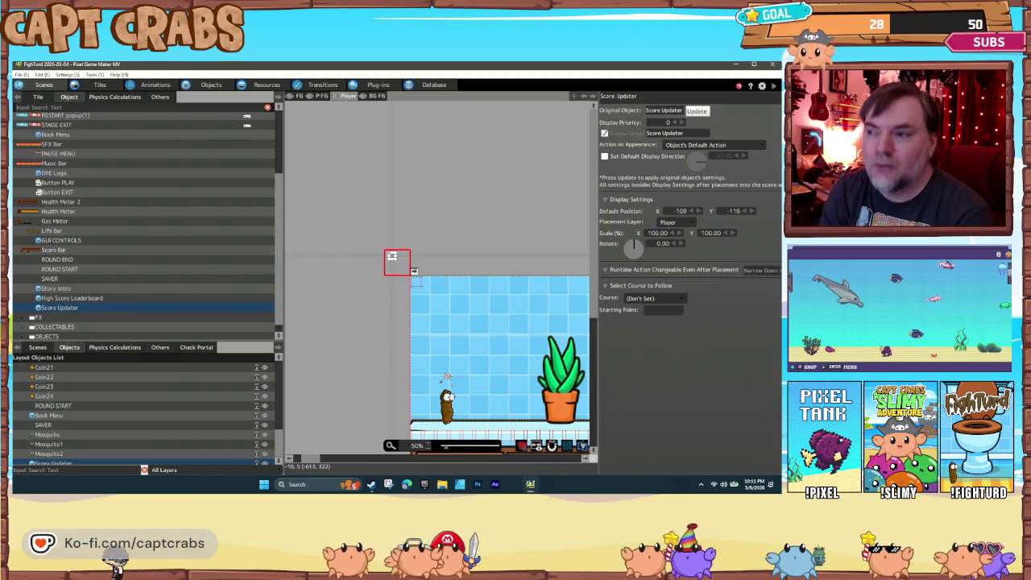
# Confirm the DEFAULT-to-UPDATE link requires SCORE > High Score, then select the UPDATE state
pyautogui.click(207, 86)
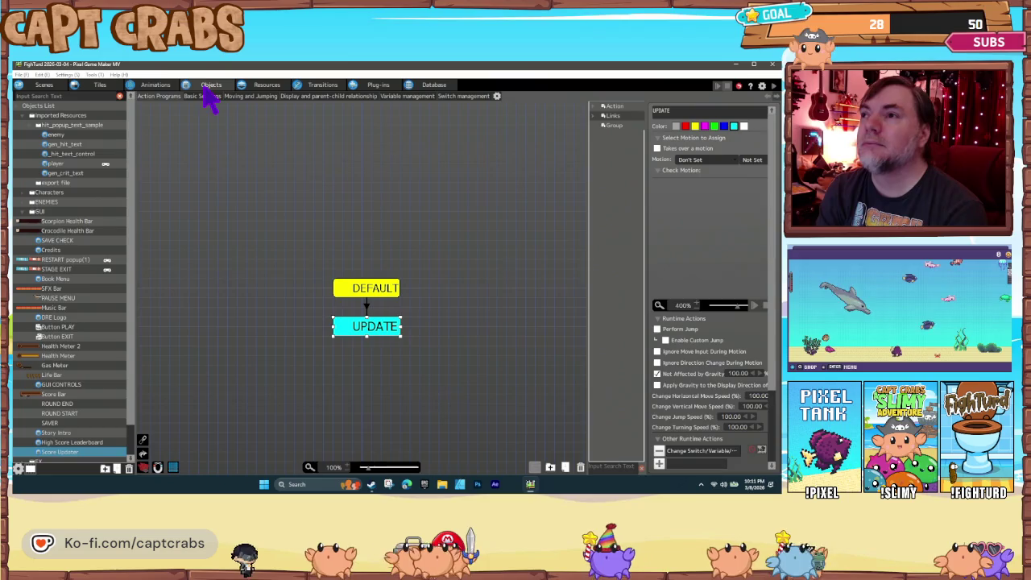
pyautogui.click(367, 305)
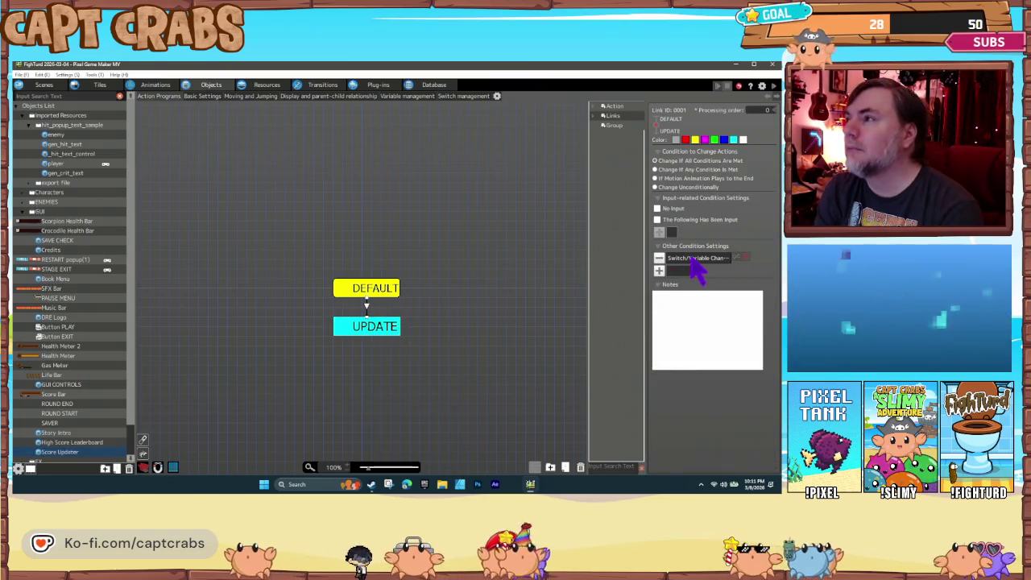
pyautogui.doubleClick(693, 259)
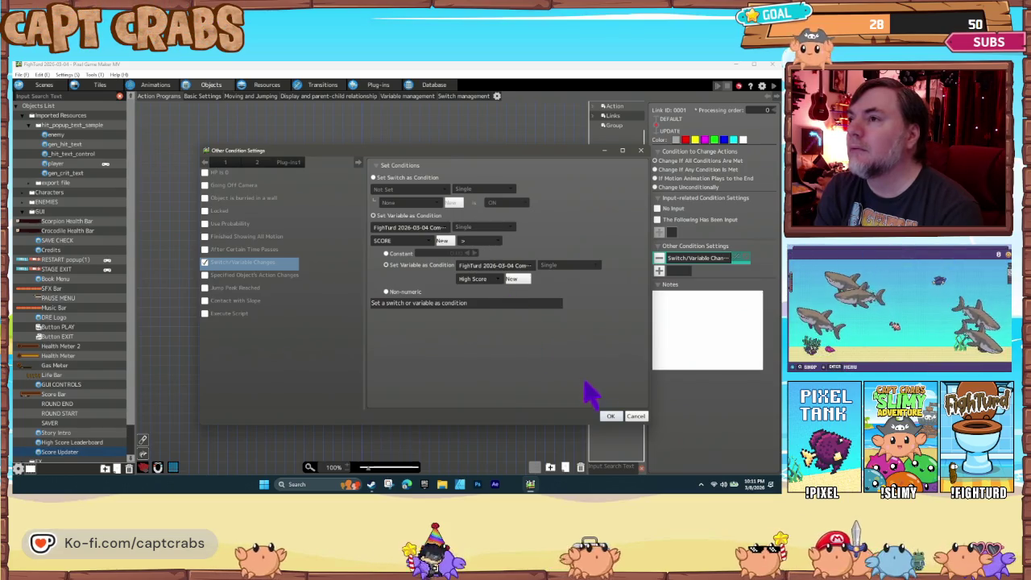
pyautogui.click(612, 417)
pyautogui.click(376, 331)
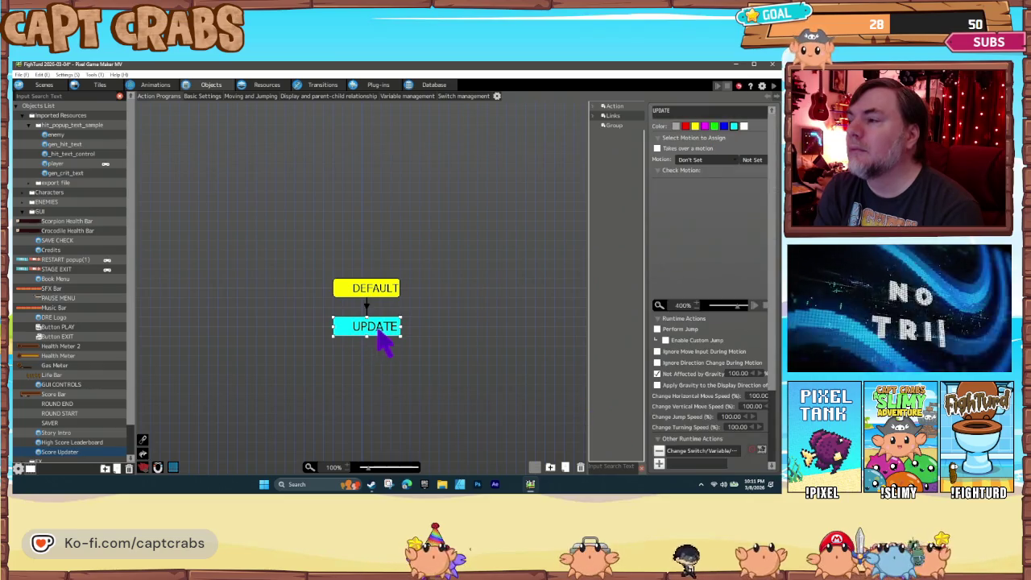
# Add a Show Text action to the UPDATE state
pyautogui.click(659, 464)
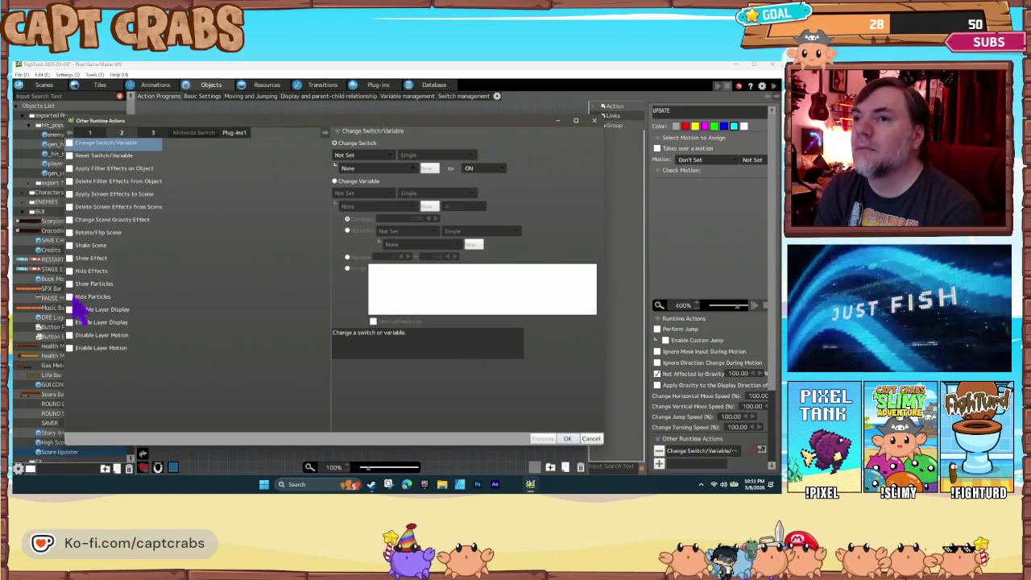
pyautogui.click(101, 154)
pyautogui.click(117, 142)
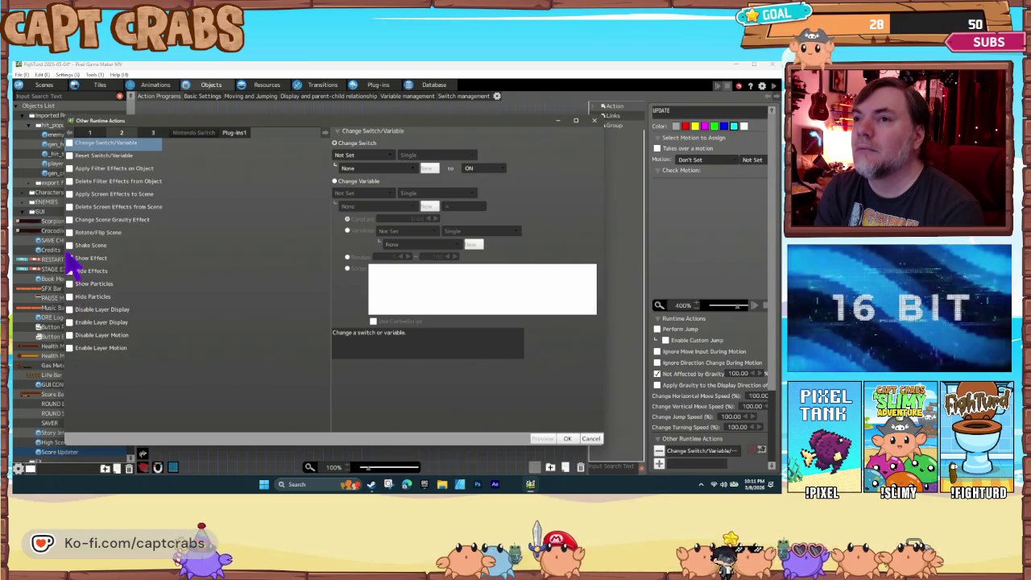
pyautogui.click(152, 133)
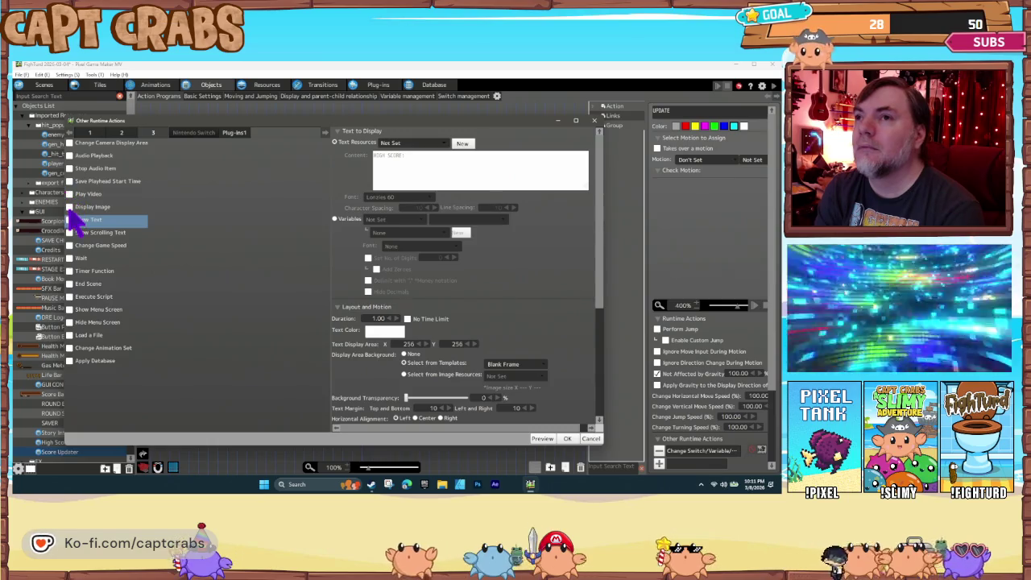
# Register a 'New HIGH SCORE!' text resource in Lonzies 30 with character spacing 0
pyautogui.click(464, 144)
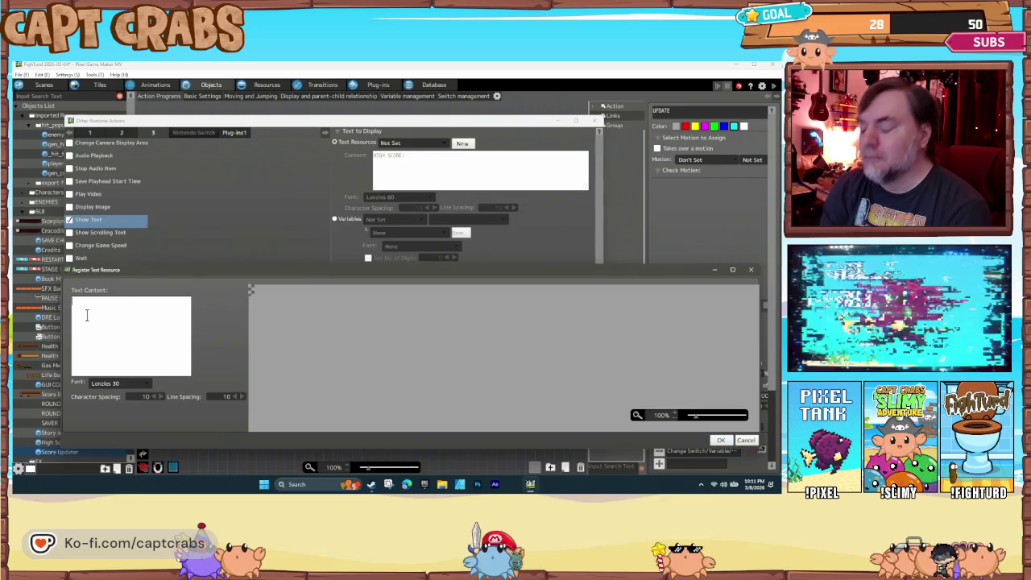
pyautogui.write('New HIG')
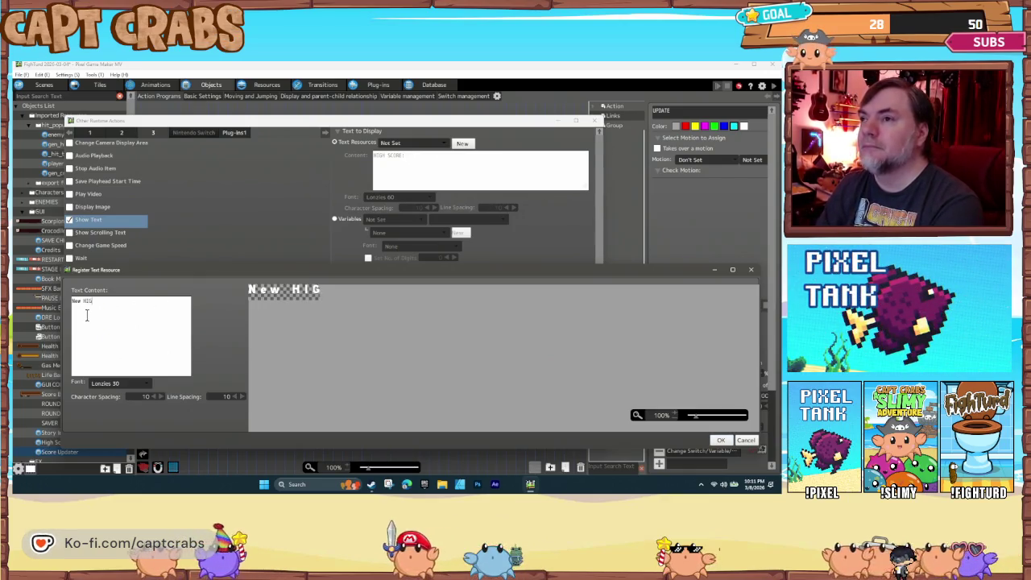
pyautogui.write('H SCORE!')
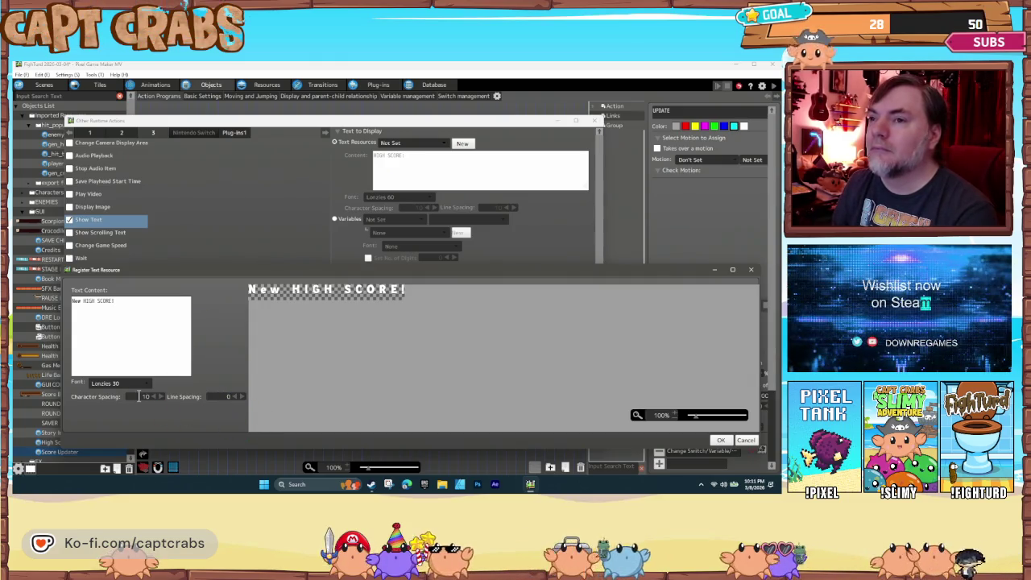
pyautogui.press('Tab')
pyautogui.write('0')
pyautogui.press('Return')
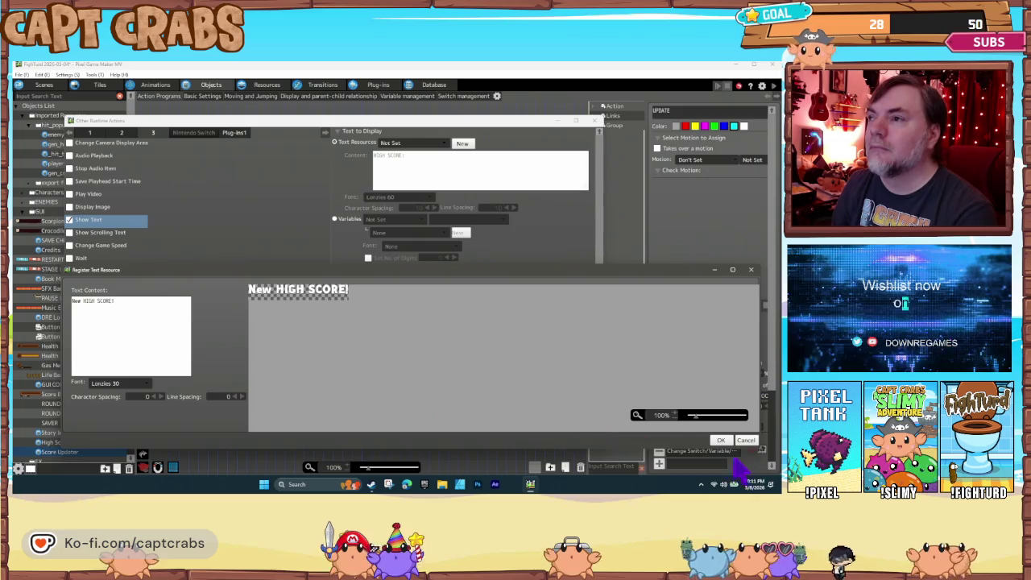
pyautogui.click(723, 440)
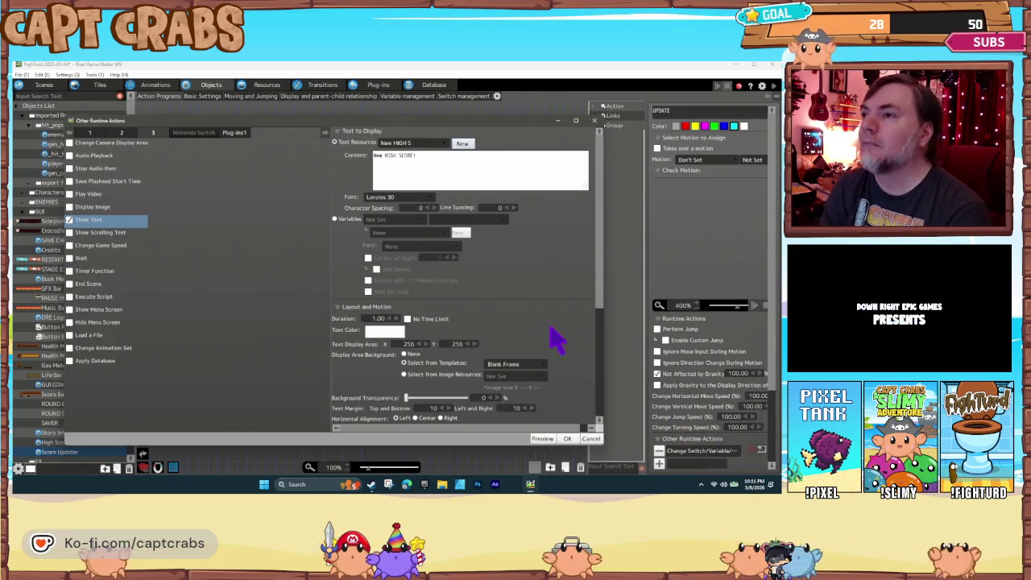
# Give the message no background, a 2.00-second duration, and scene-based position X 200, Y 200
pyautogui.click(405, 355)
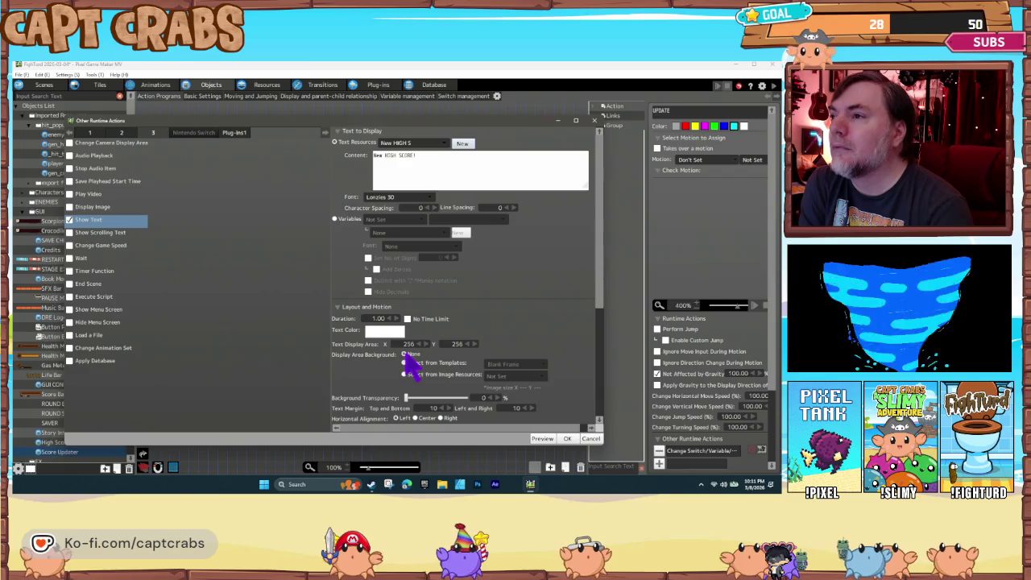
pyautogui.click(396, 319)
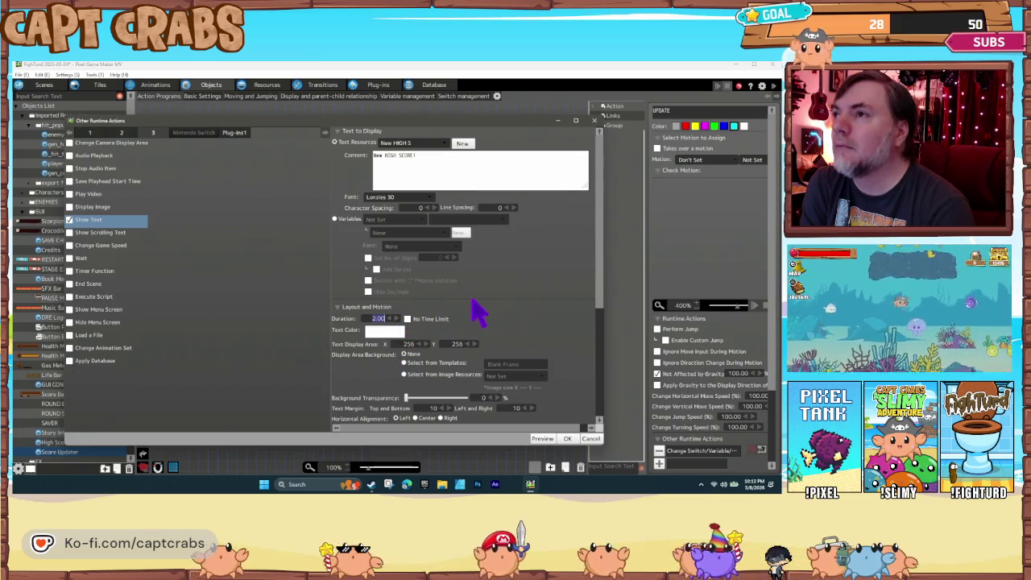
pyautogui.scroll(-4, 481, 332)
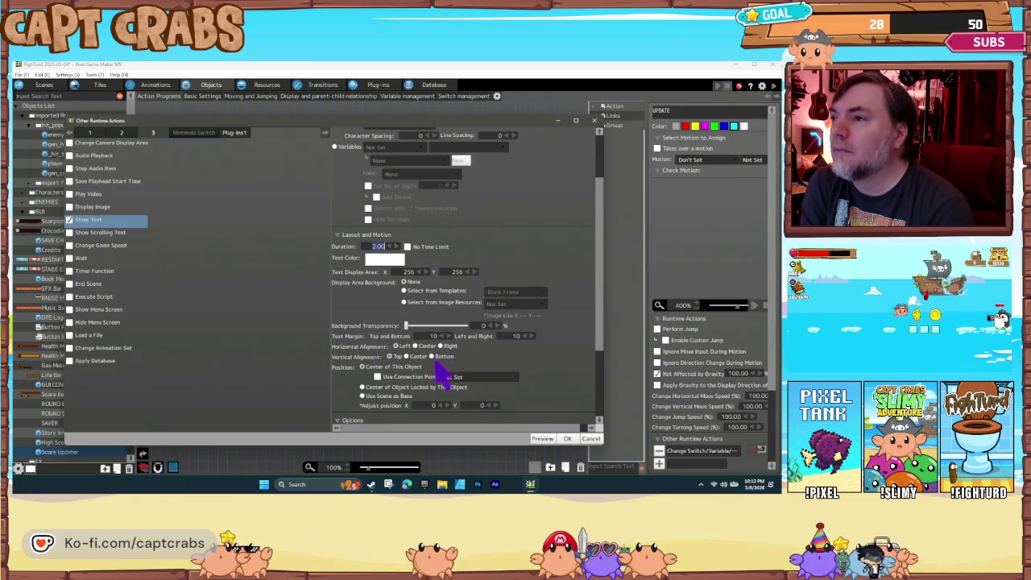
pyautogui.click(362, 395)
pyautogui.click(481, 405)
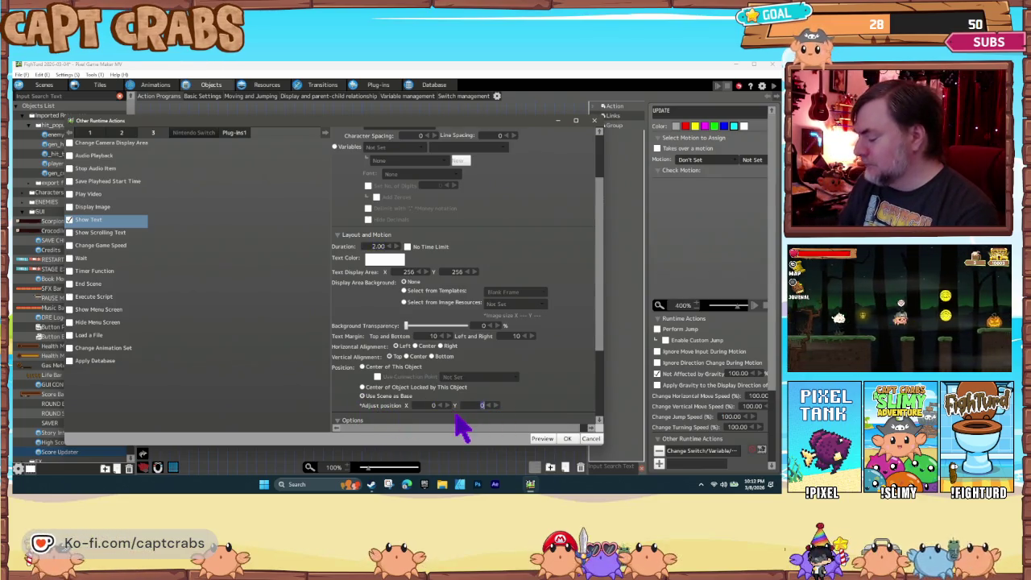
pyautogui.write('200')
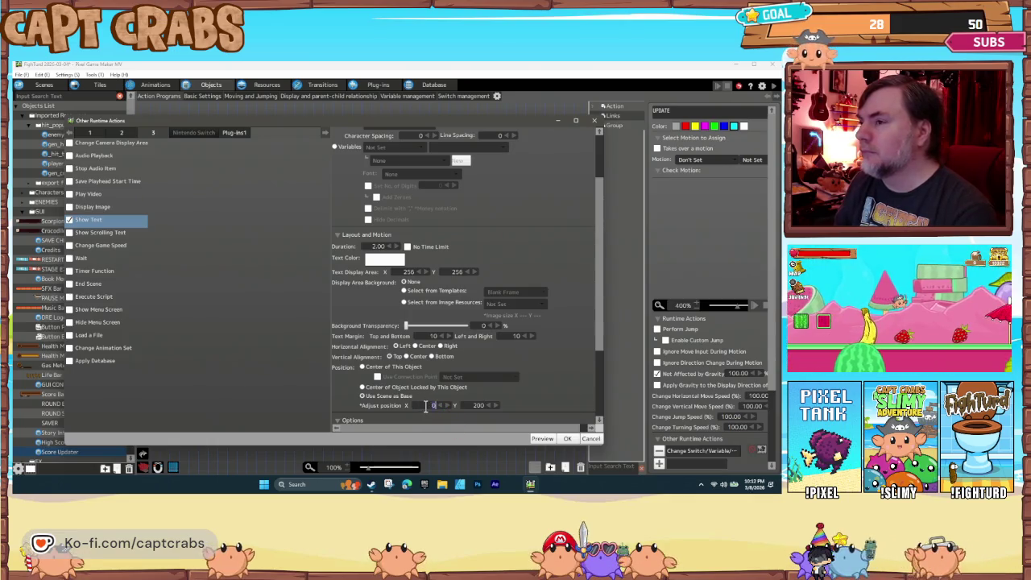
pyautogui.click(477, 406)
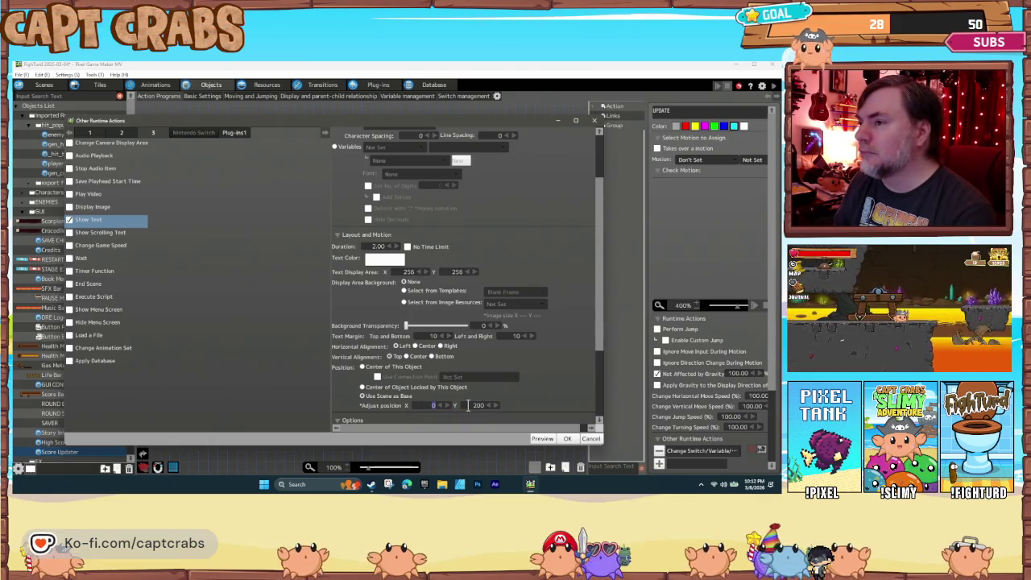
pyautogui.scroll(-3, 536, 410)
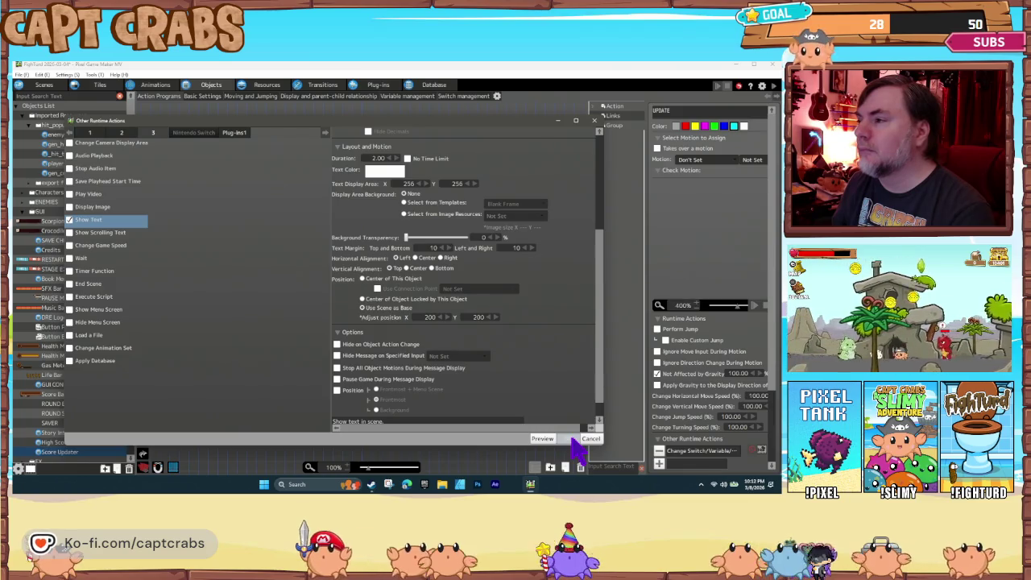
pyautogui.click(573, 440)
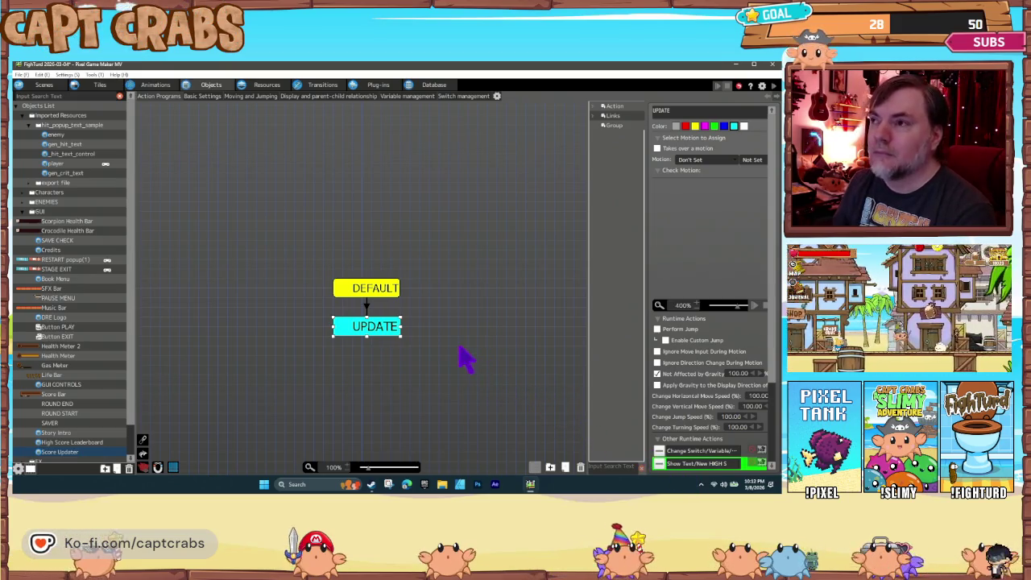
pyautogui.click(432, 322)
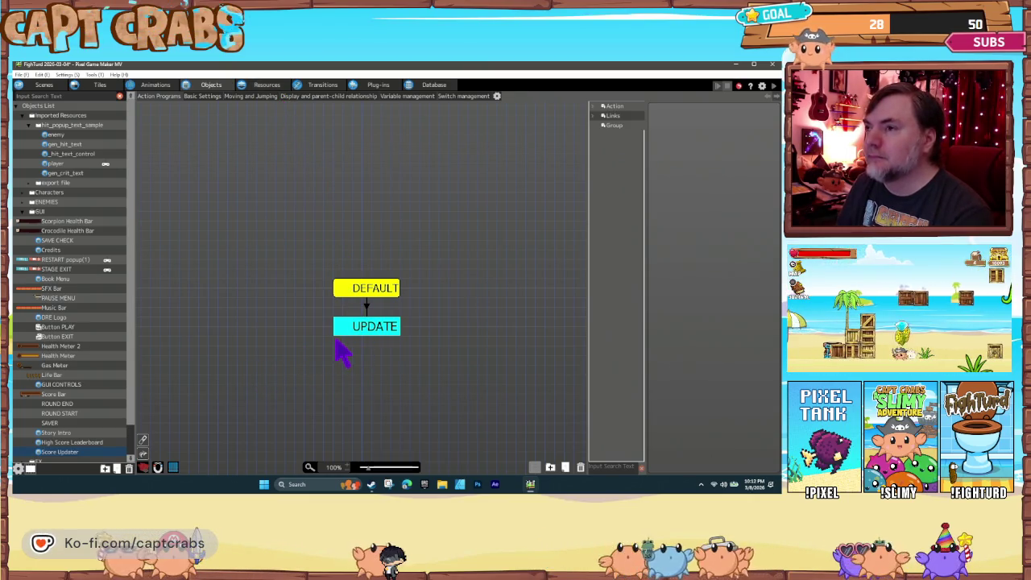
pyautogui.click(357, 328)
pyautogui.click(357, 294)
pyautogui.click(352, 327)
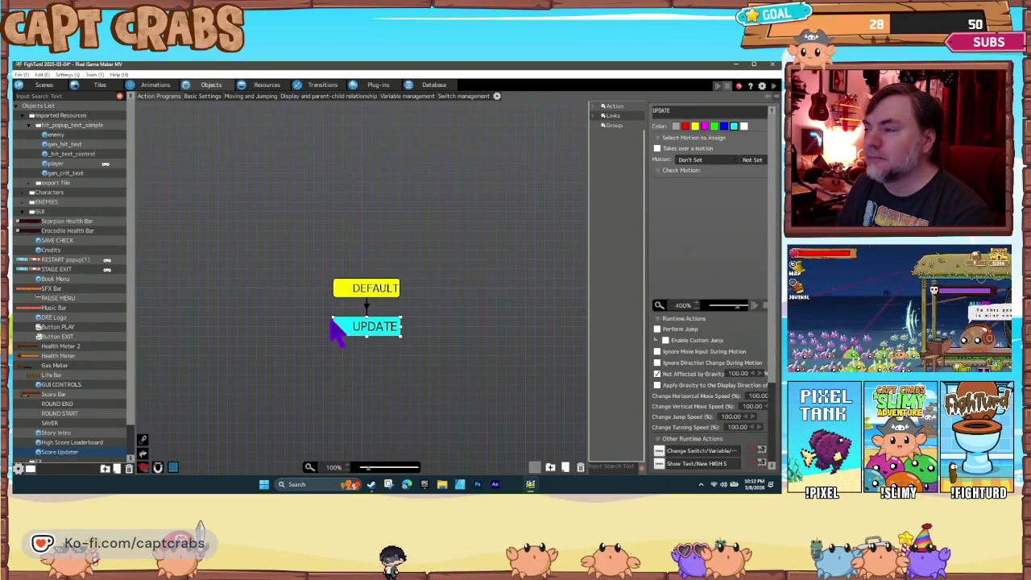
pyautogui.click(366, 308)
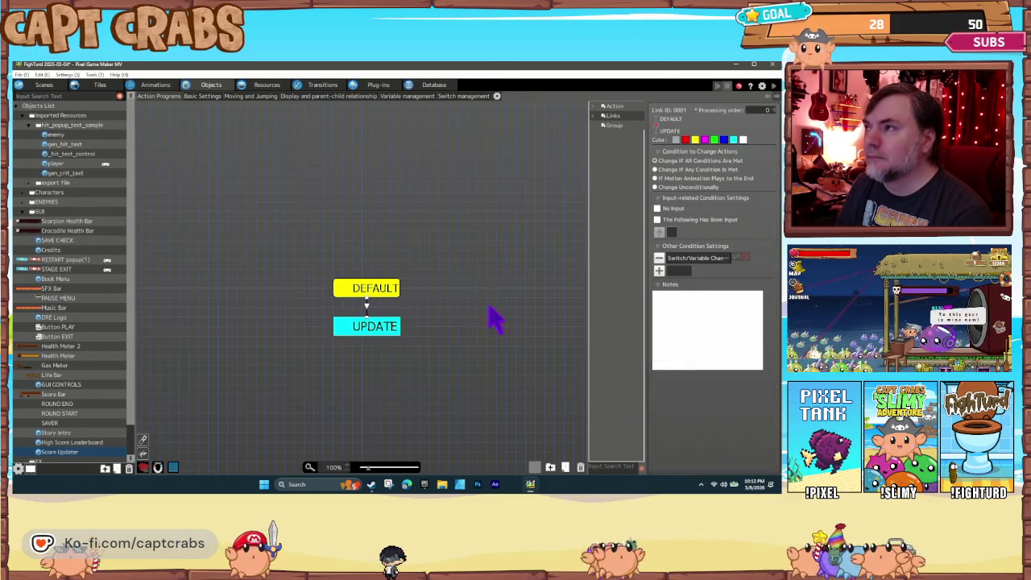
pyautogui.doubleClick(694, 260)
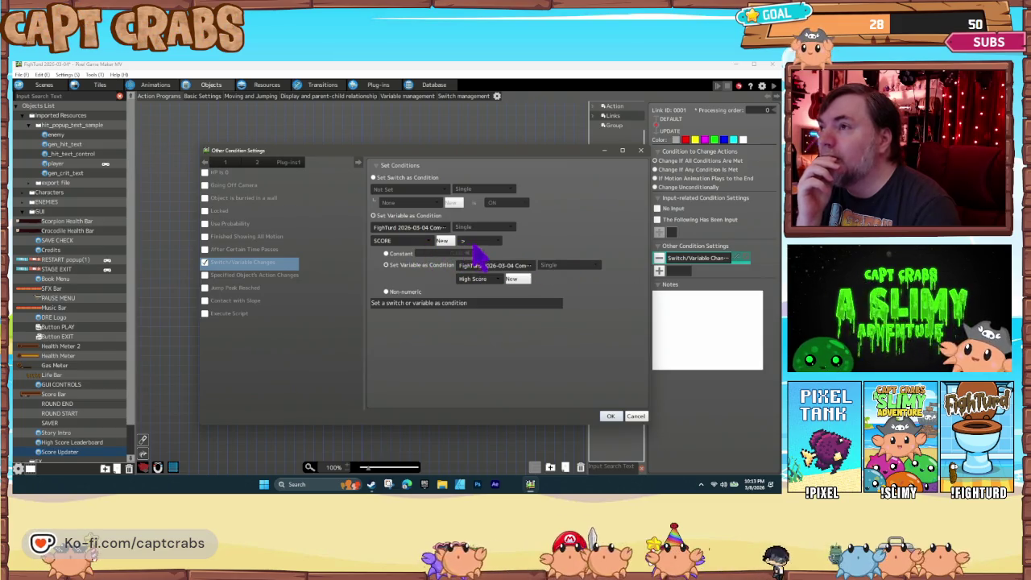
pyautogui.click(509, 274)
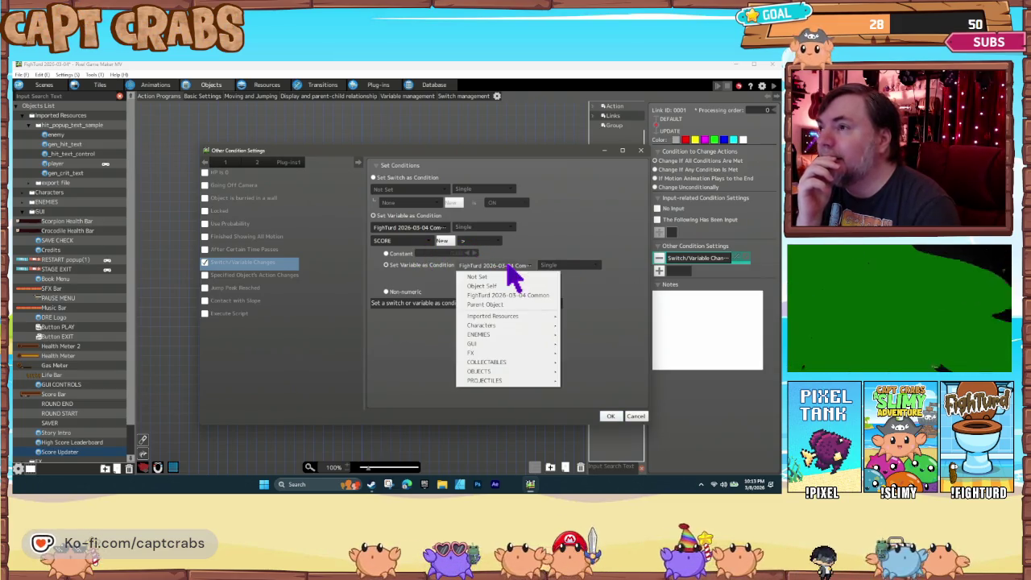
pyautogui.click(516, 274)
pyautogui.click(491, 277)
pyautogui.moveTo(491, 276)
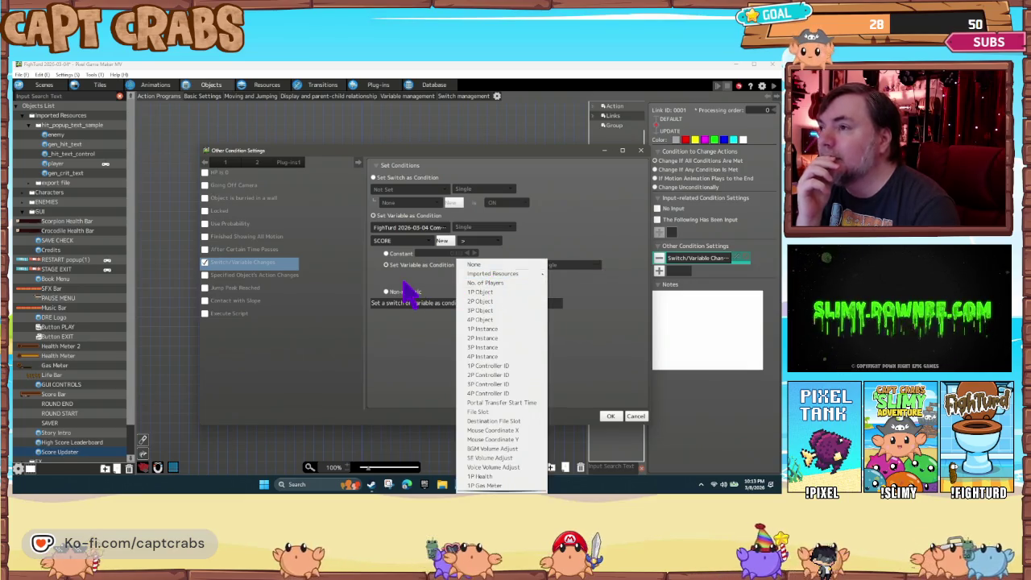
pyautogui.click(417, 292)
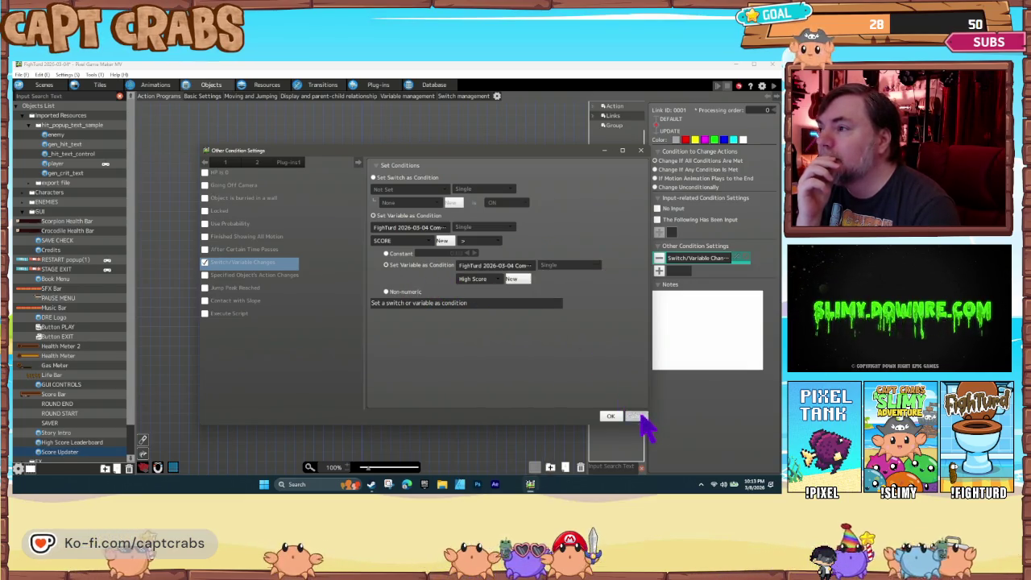
pyautogui.click(638, 417)
pyautogui.click(392, 331)
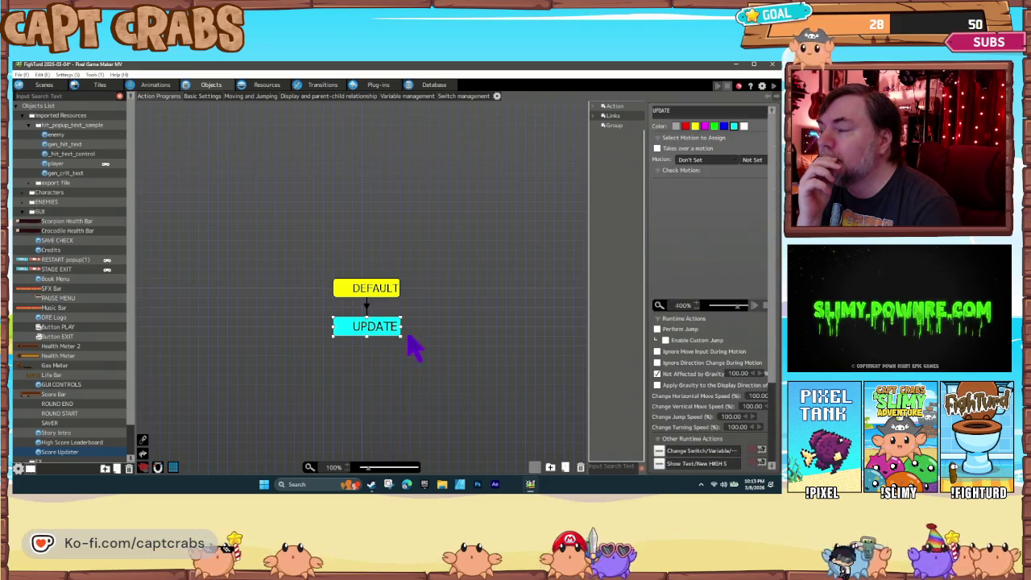
# Recheck the High Score update action, keeping the '=' assignment operator
pyautogui.doubleClick(697, 450)
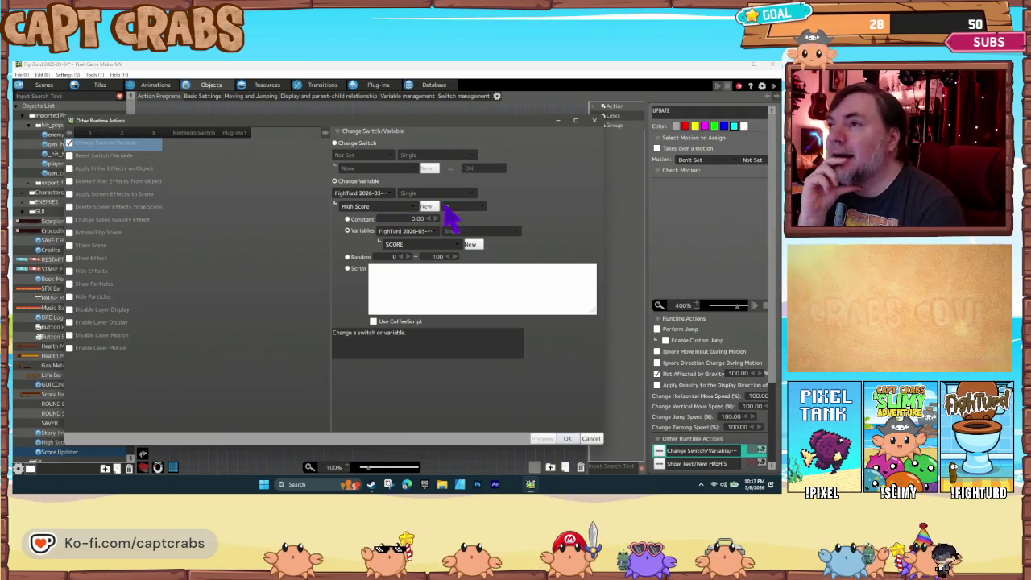
pyautogui.click(482, 207)
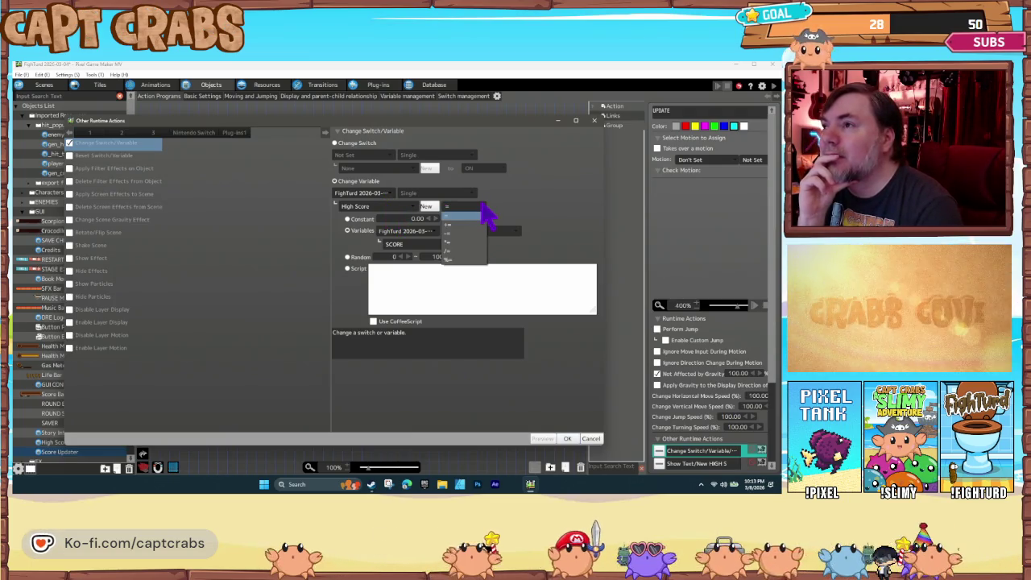
pyautogui.click(486, 213)
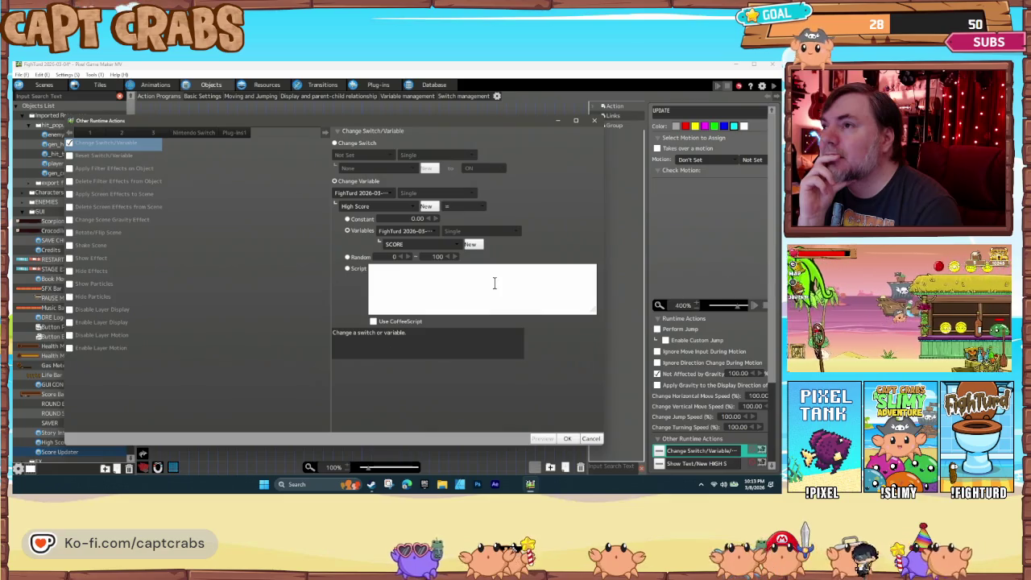
pyautogui.click(568, 438)
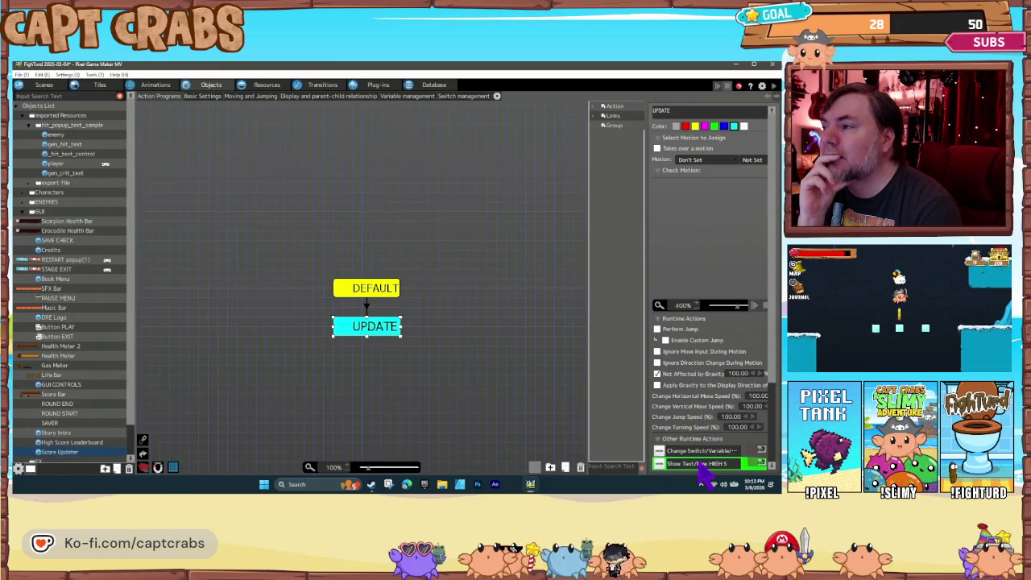
# Review the Show Text message action's settings and close it unchanged
pyautogui.doubleClick(685, 464)
pyautogui.click(592, 439)
pyautogui.click(459, 372)
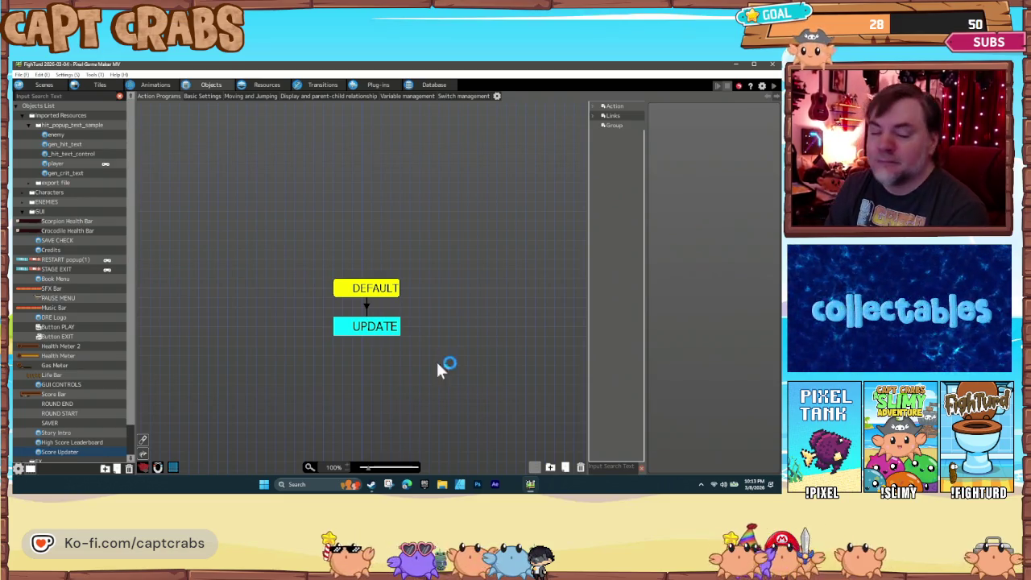
pyautogui.hotkey('ctrl', 's')
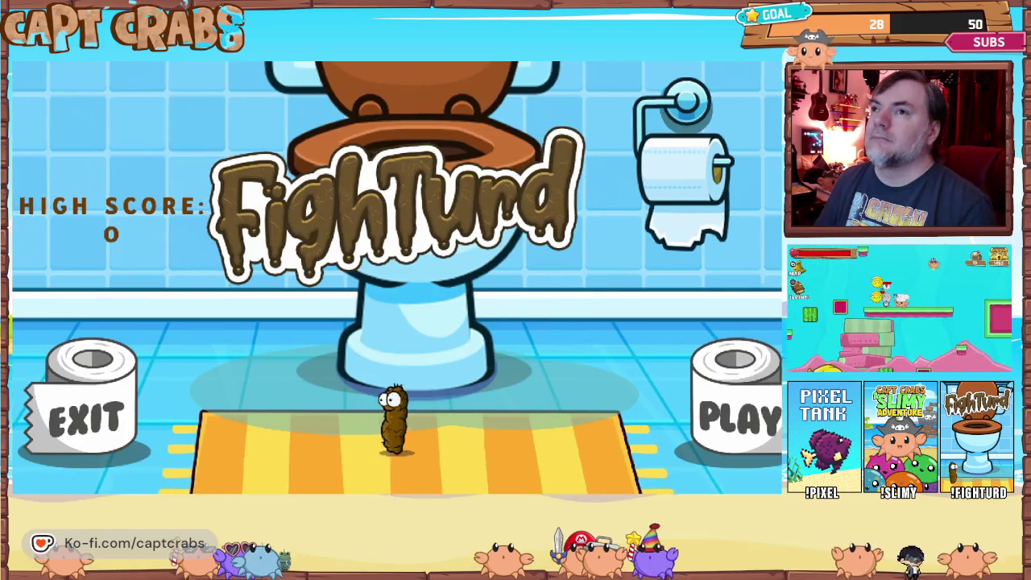
pyautogui.press('Left')
pyautogui.press('Right')
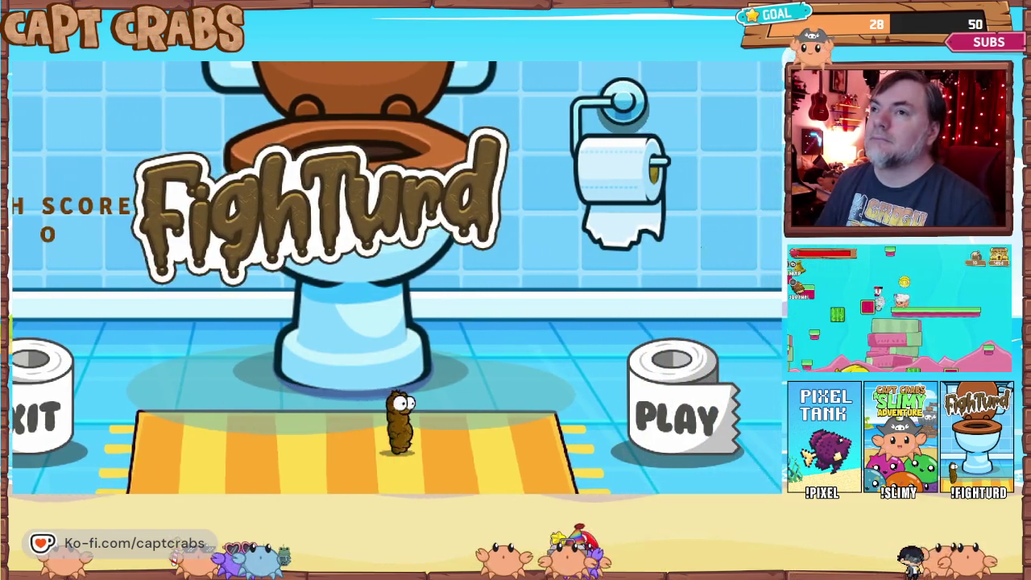
pyautogui.press('Right')
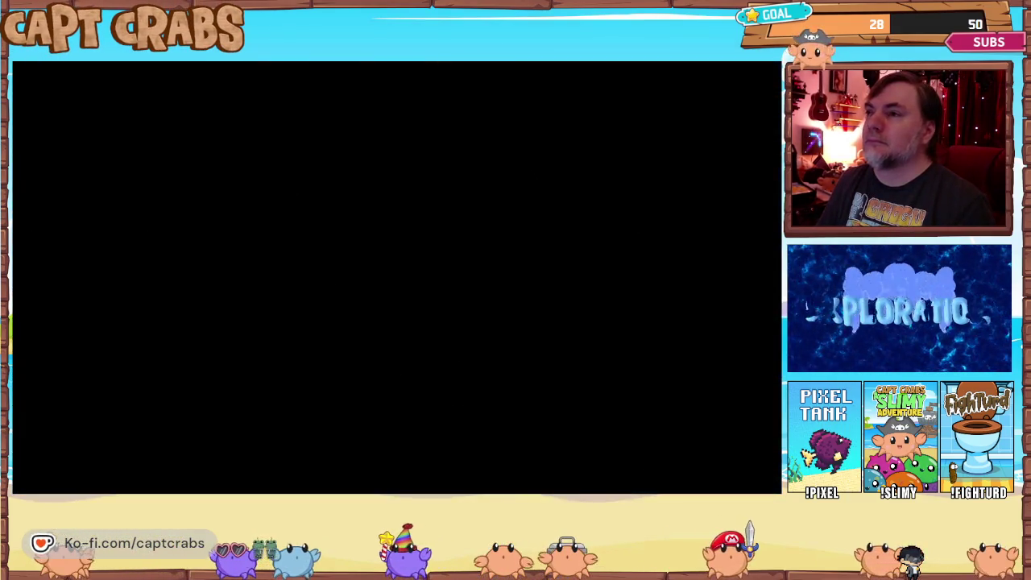
pyautogui.press('Right')
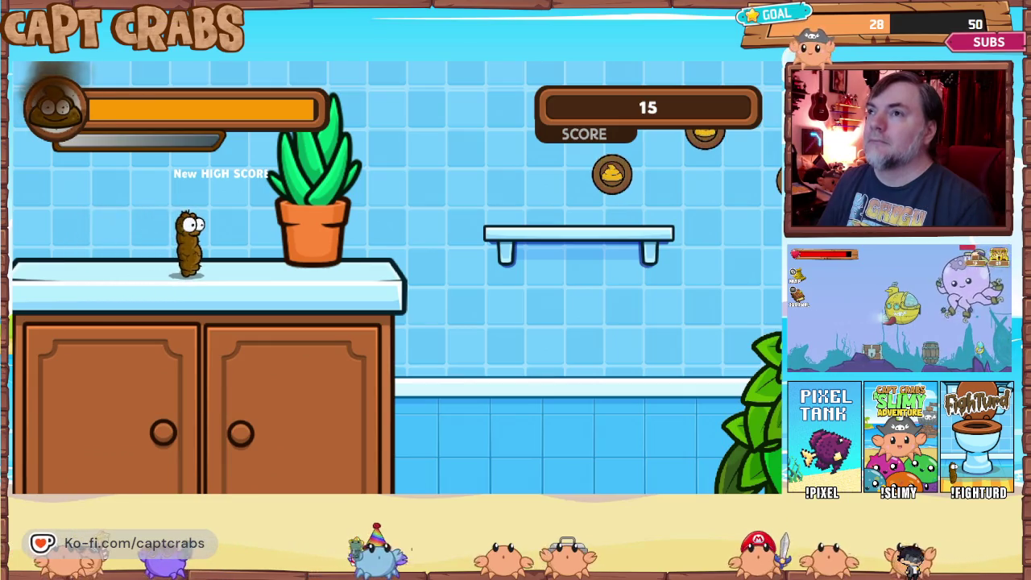
pyautogui.press('Left')
pyautogui.press('Right')
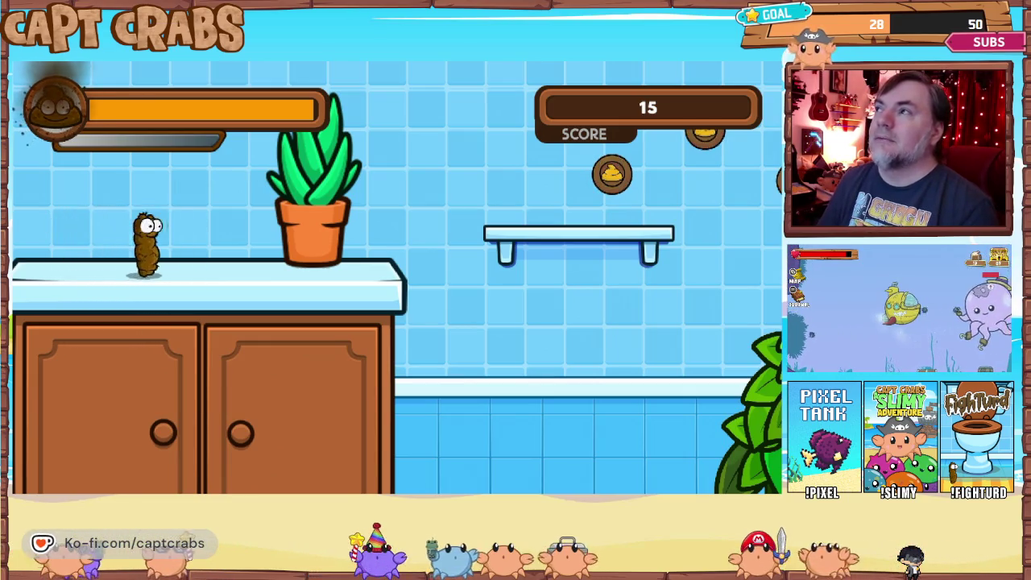
pyautogui.press('Right')
pyautogui.press('Escape')
pyautogui.press('Down')
pyautogui.press('Down')
pyautogui.press('Down')
pyautogui.press('Return')
pyautogui.press('Left')
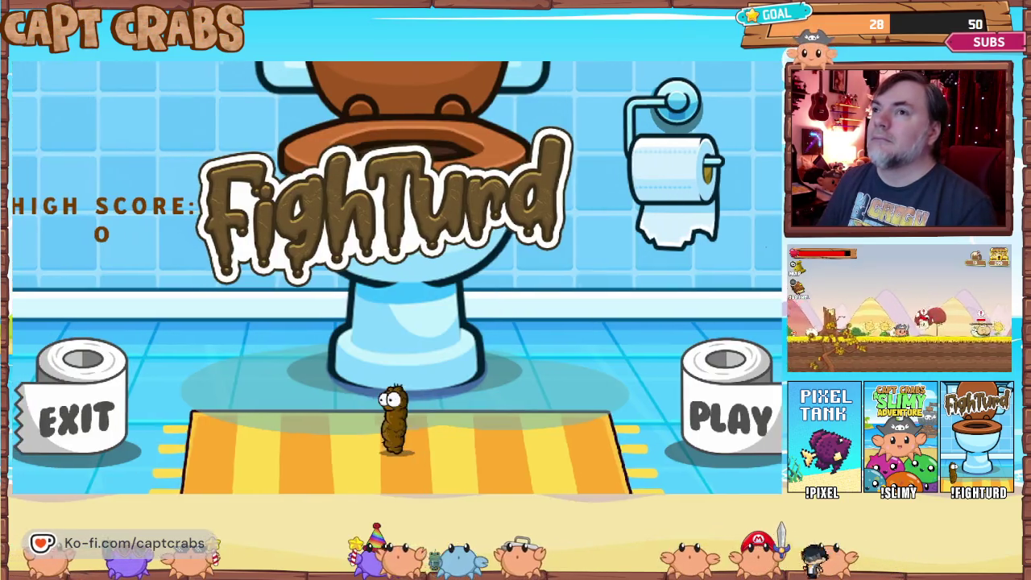
pyautogui.press('Up')
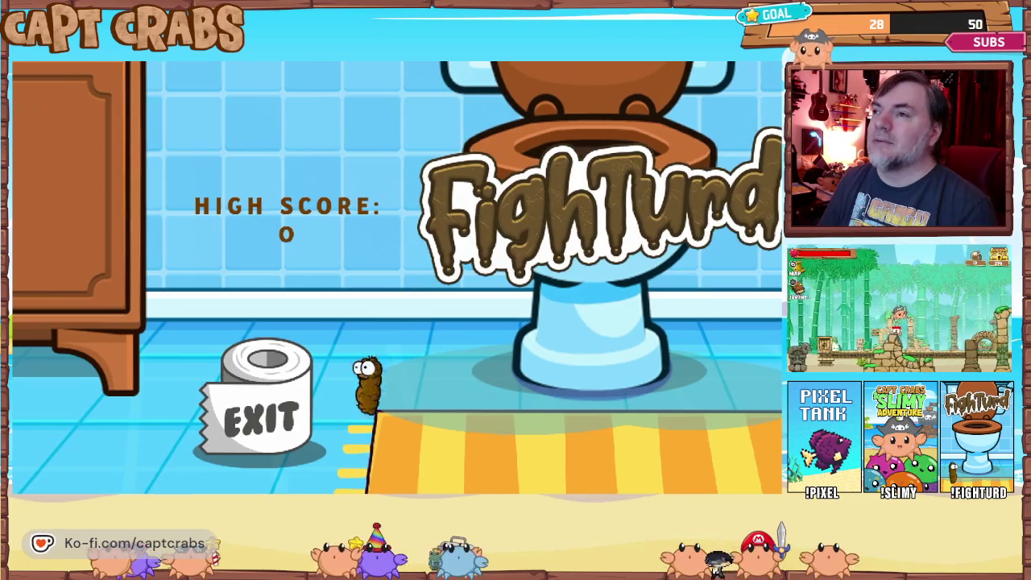
pyautogui.press('Left')
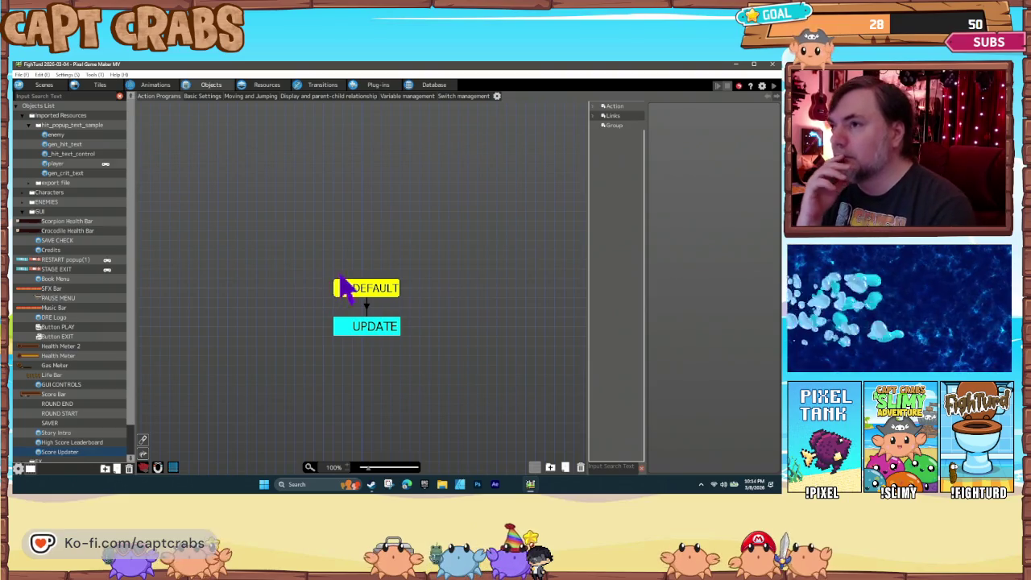
# Open the project's Variables list, leaving the High Score name unchanged
pyautogui.click(266, 85)
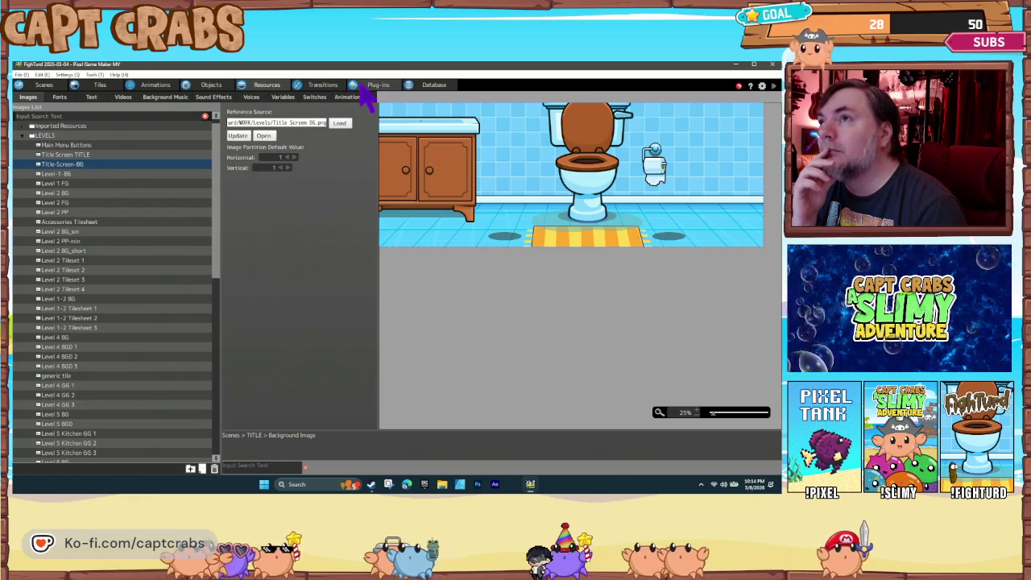
pyautogui.click(283, 96)
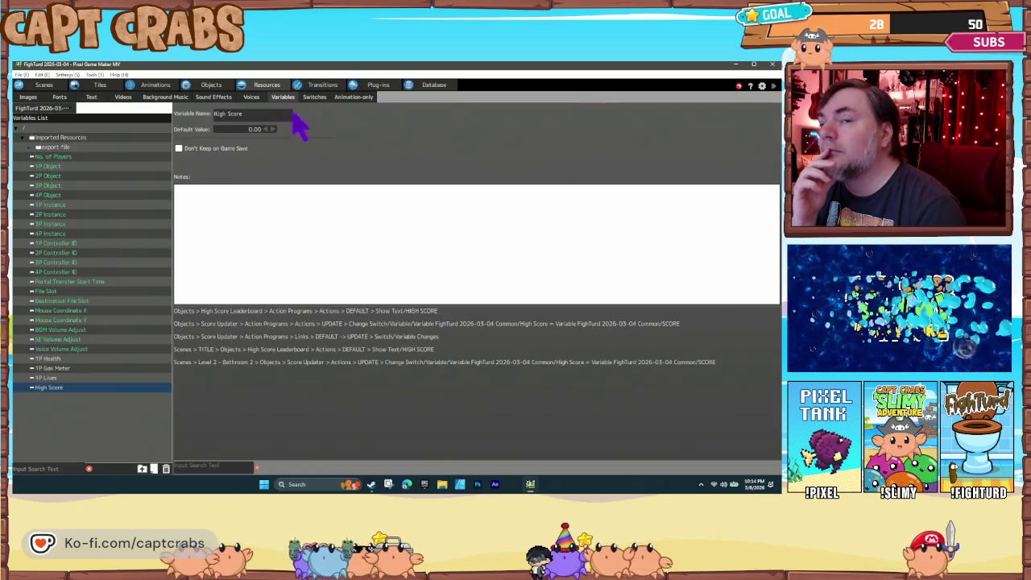
pyautogui.click(68, 392)
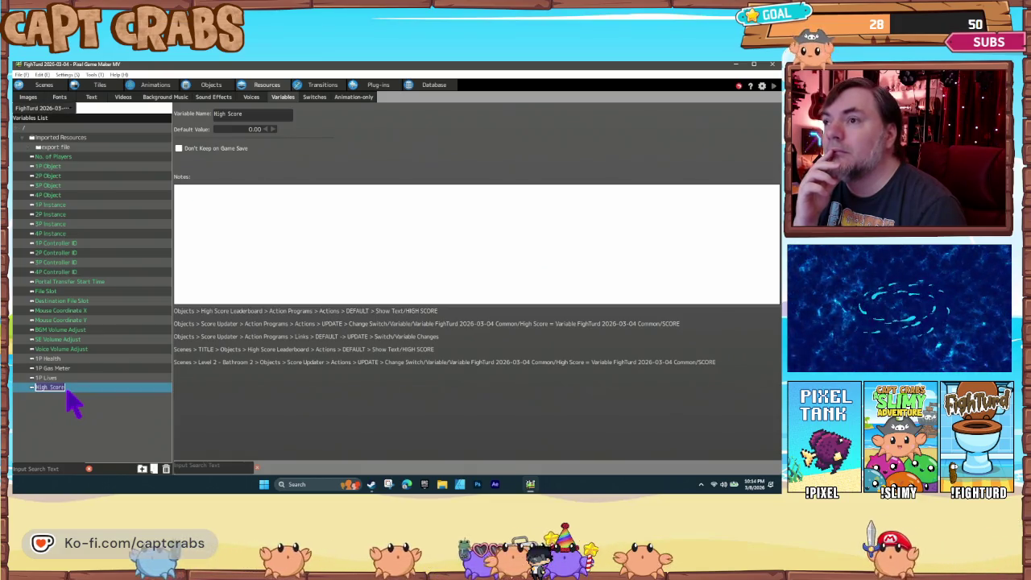
pyautogui.press('Return')
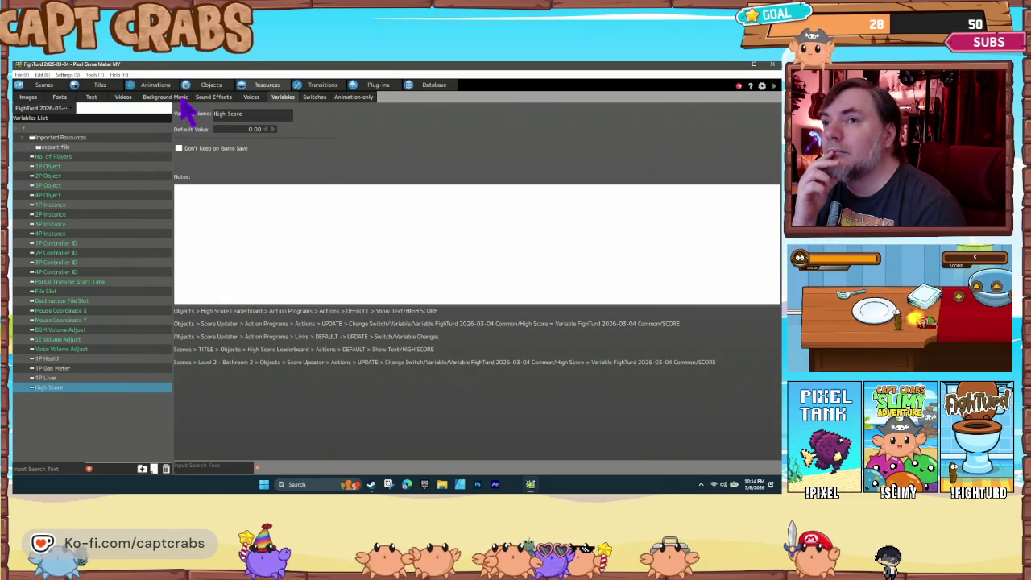
# Move the SCORE variable so it sits just above High Score
pyautogui.doubleClick(35, 148)
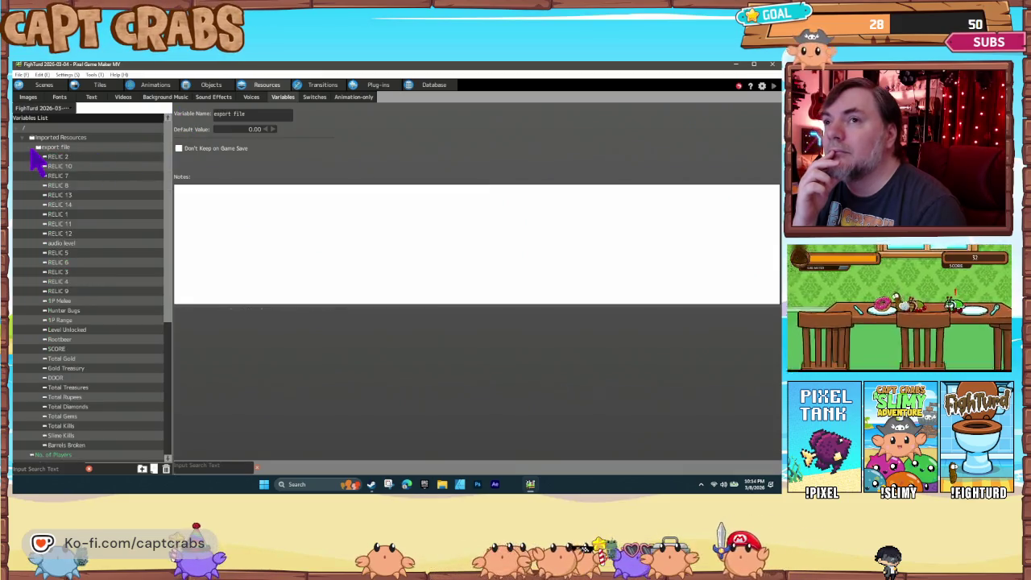
pyautogui.scroll(-2, 115, 368)
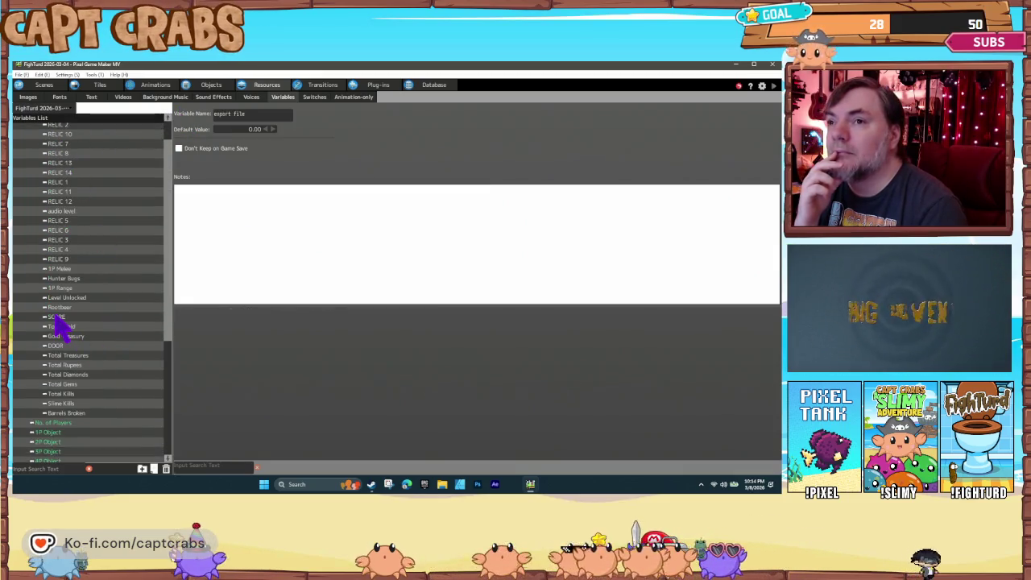
pyautogui.click(55, 317)
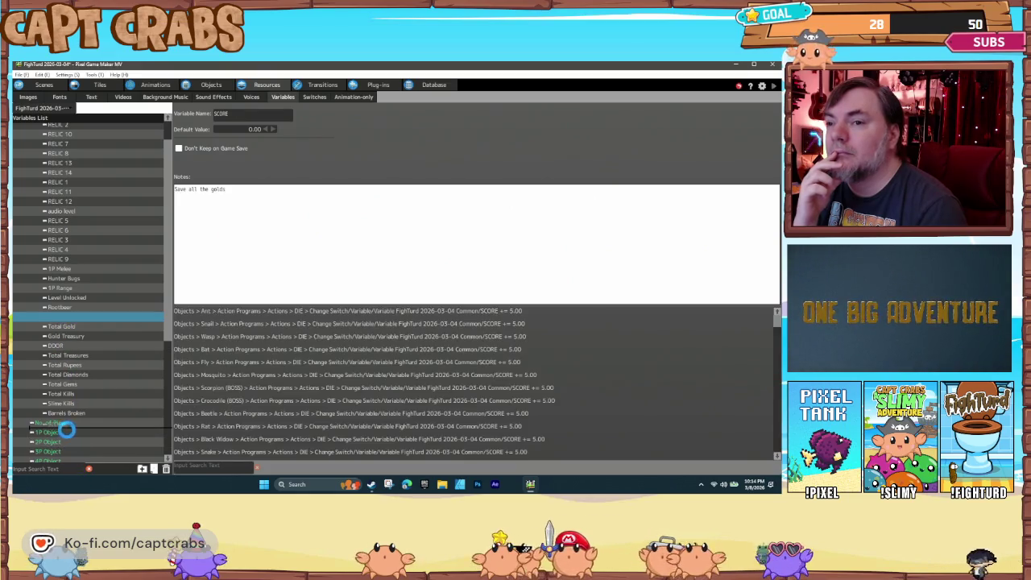
pyautogui.moveTo(67, 431); pyautogui.dragTo(68, 432)
pyautogui.scroll(2, 92, 362)
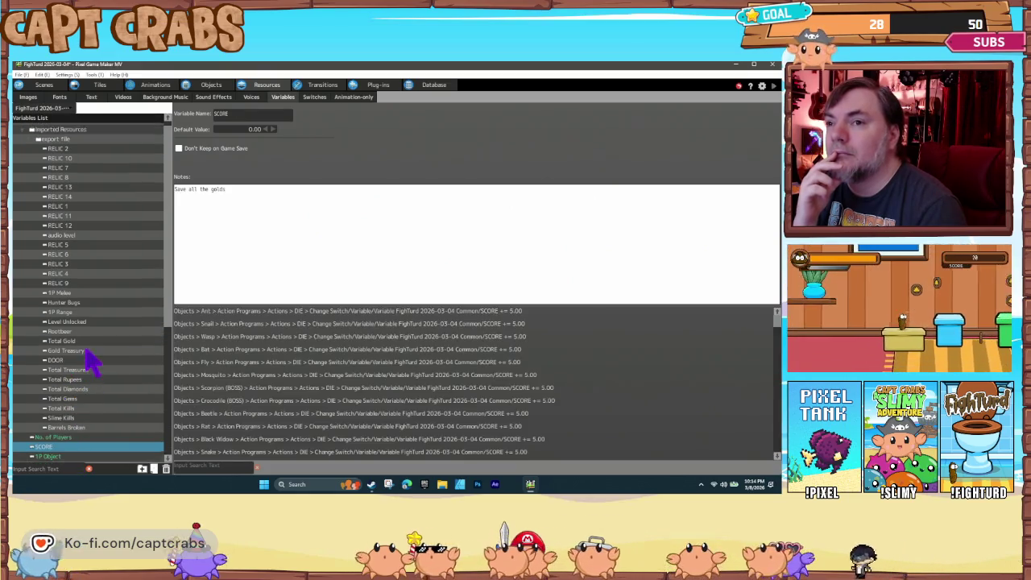
pyautogui.scroll(1, 92, 362)
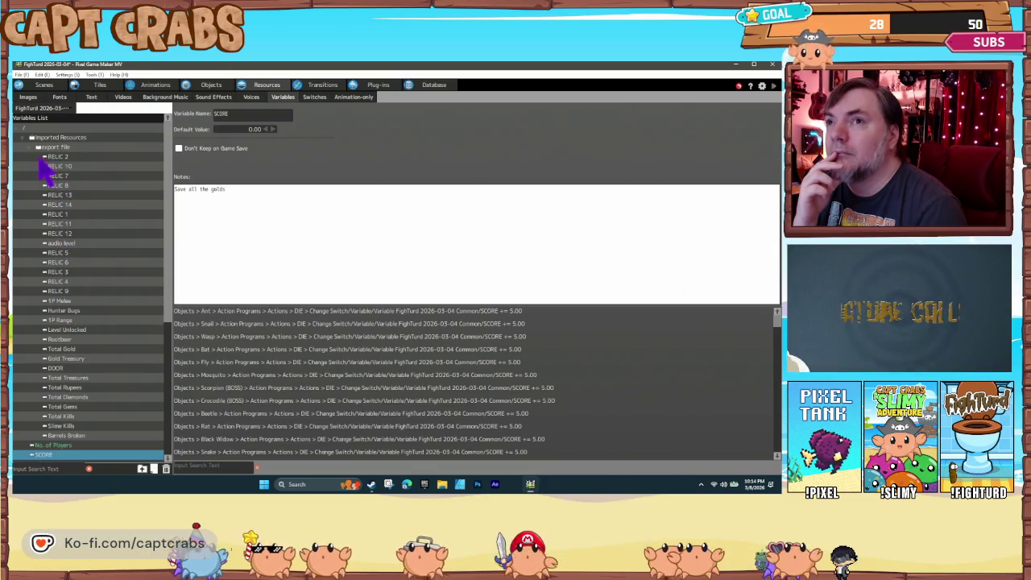
pyautogui.click(29, 148)
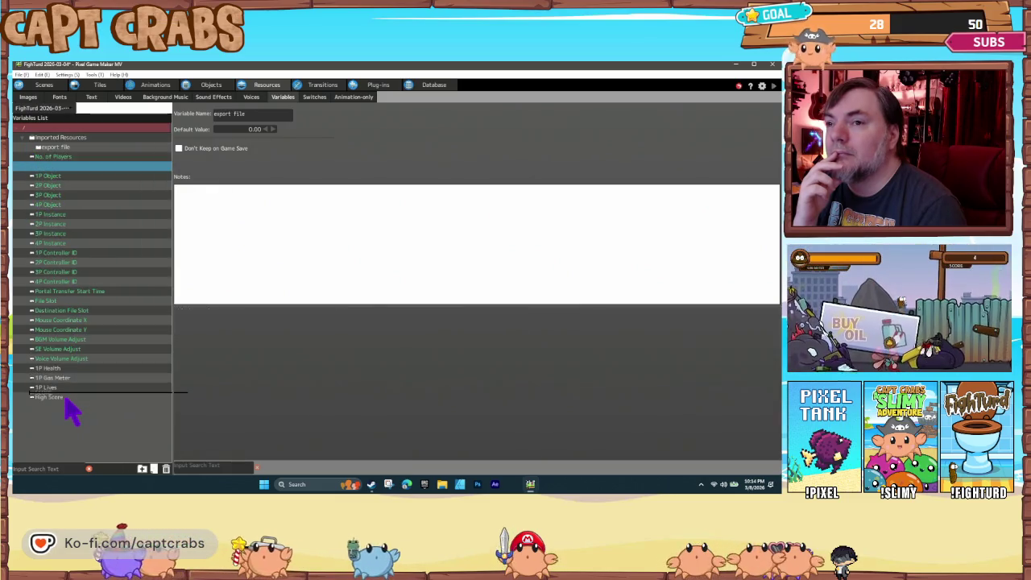
pyautogui.moveTo(66, 402); pyautogui.dragTo(66, 401)
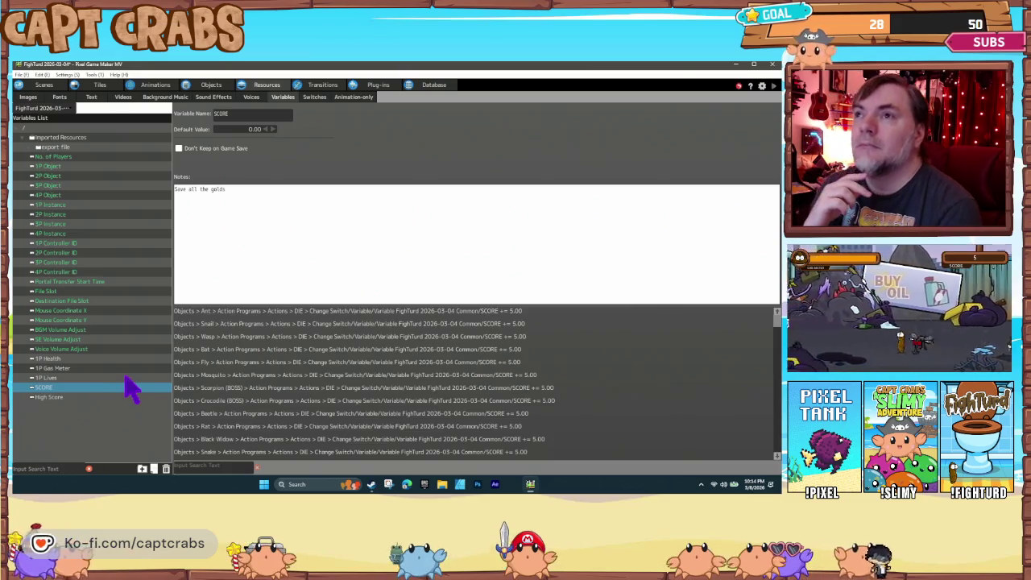
# Give the High Score variable the note 'Display the High Score'
pyautogui.click(98, 397)
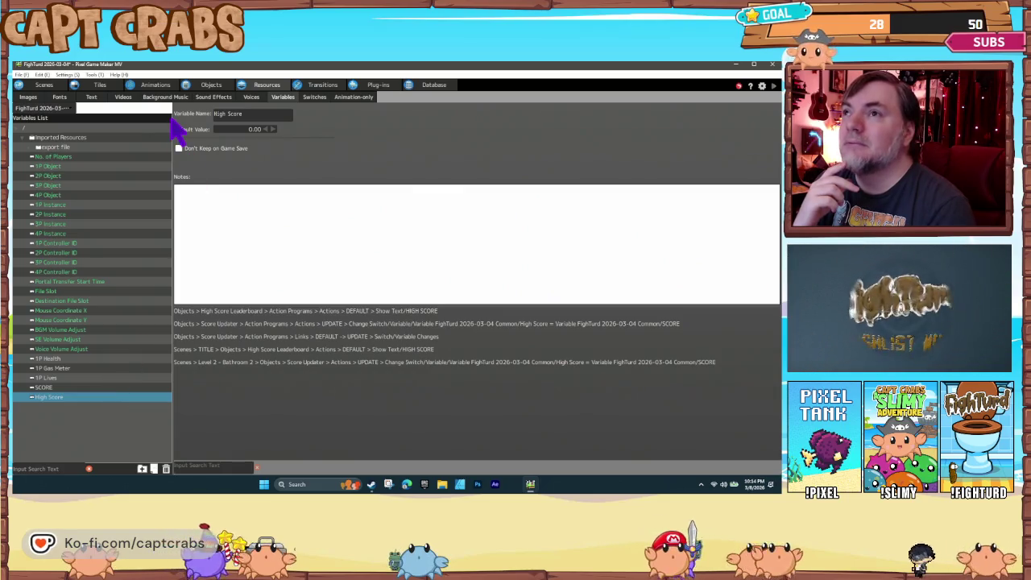
pyautogui.click(68, 390)
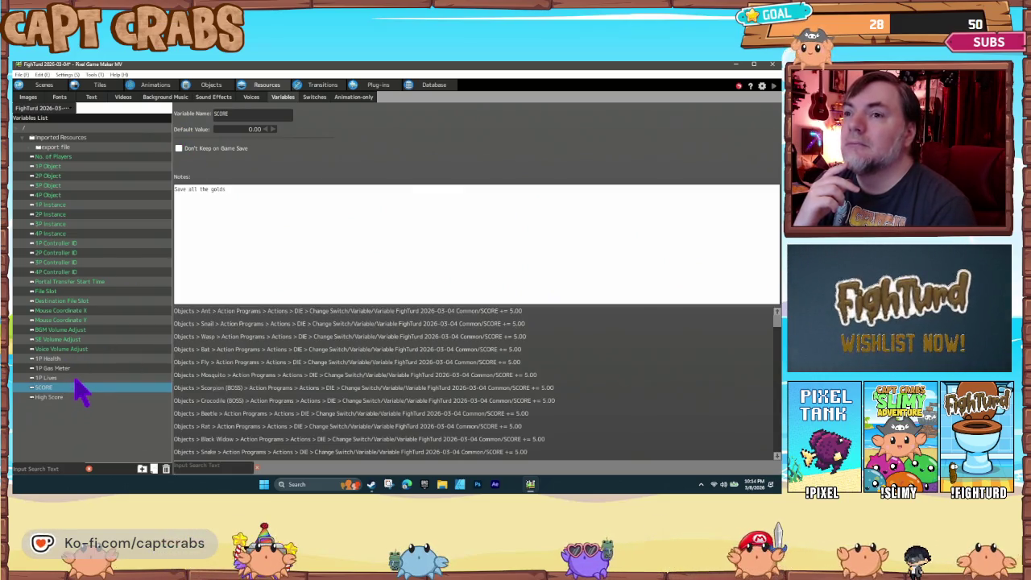
pyautogui.click(74, 398)
pyautogui.write('Display the High S')
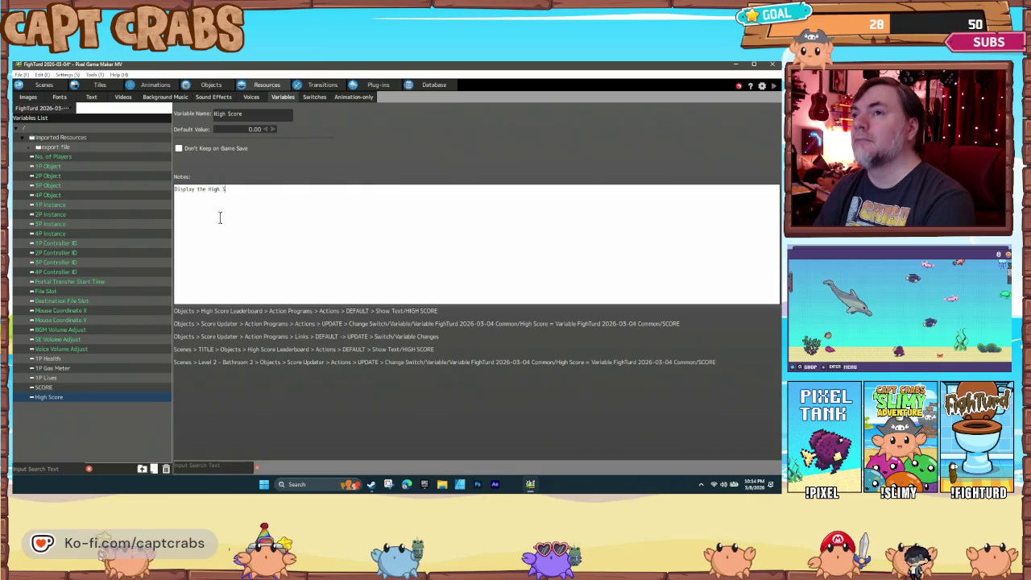
pyautogui.write('cho')
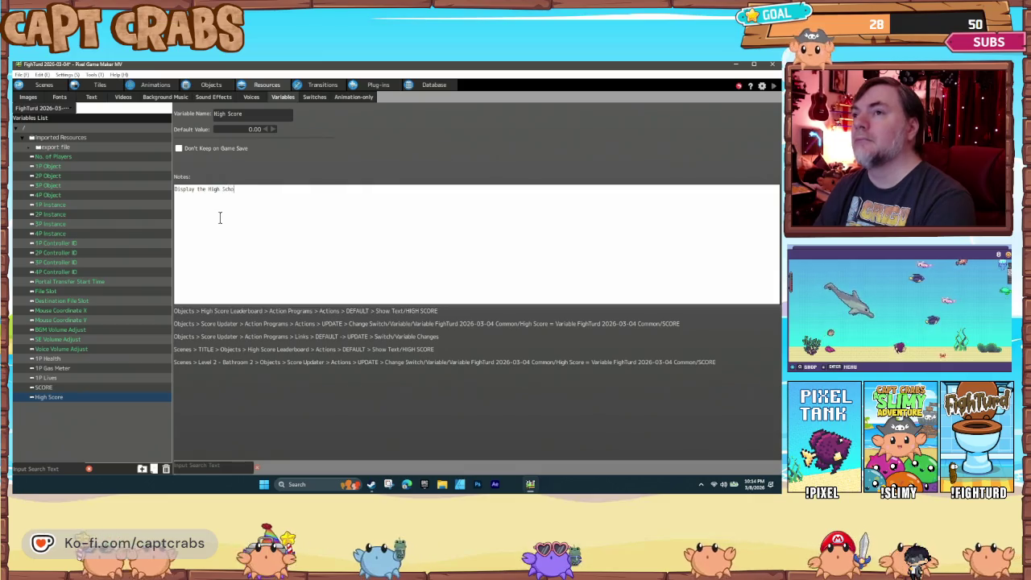
pyautogui.press('BackSpace')
pyautogui.press('BackSpace')
pyautogui.write('ore')
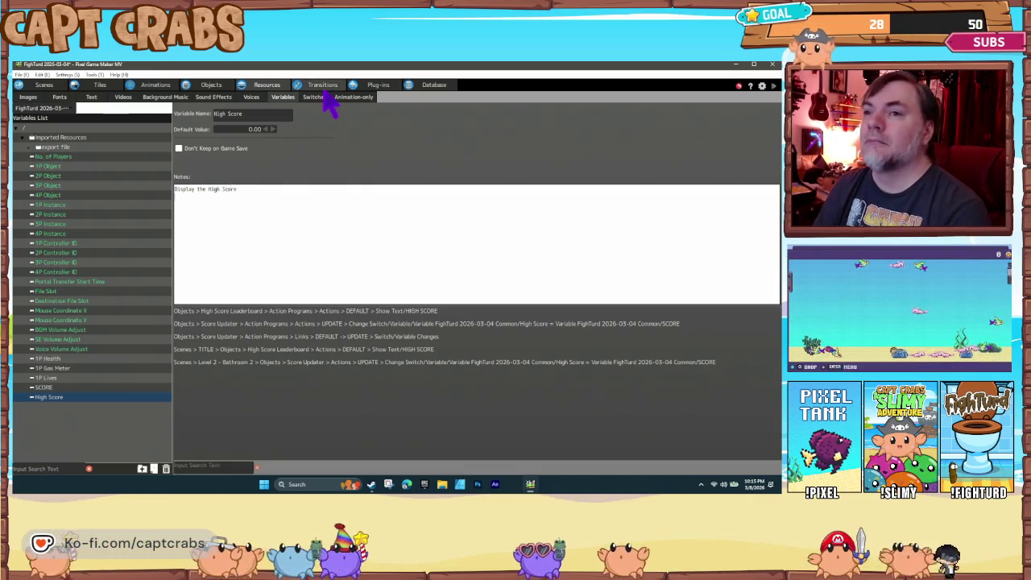
pyautogui.click(71, 388)
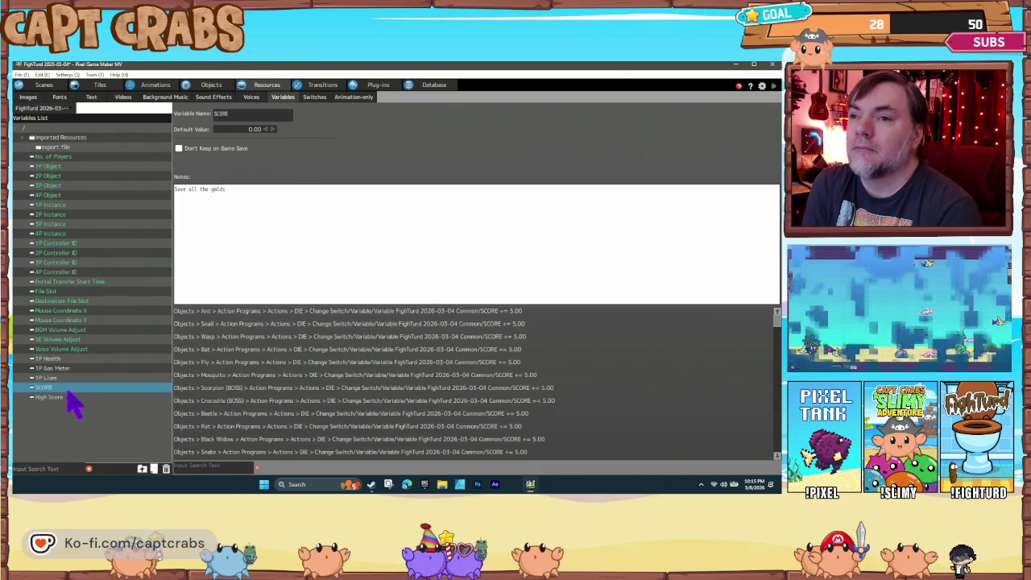
pyautogui.click(208, 85)
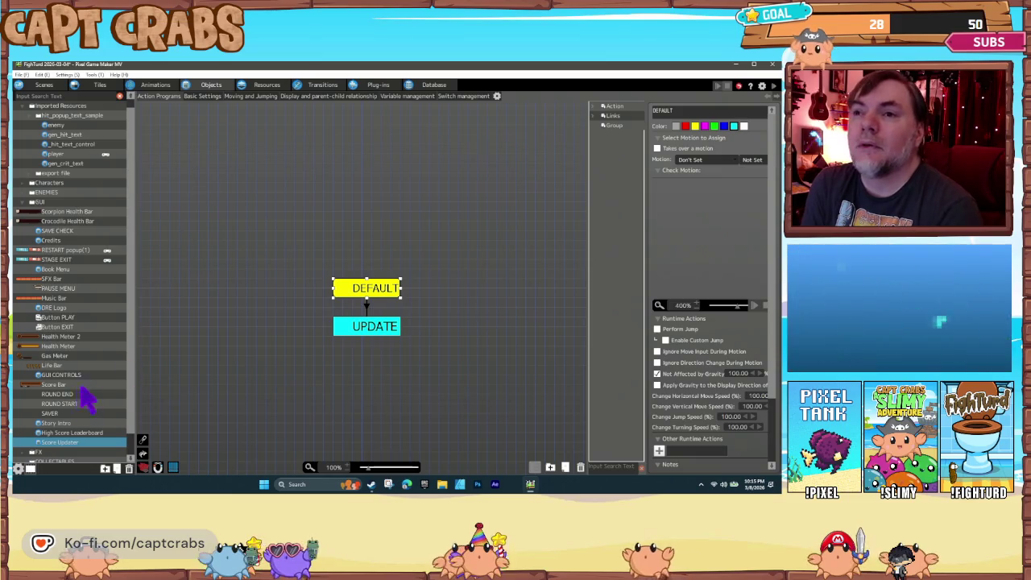
# Set High Score Leaderboard's HIGH SCORE Show Text character spacing to 0
pyautogui.click(88, 434)
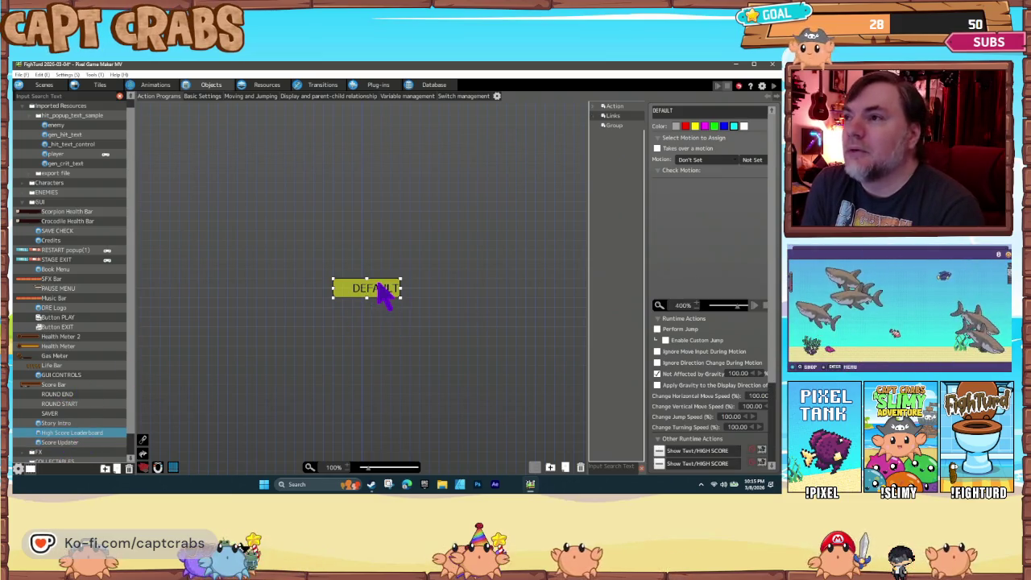
pyautogui.doubleClick(694, 451)
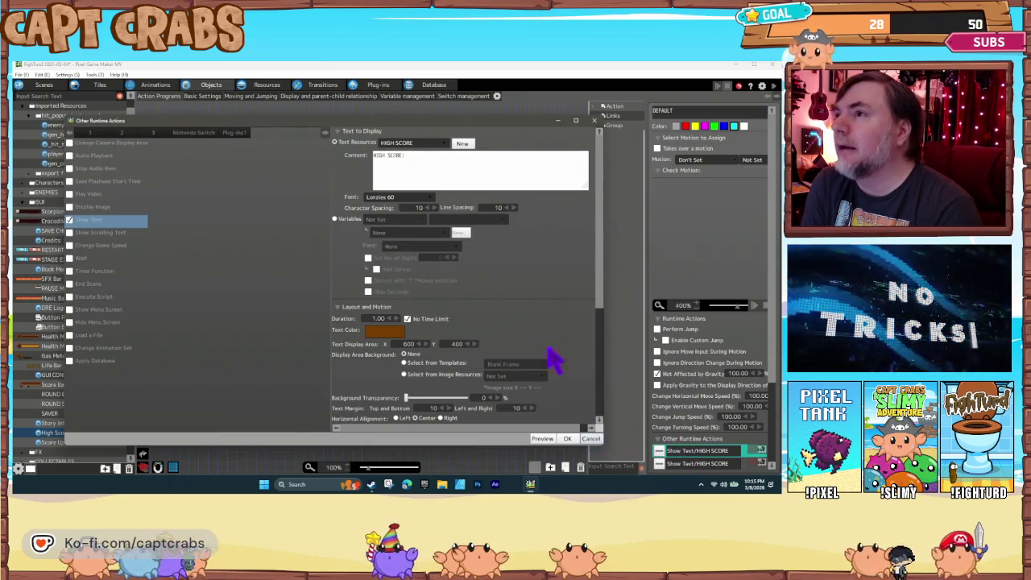
pyautogui.doubleClick(422, 209)
pyautogui.write('0')
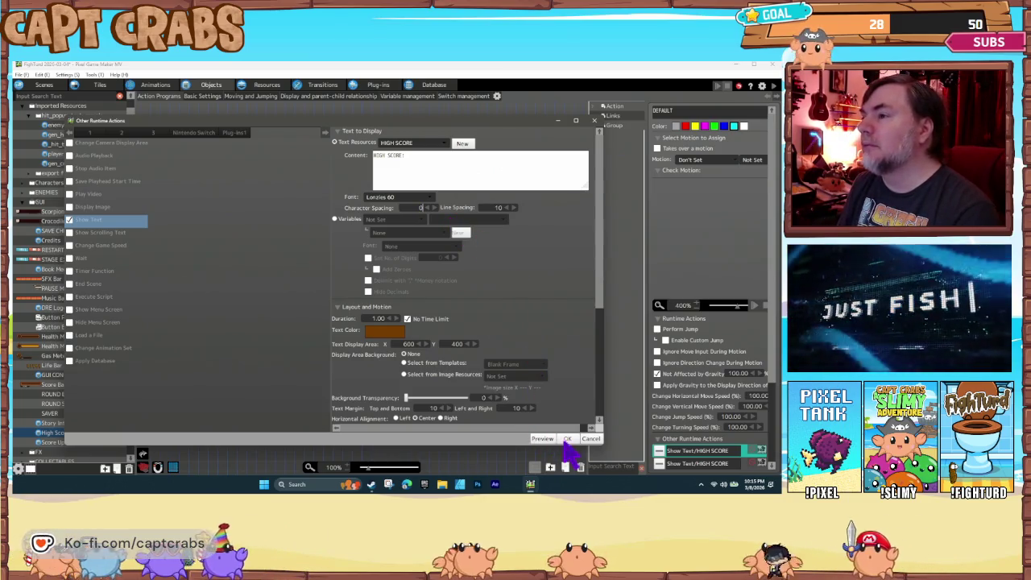
pyautogui.click(567, 438)
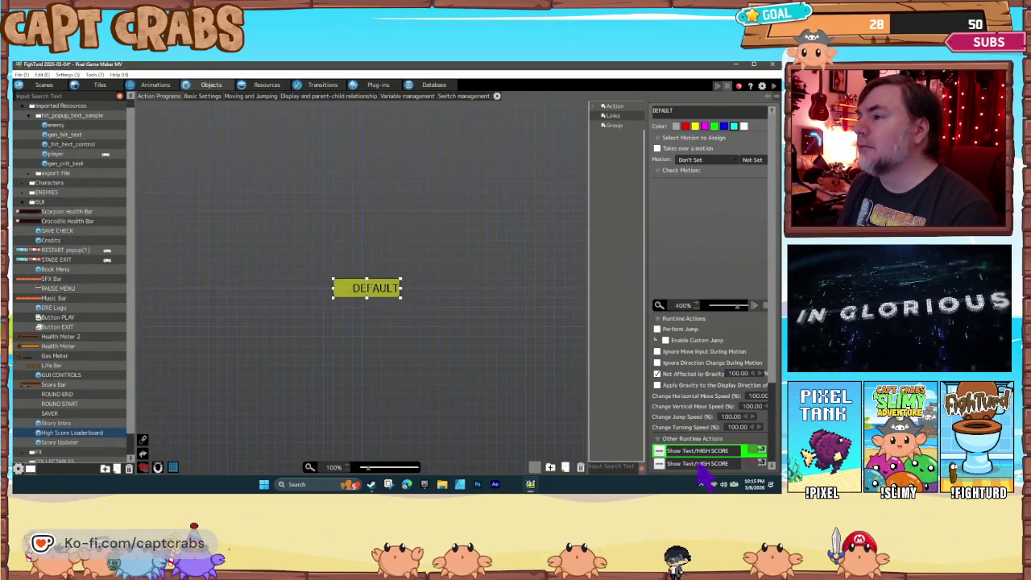
# Make the HIGH SCORE text display the High Score variable with decimals hidden
pyautogui.doubleClick(694, 463)
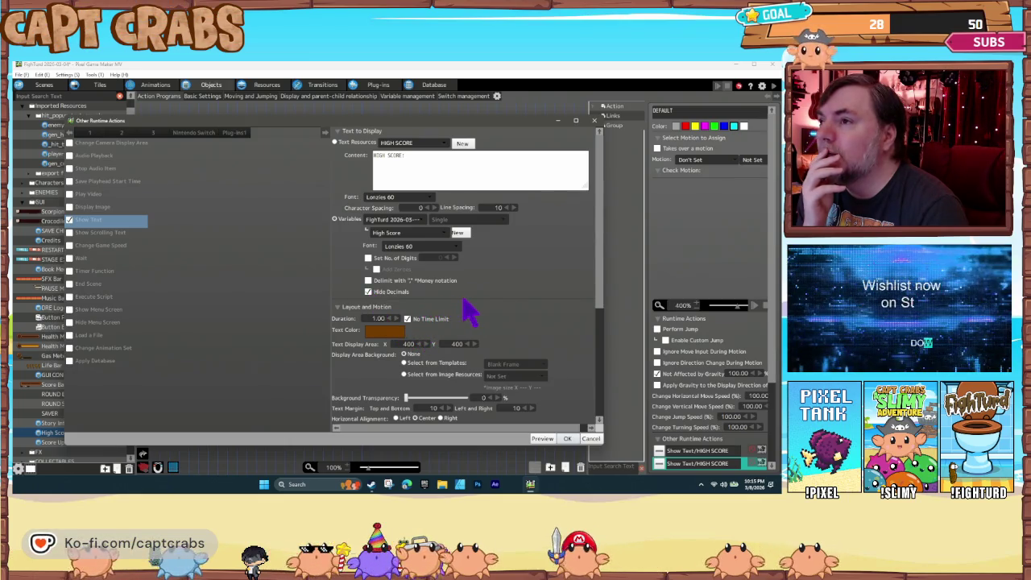
pyautogui.scroll(-5, 501, 346)
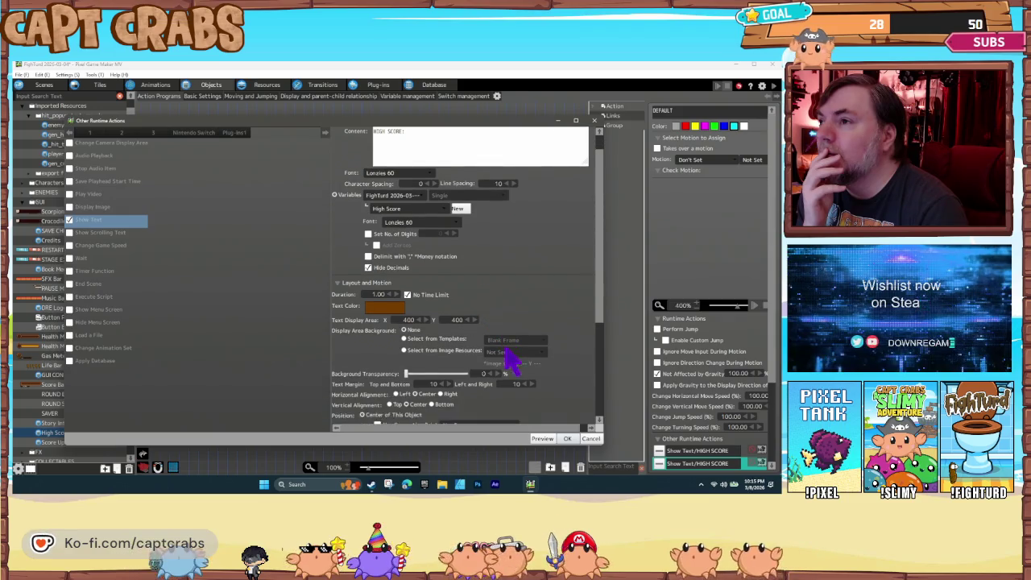
pyautogui.scroll(-2, 538, 387)
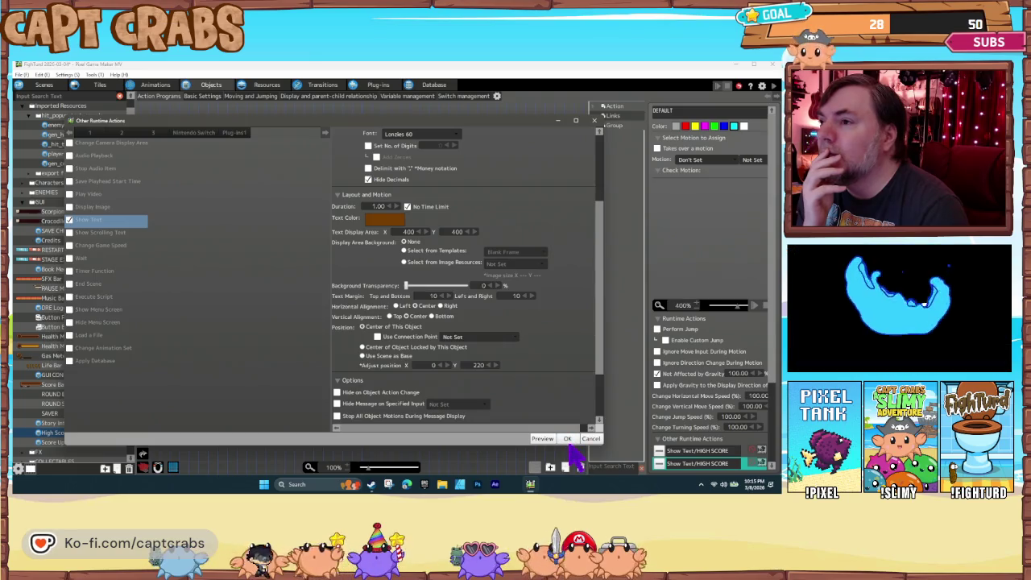
pyautogui.click(568, 439)
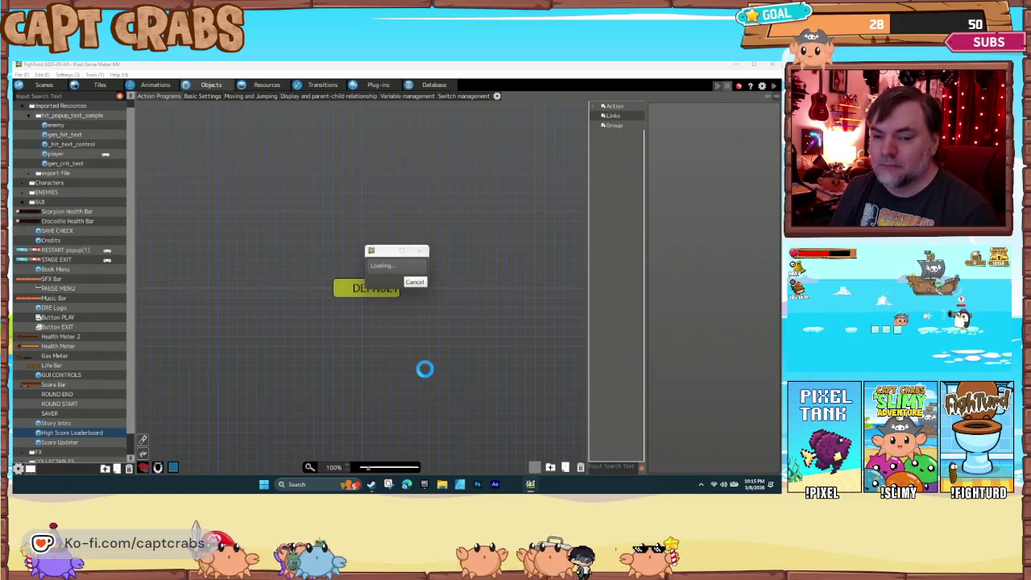
# Start the level from PLAY, then pause and return to the title screen
pyautogui.press('Left')
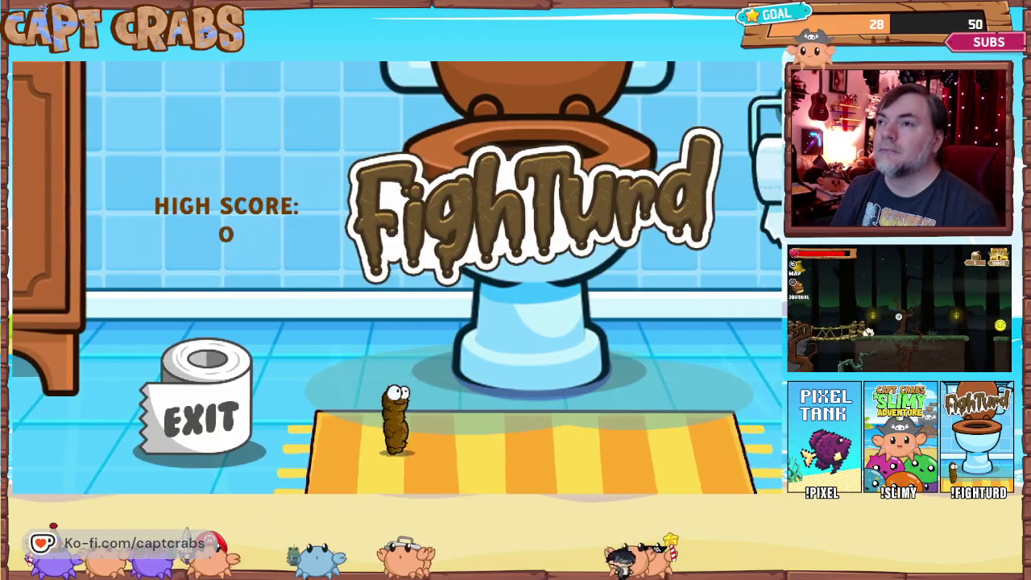
pyautogui.press('Right')
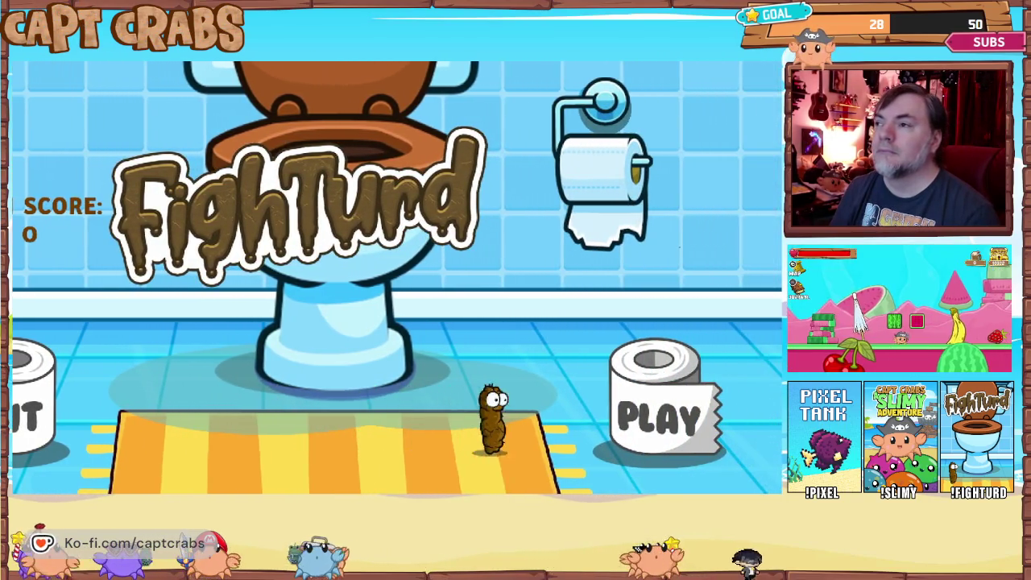
pyautogui.press('Right')
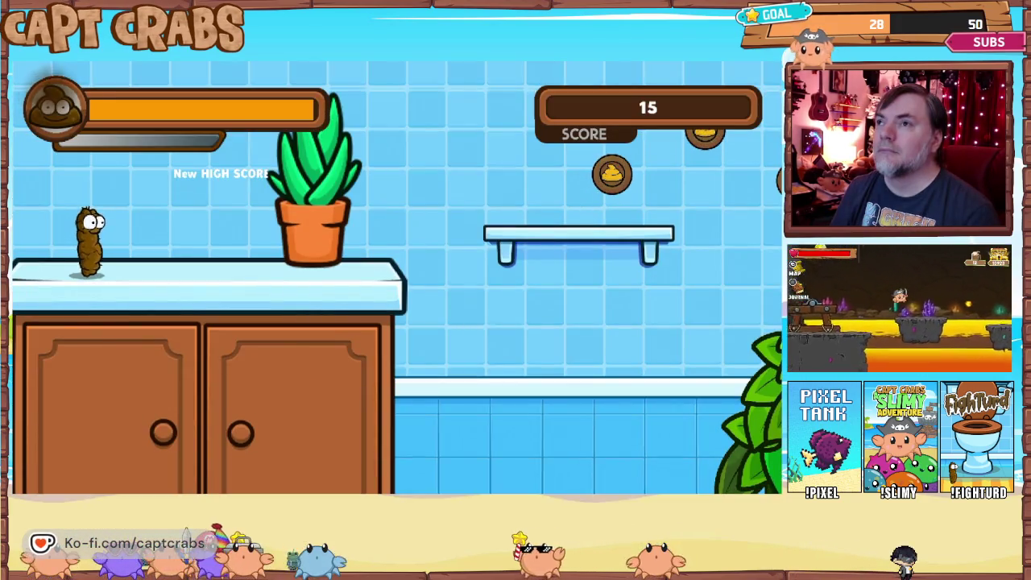
pyautogui.press('Right')
pyautogui.press('Right')
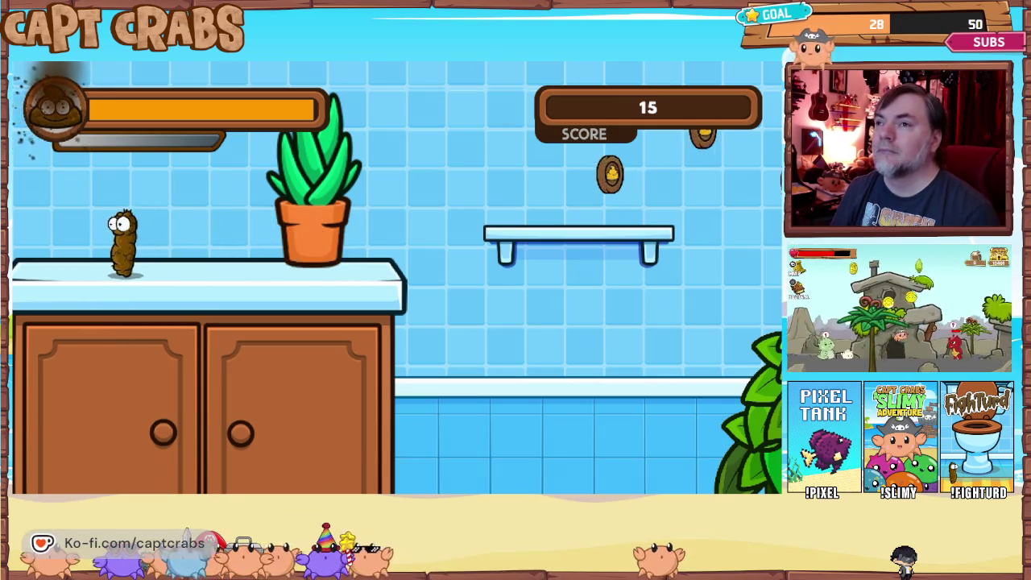
pyautogui.press('Escape')
pyautogui.press('Return')
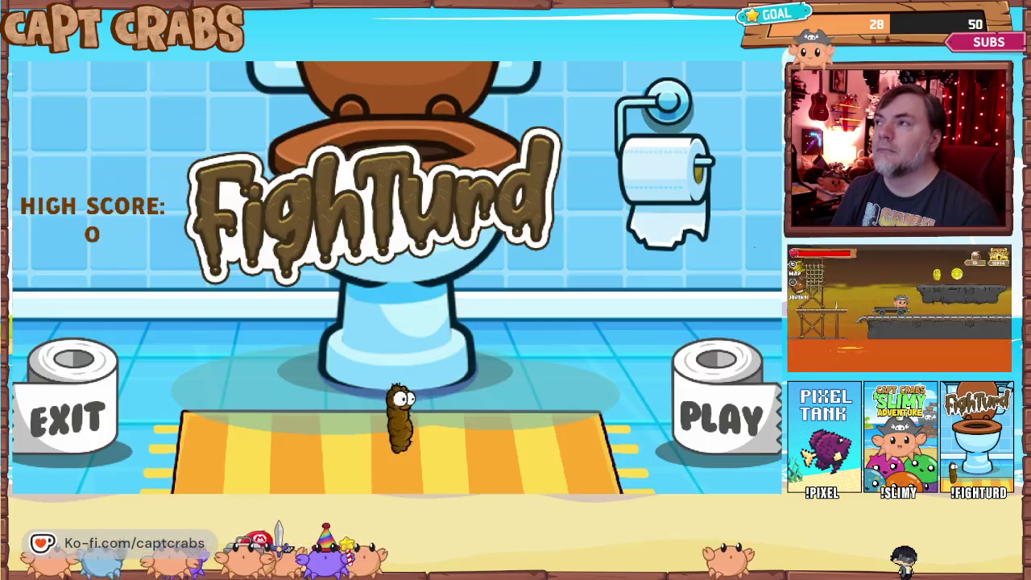
# Walk around the HIGH SCORE title screen, then enter PLAY again
pyautogui.press('Left')
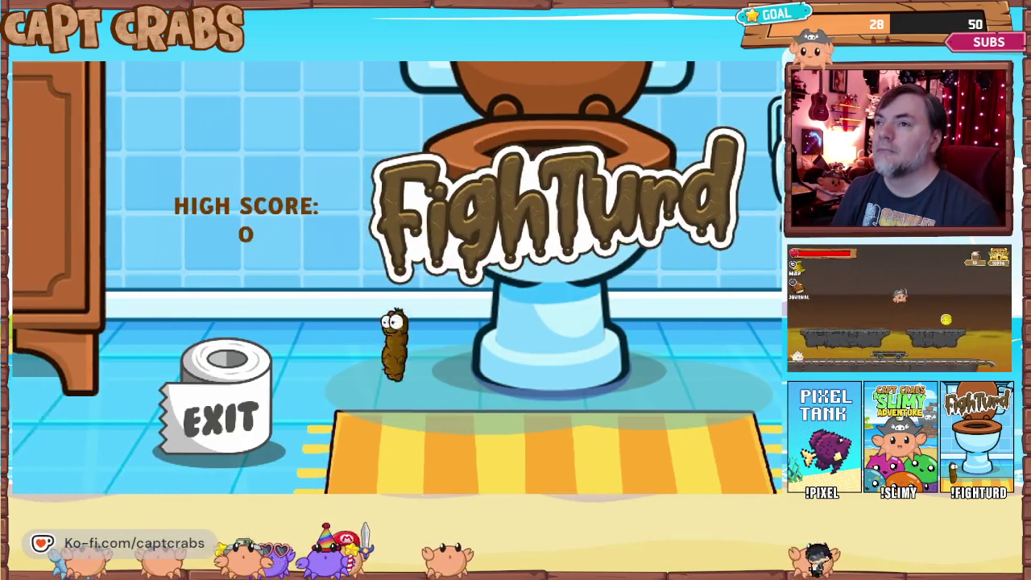
pyautogui.press('Right')
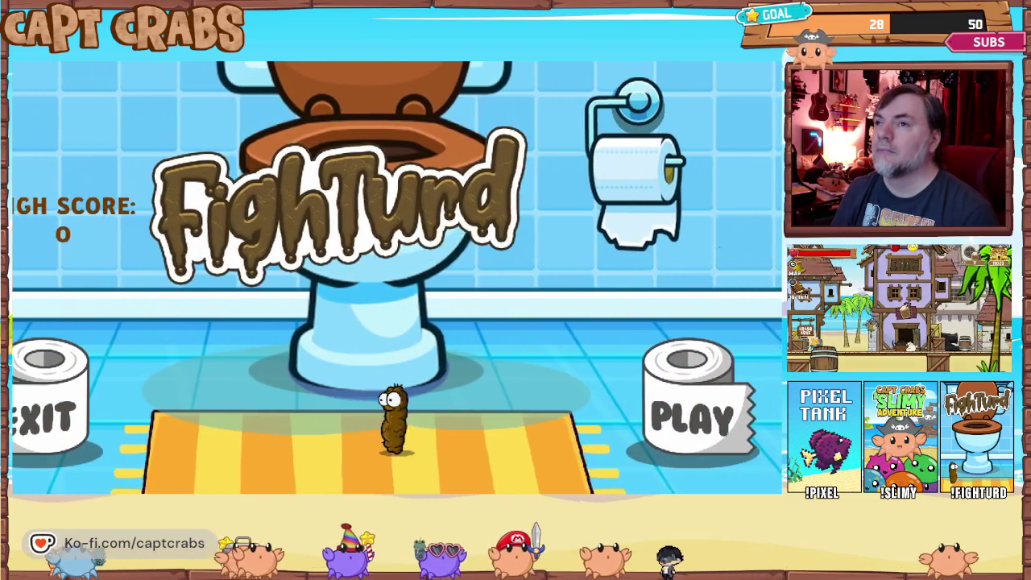
pyautogui.press('Left')
pyautogui.press('Right')
pyautogui.press('Right')
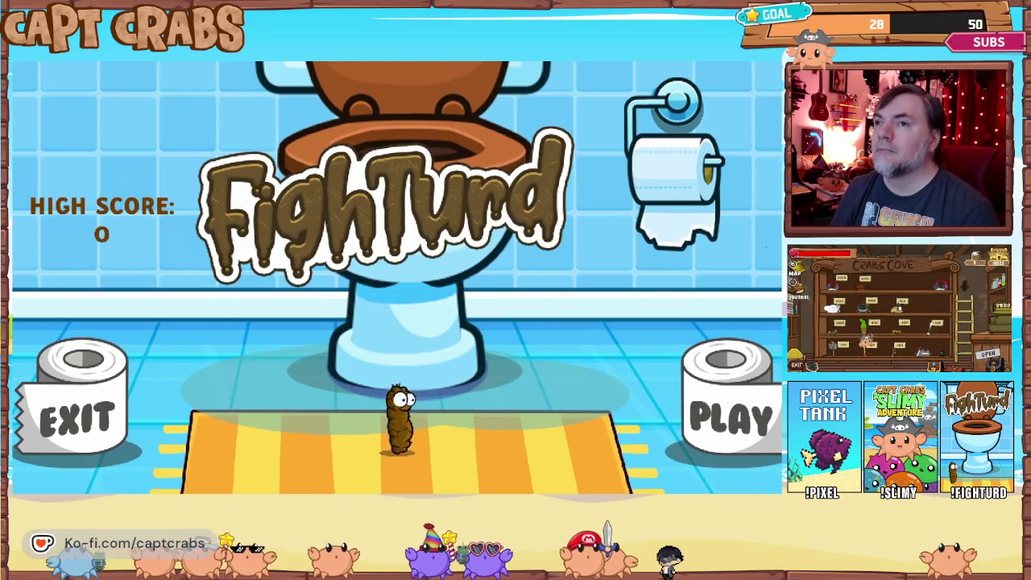
pyautogui.press('Left')
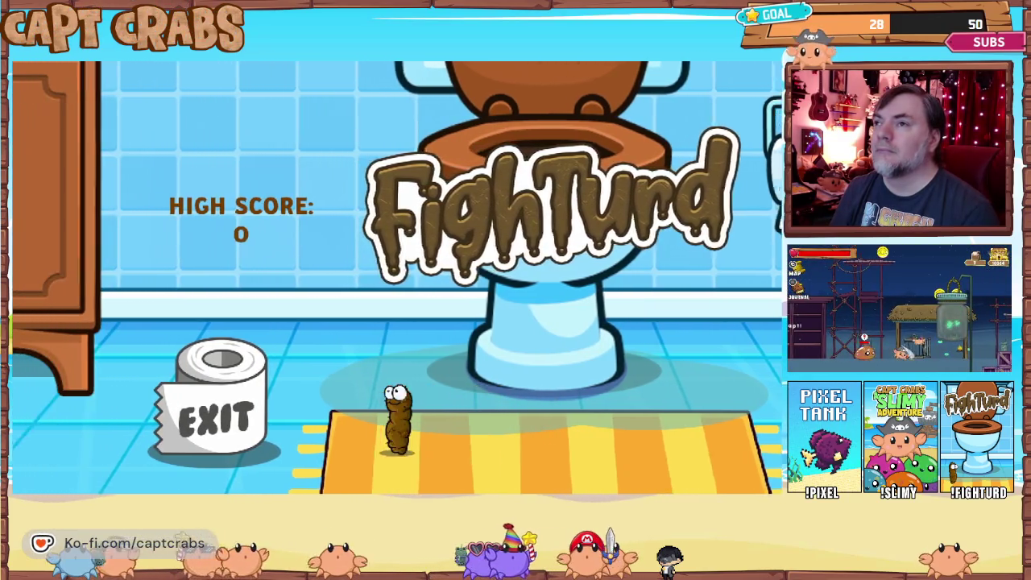
pyautogui.press('Right')
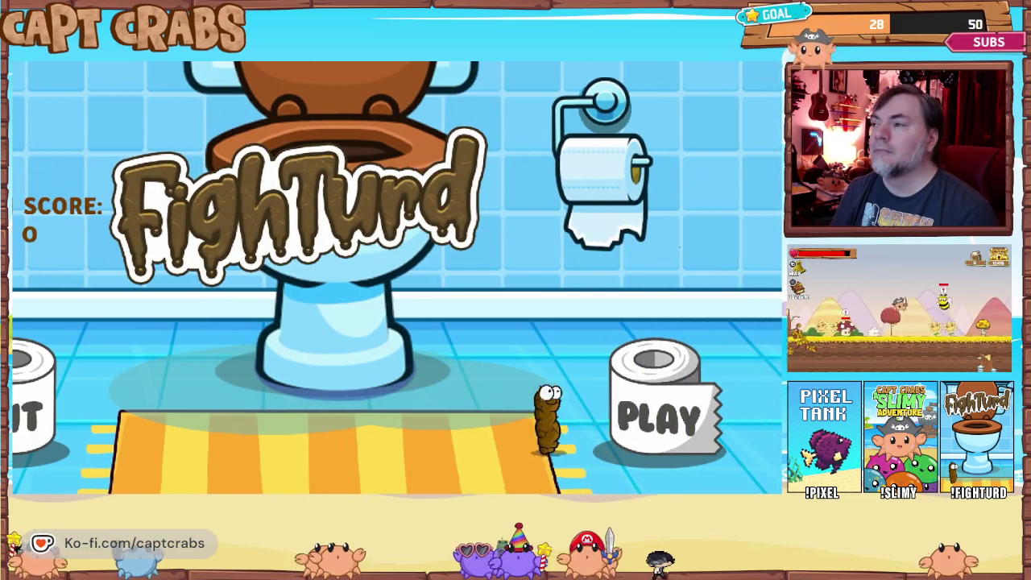
pyautogui.press('Right')
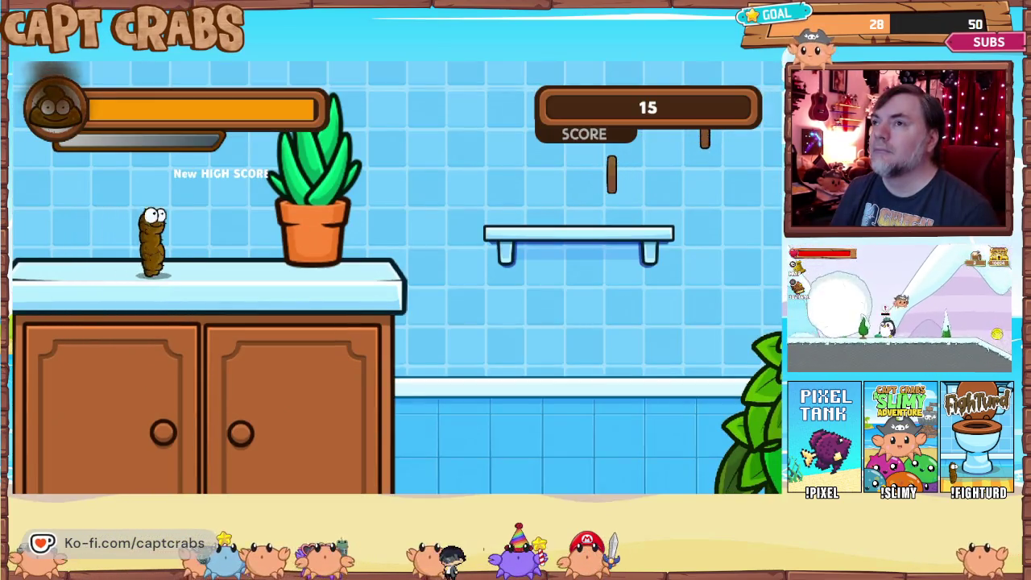
# Collect coins until 'New HIGH SCORE!' appears, then pause and choose Main Menu
pyautogui.press('Right')
pyautogui.press('space')
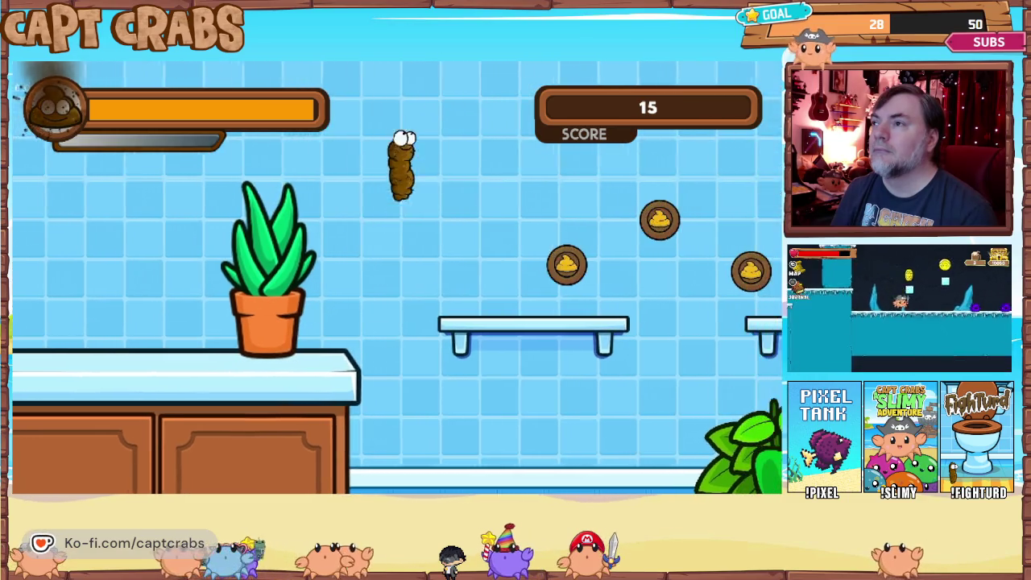
pyautogui.press('Right')
pyautogui.press('space')
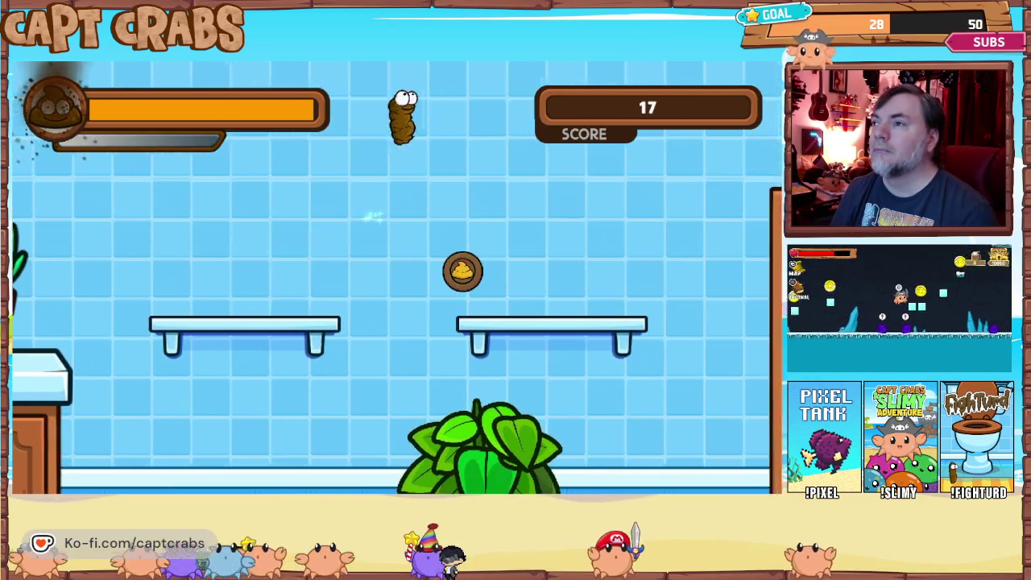
pyautogui.press('Escape')
pyautogui.press('Down')
pyautogui.press('Down')
pyautogui.press('Return')
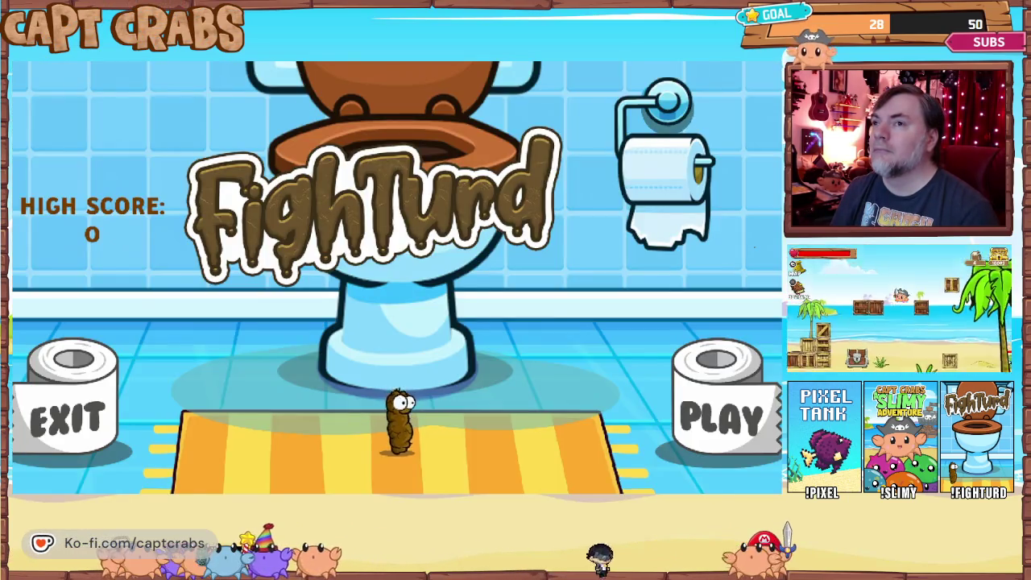
# From the title screen's pause options, exit the test game back to the editor
pyautogui.press('Escape')
pyautogui.press('Down')
pyautogui.press('Down')
pyautogui.press('Return')
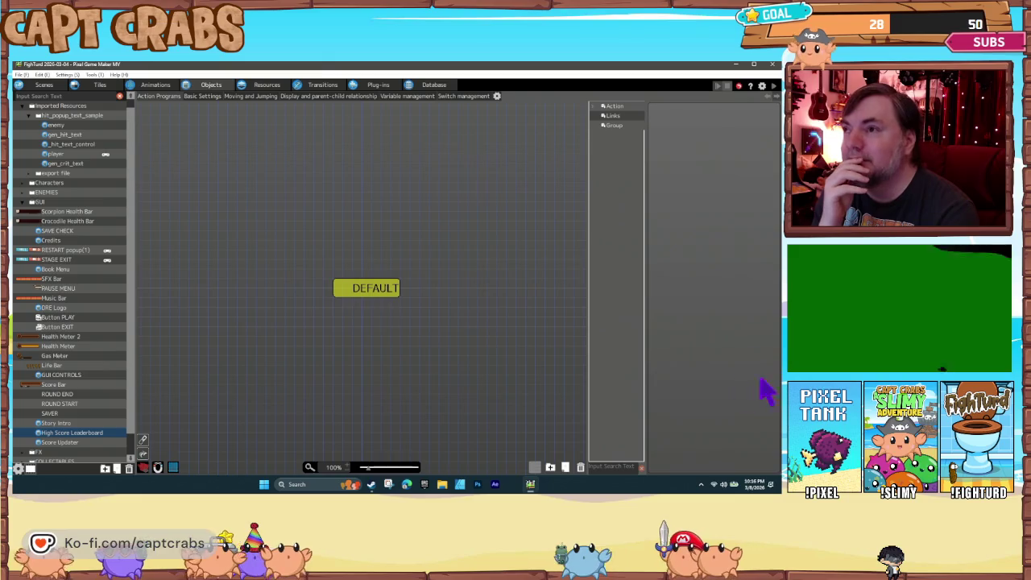
# Inspect the first HIGH SCORE Show Text action in the title's DEFAULT state
pyautogui.click(377, 296)
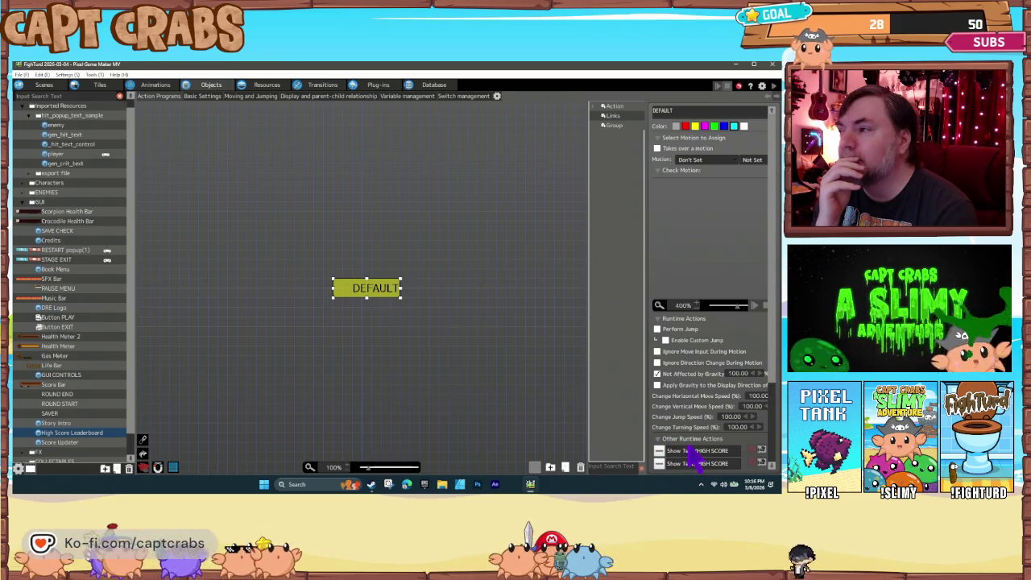
pyautogui.doubleClick(698, 451)
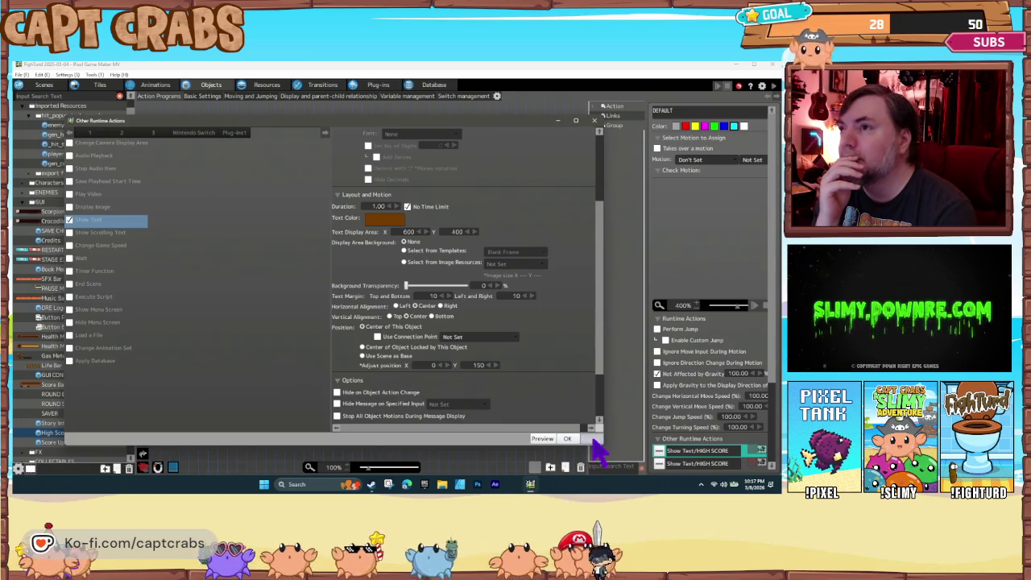
pyautogui.click(590, 439)
# Set the second HIGH SCORE text action to display High Score, then open Score Updater
pyautogui.doubleClick(684, 465)
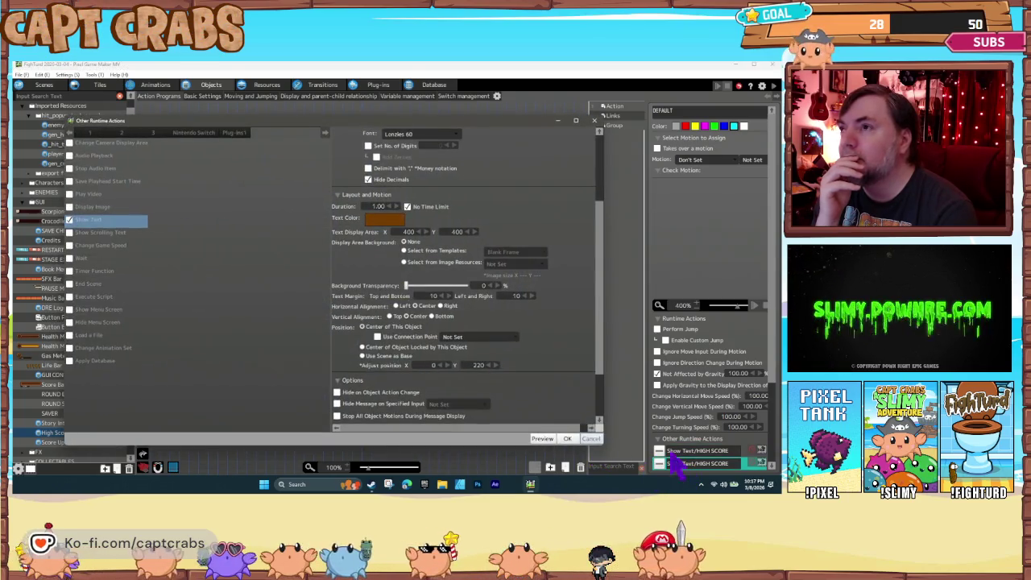
pyautogui.moveTo(603, 318); pyautogui.dragTo(593, 246)
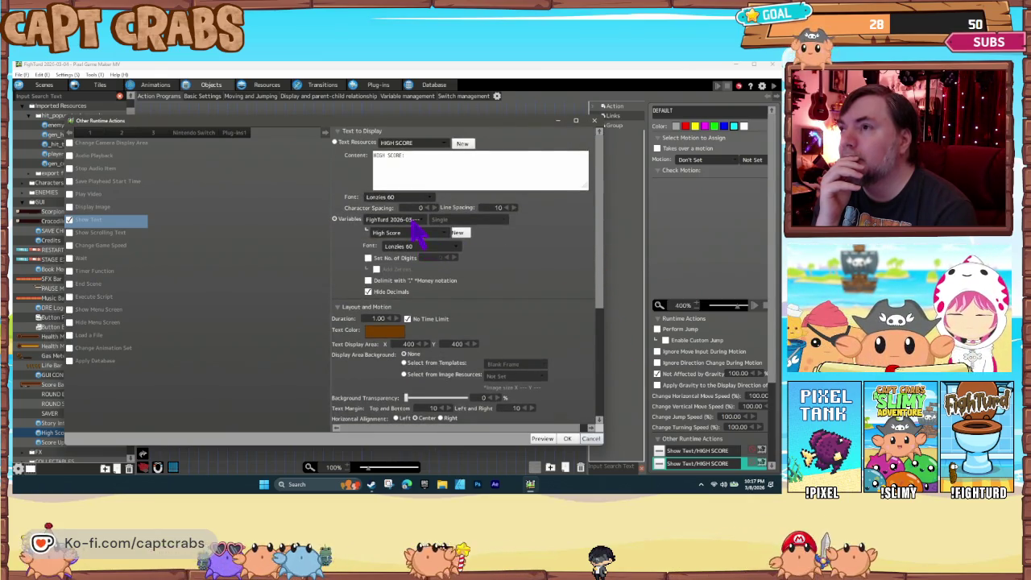
pyautogui.click(417, 233)
pyautogui.click(419, 250)
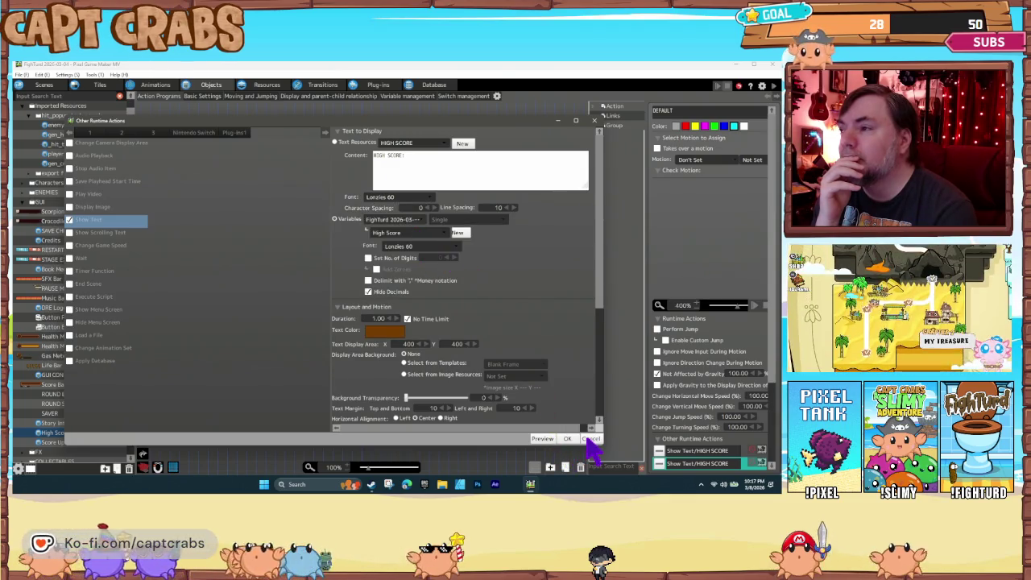
pyautogui.click(589, 440)
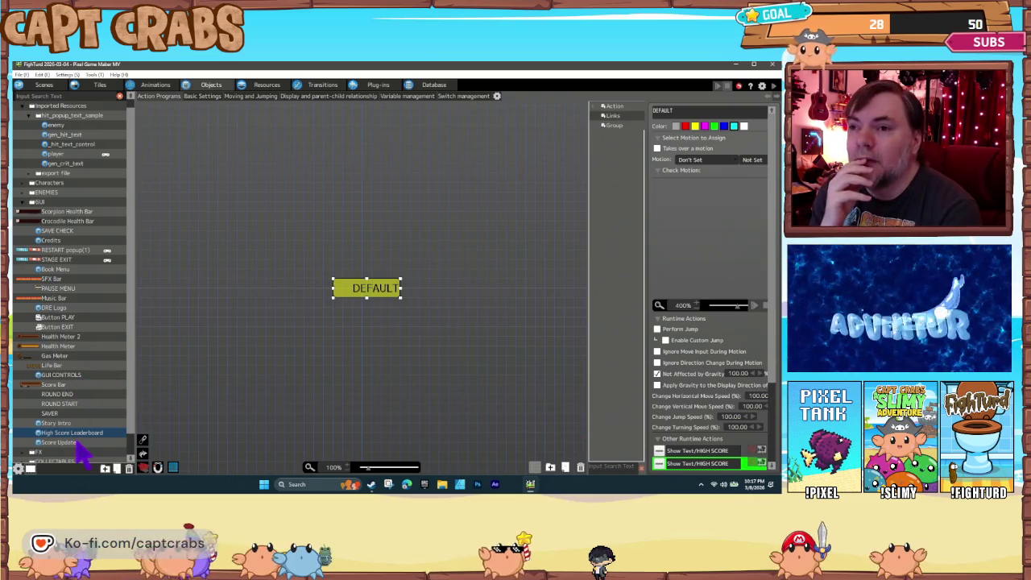
pyautogui.click(76, 443)
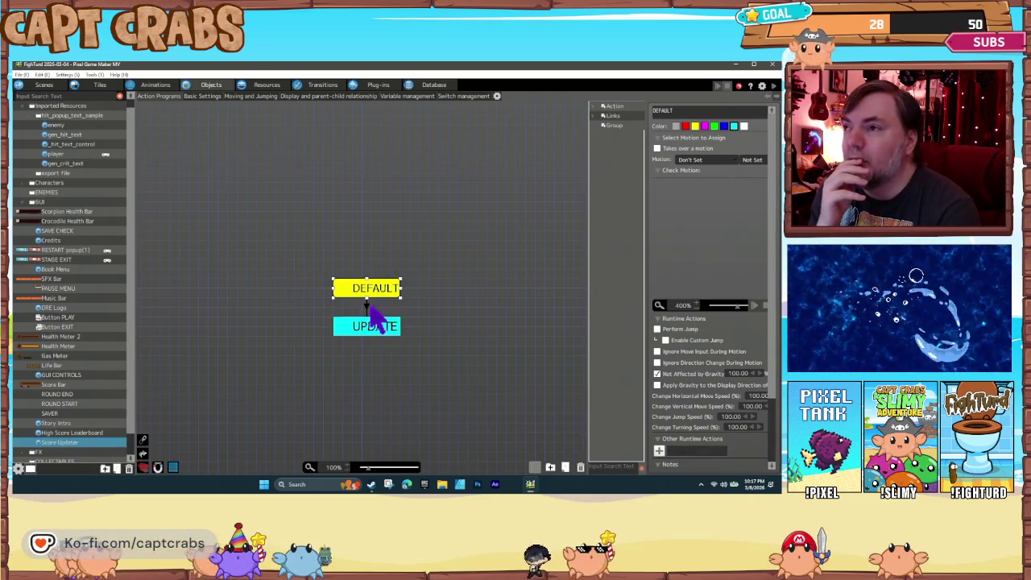
# Set the UPDATE state's New HIGH SCORE! text to scene offset X 100, Y 150
pyautogui.click(365, 324)
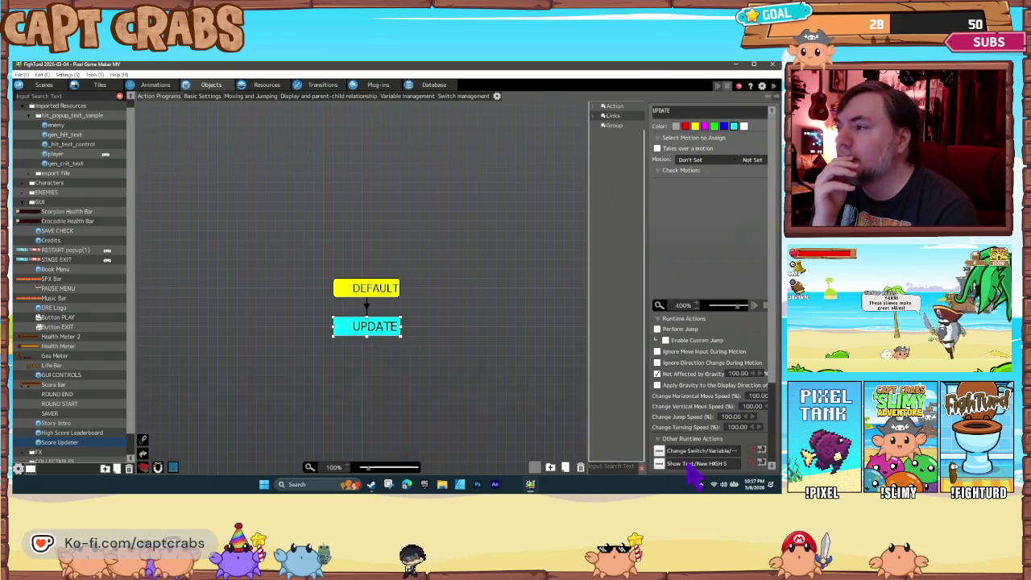
pyautogui.doubleClick(691, 464)
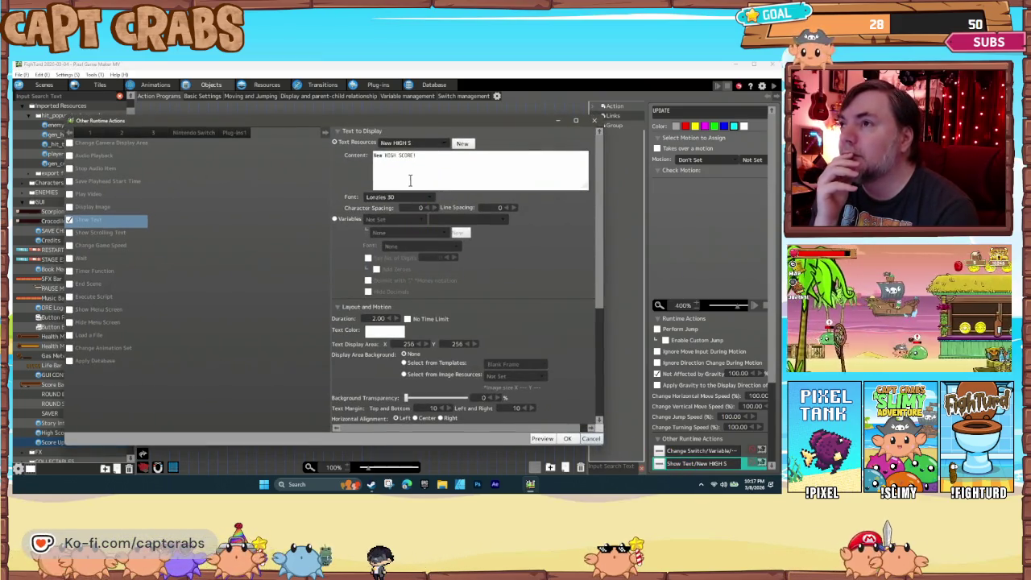
pyautogui.scroll(-2, 492, 362)
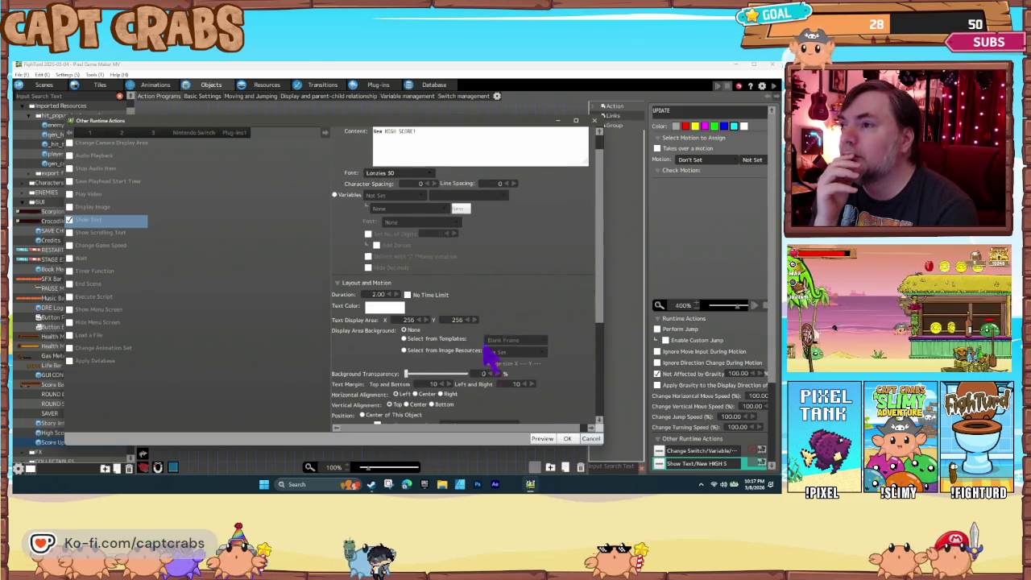
pyautogui.scroll(-2, 485, 368)
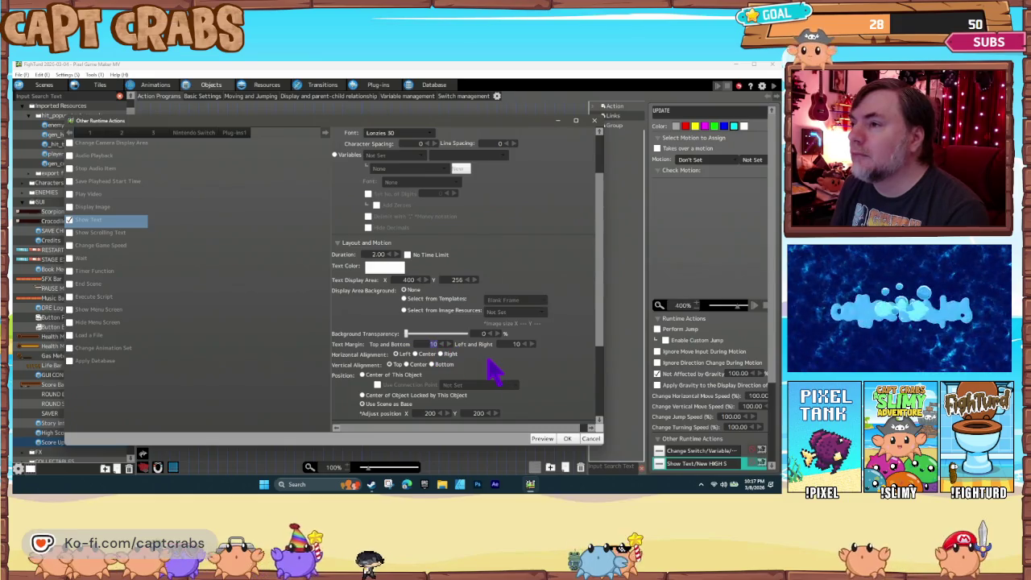
pyautogui.scroll(-1, 493, 370)
pyautogui.click(431, 389)
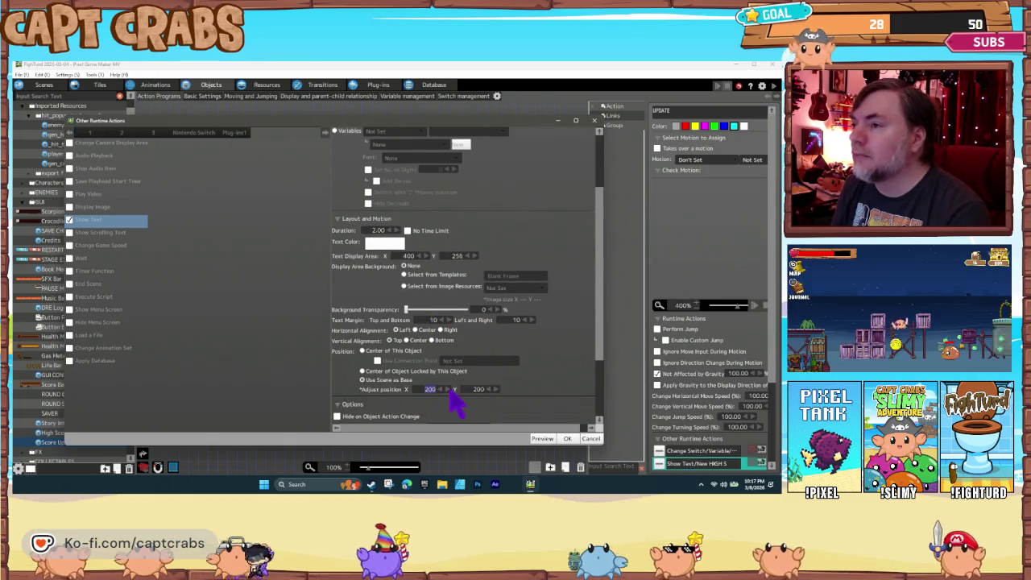
pyautogui.write('100150')
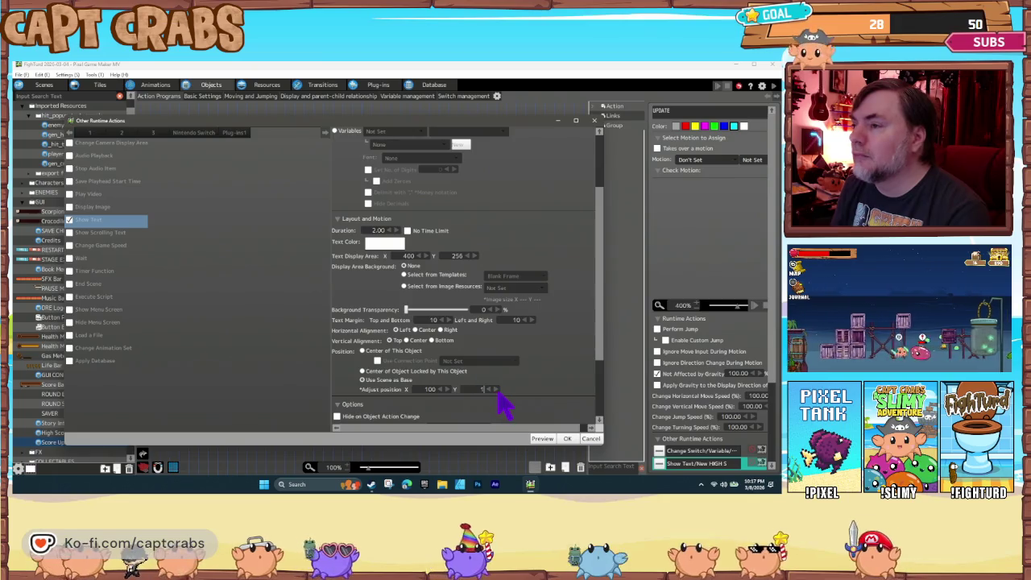
pyautogui.scroll(-1, 520, 393)
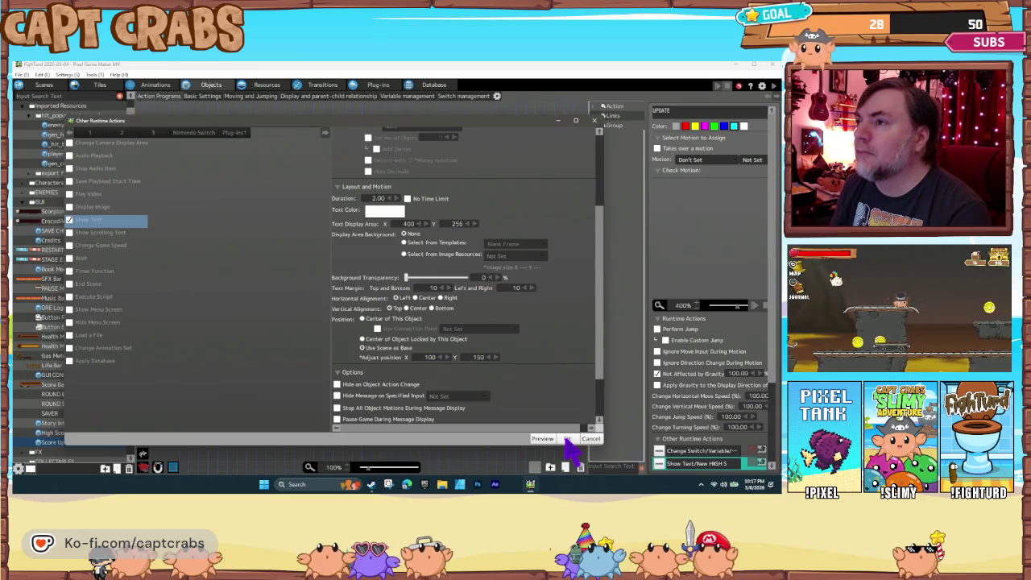
pyautogui.scroll(4, 528, 391)
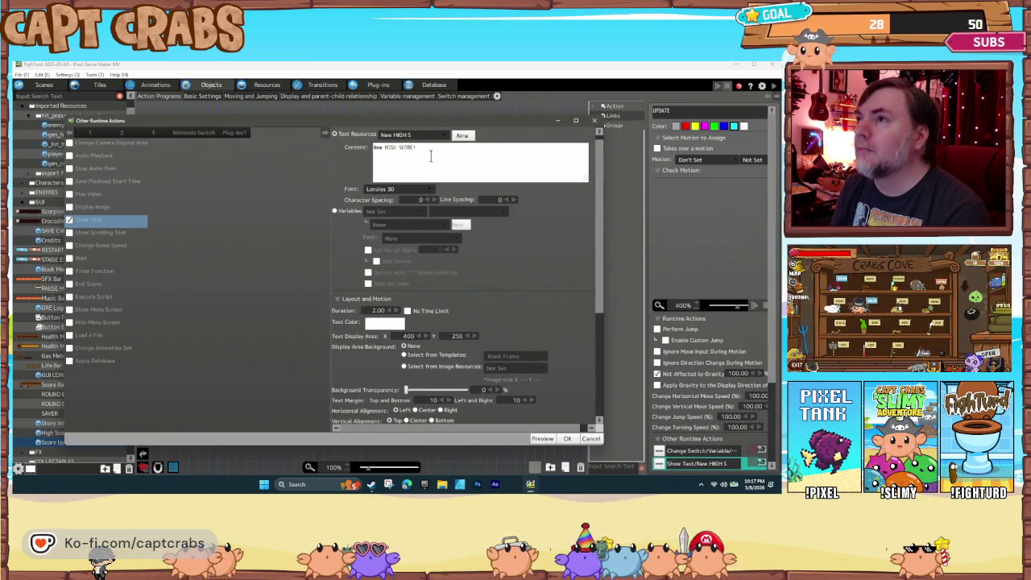
pyautogui.scroll(-2, 528, 385)
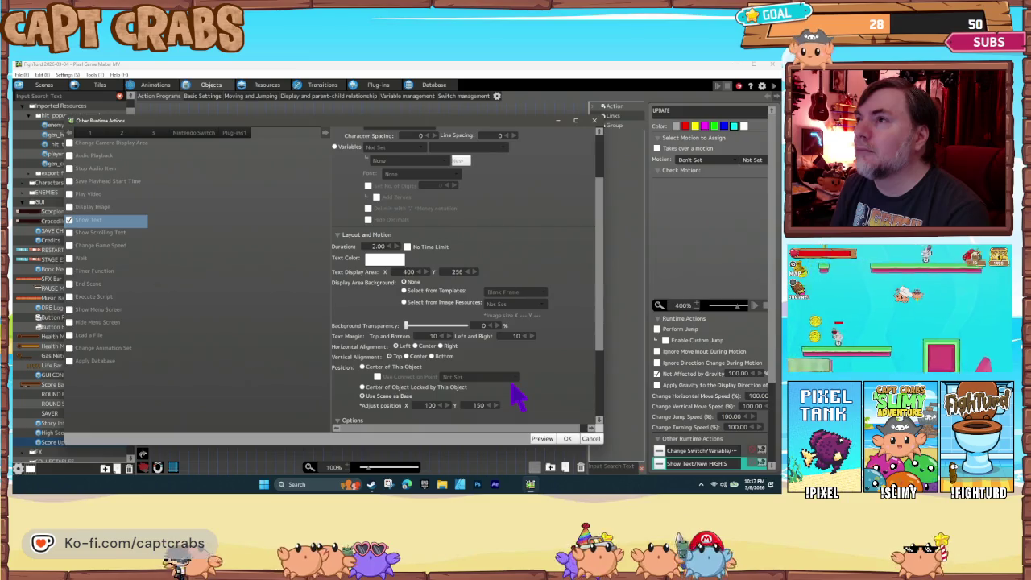
pyautogui.scroll(-3, 518, 395)
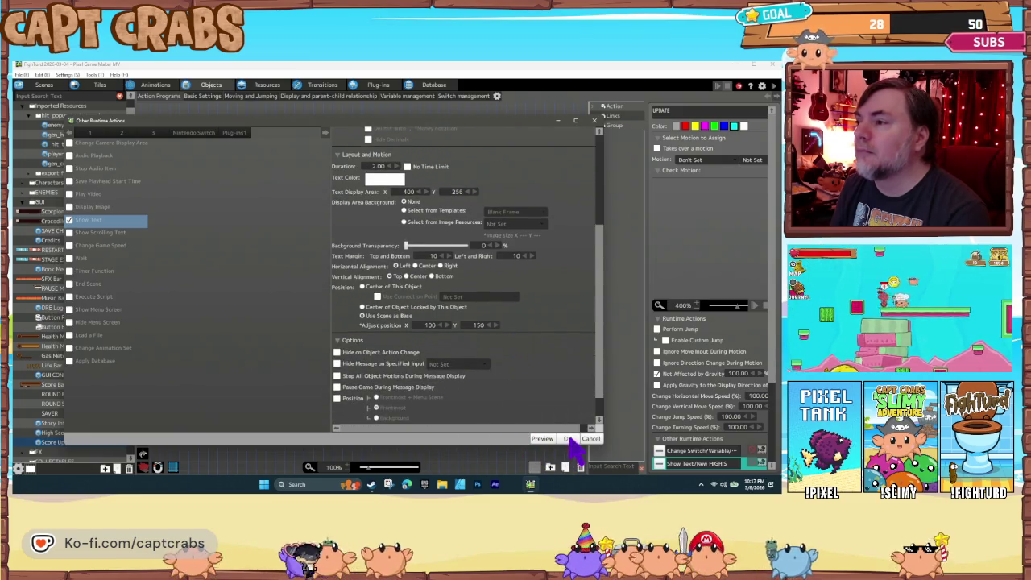
pyautogui.click(567, 439)
# Make the FightTurd common variable High Score the target of UPDATE's variable change
pyautogui.doubleClick(696, 451)
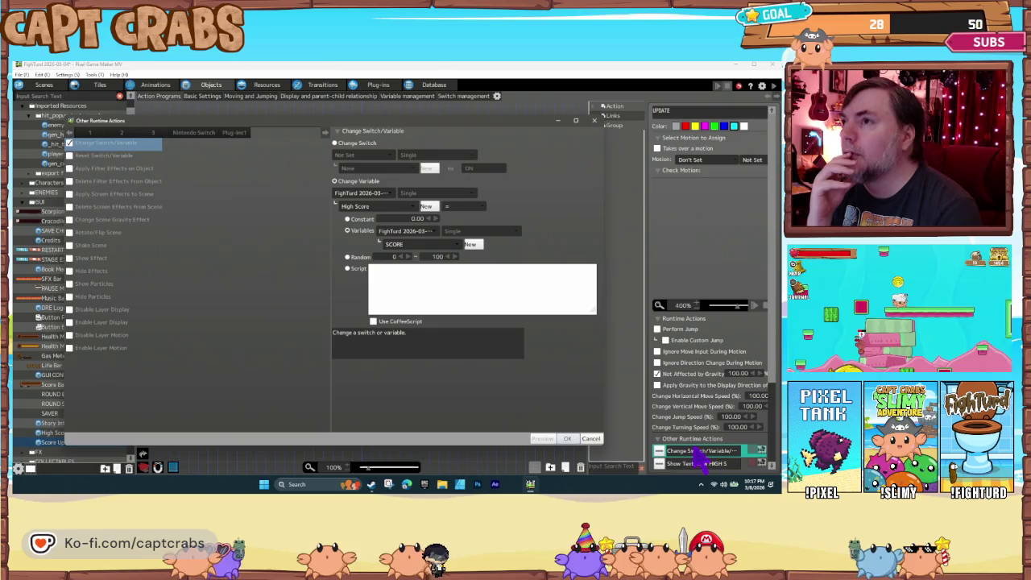
pyautogui.click(377, 194)
pyautogui.click(386, 223)
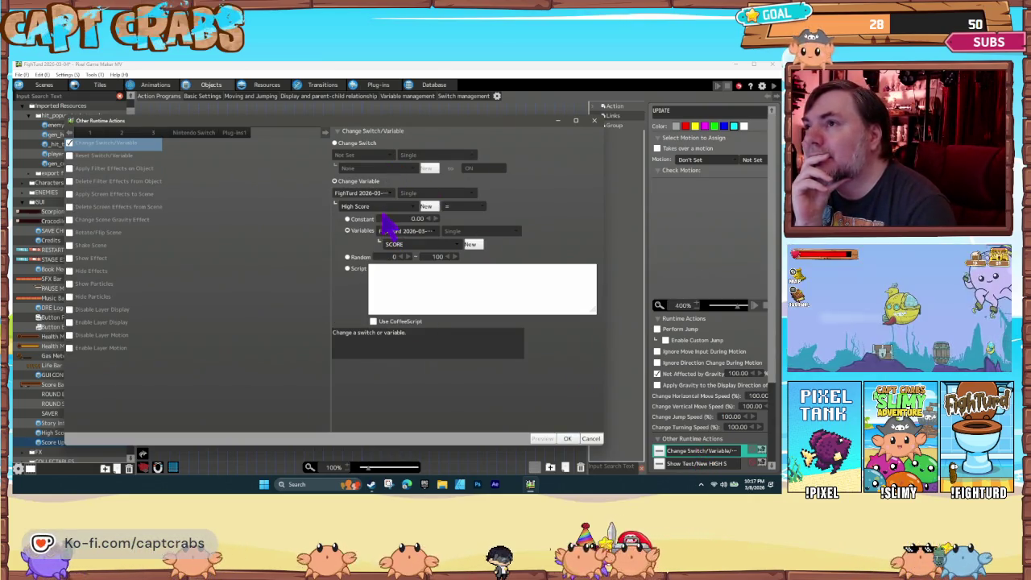
pyautogui.click(379, 207)
pyautogui.scroll(-1, 387, 435)
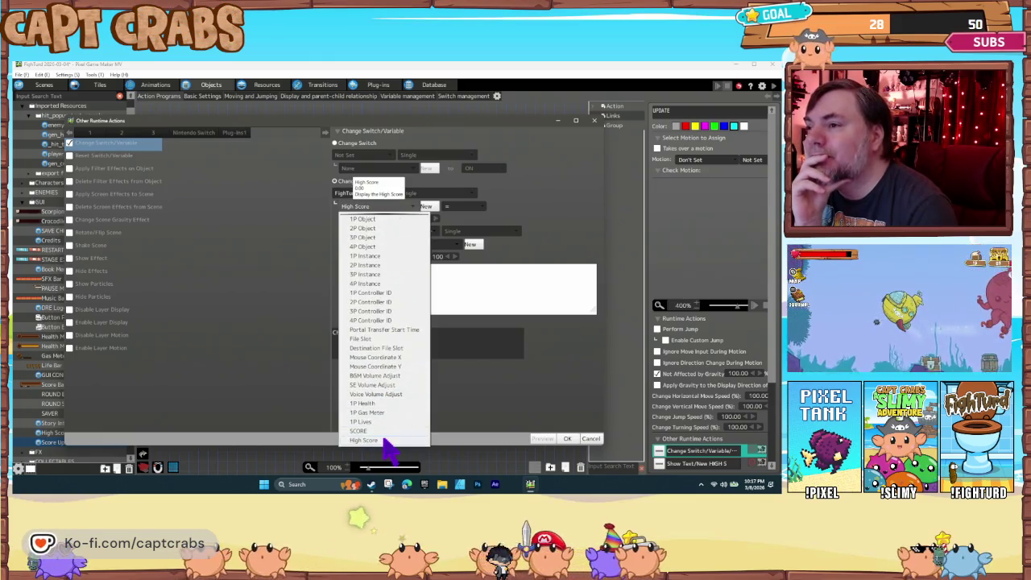
pyautogui.click(385, 439)
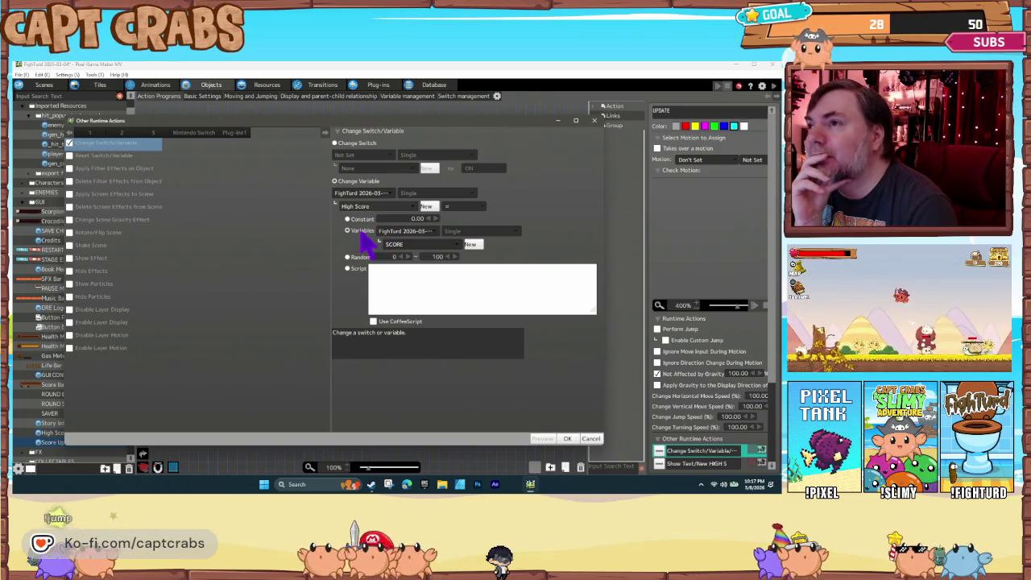
# Use the common variable SCORE as the source value, confirm, and reopen the action
pyautogui.click(418, 234)
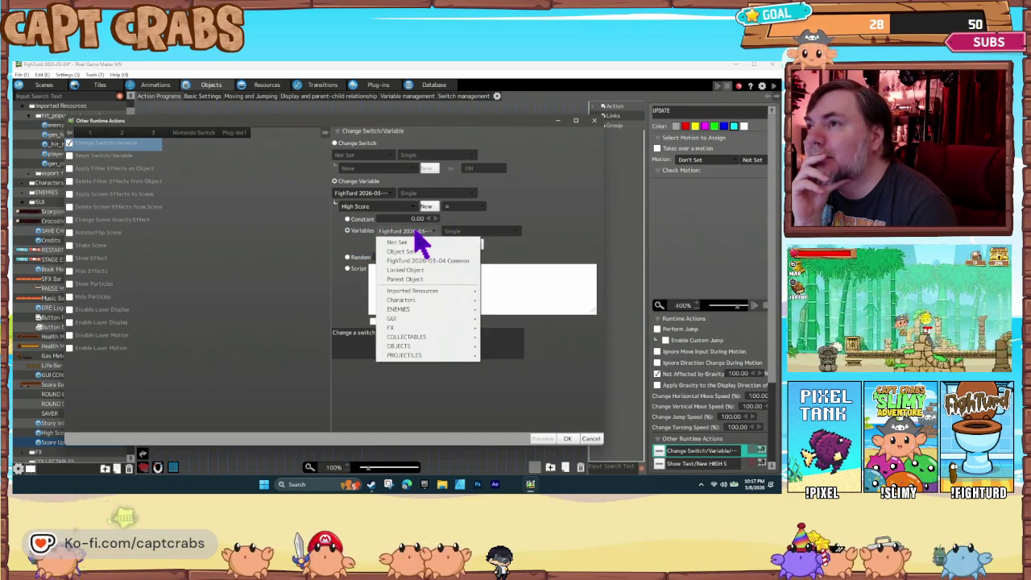
pyautogui.click(419, 260)
pyautogui.click(417, 244)
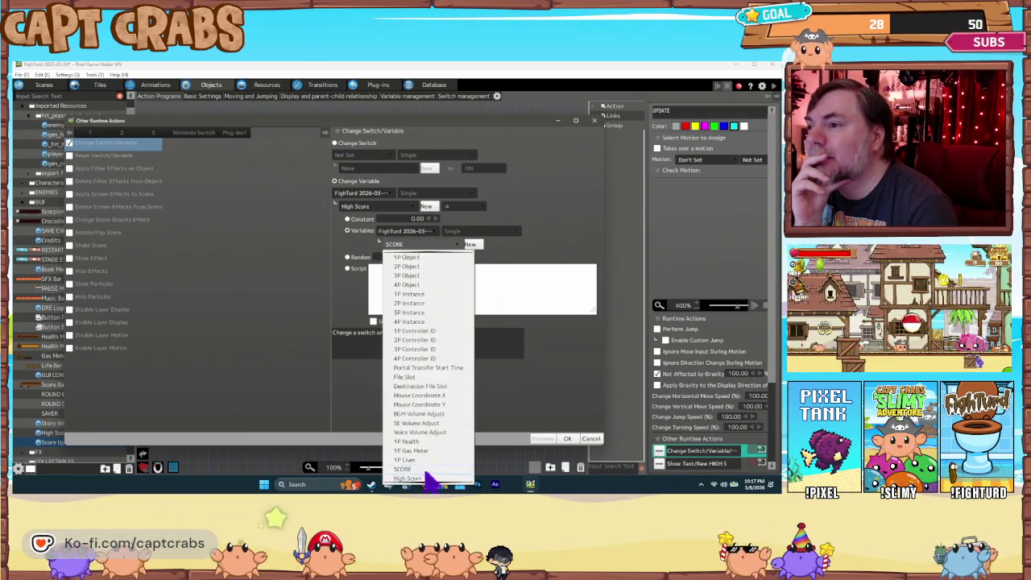
pyautogui.click(415, 469)
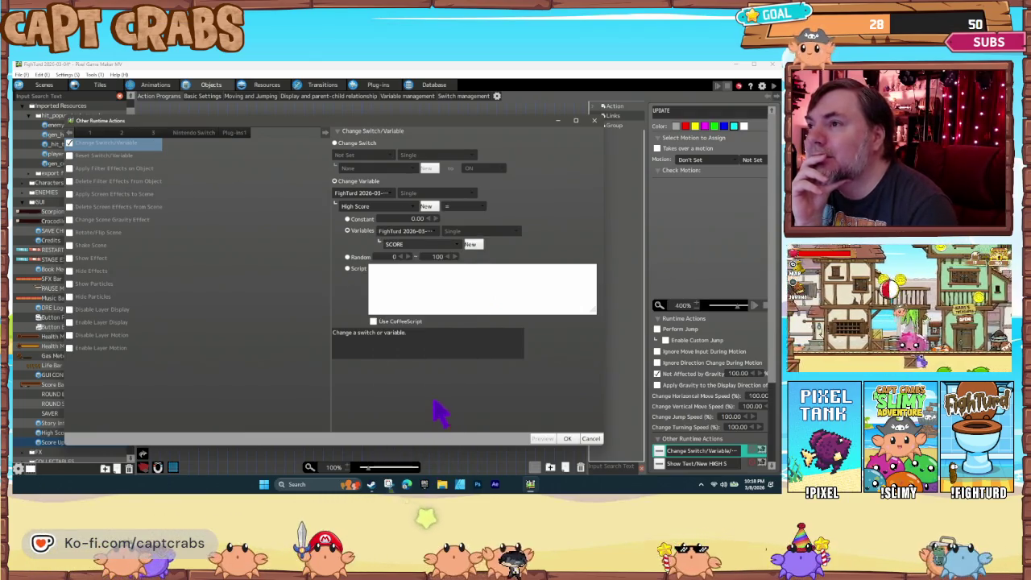
pyautogui.click(570, 439)
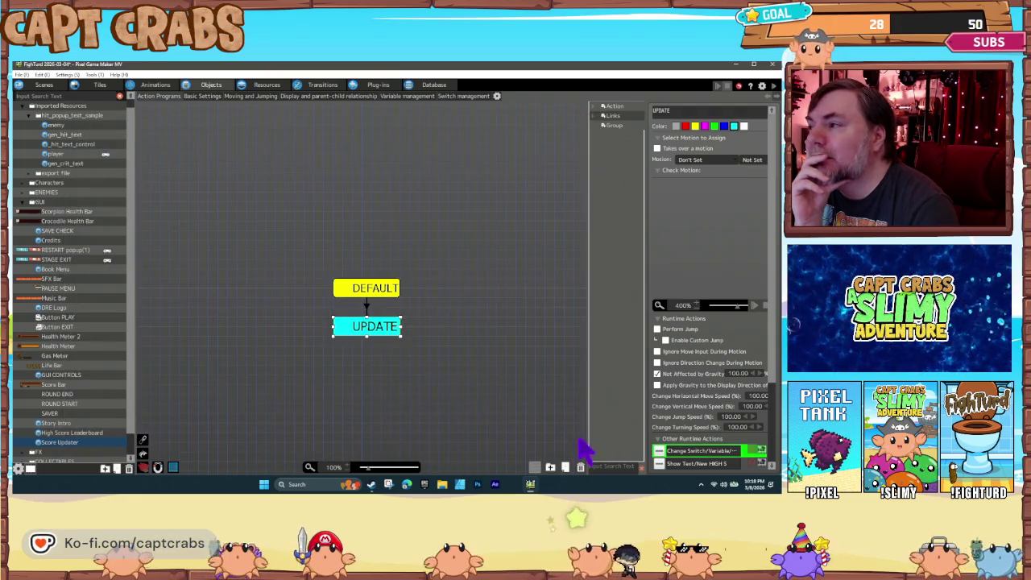
pyautogui.scroll(-2, 716, 431)
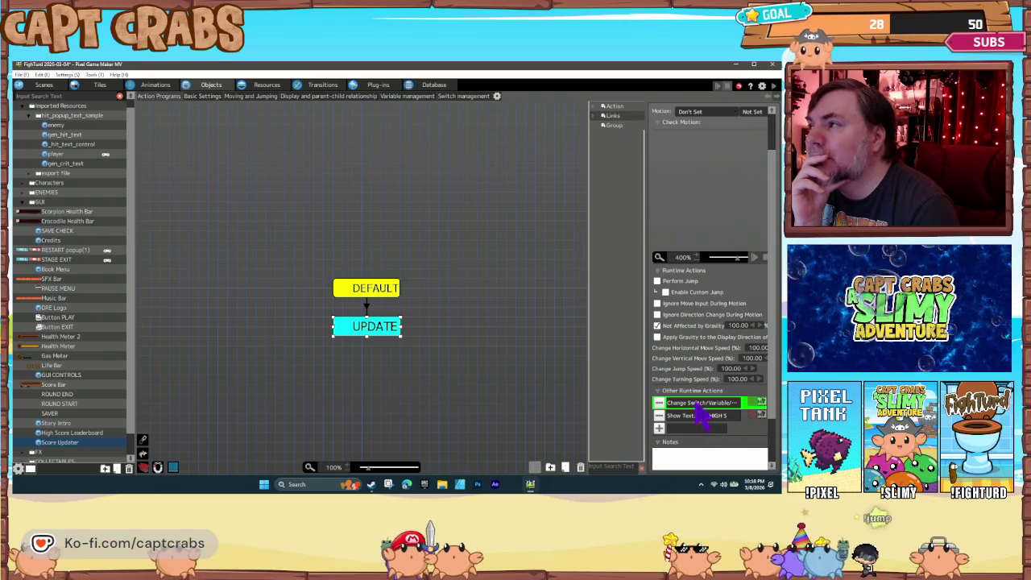
pyautogui.doubleClick(693, 403)
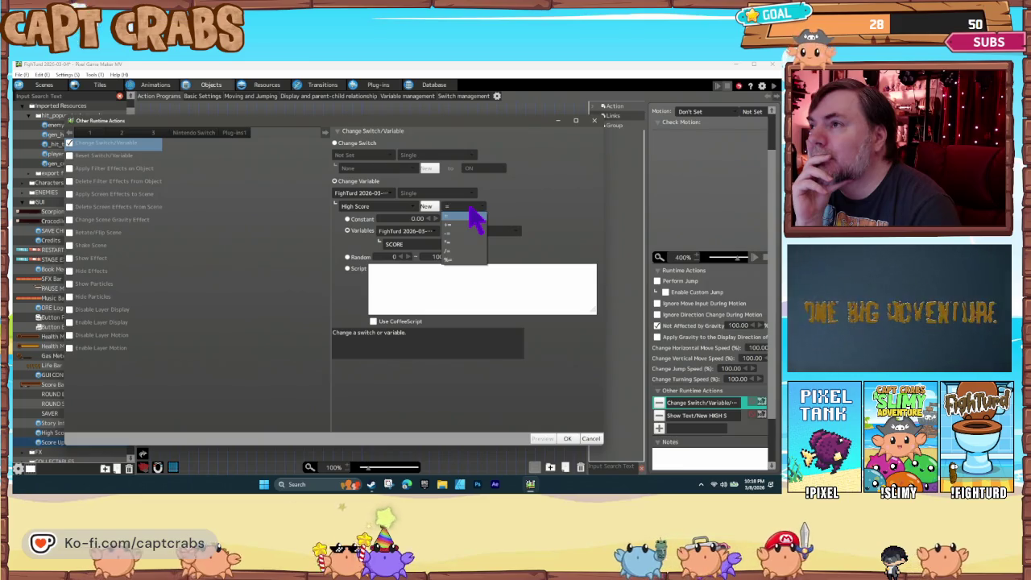
# Keep the '=' operator so High Score equals SCORE, then start a test play with F5
pyautogui.click(471, 211)
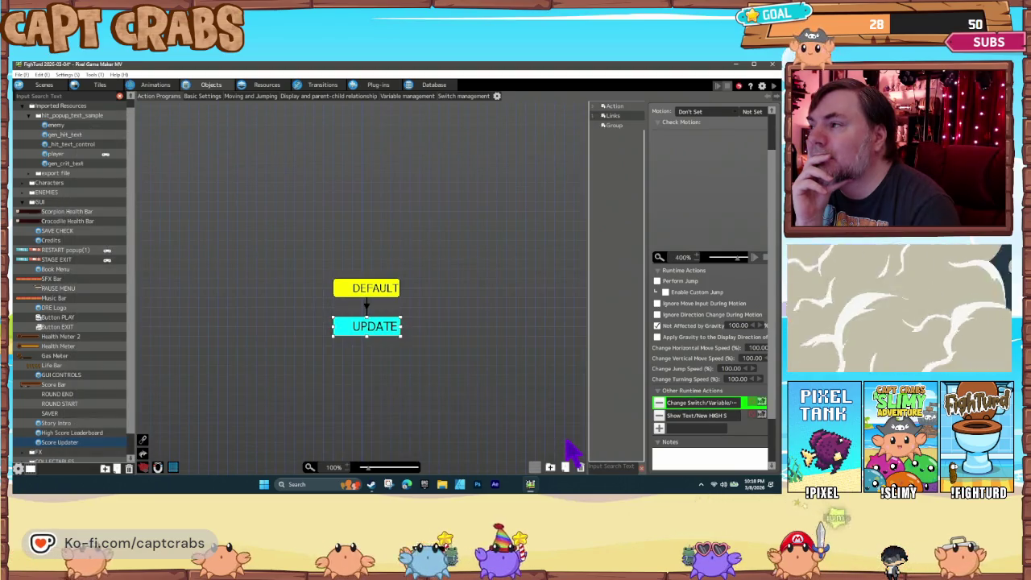
pyautogui.click(392, 349)
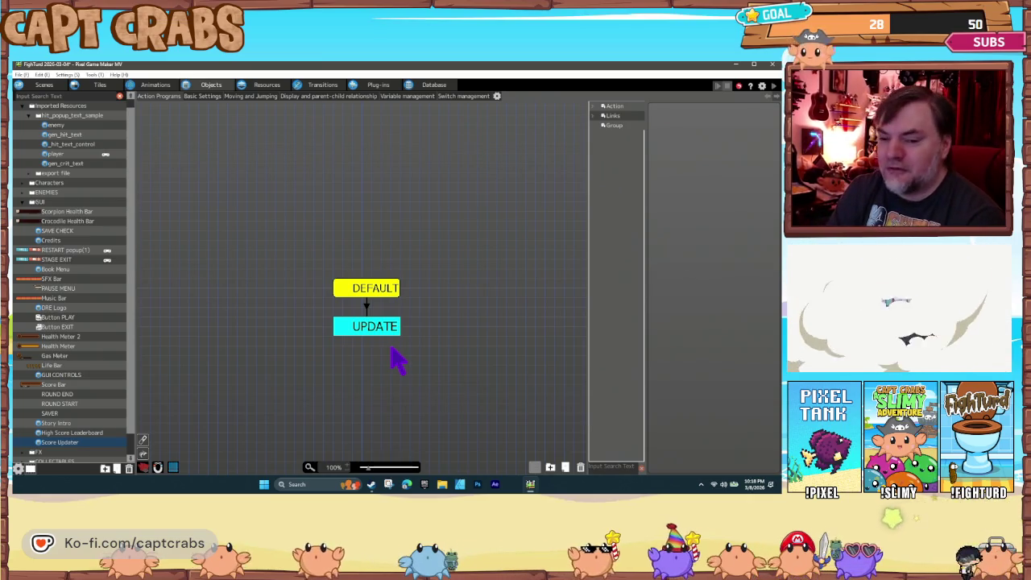
pyautogui.press('F5')
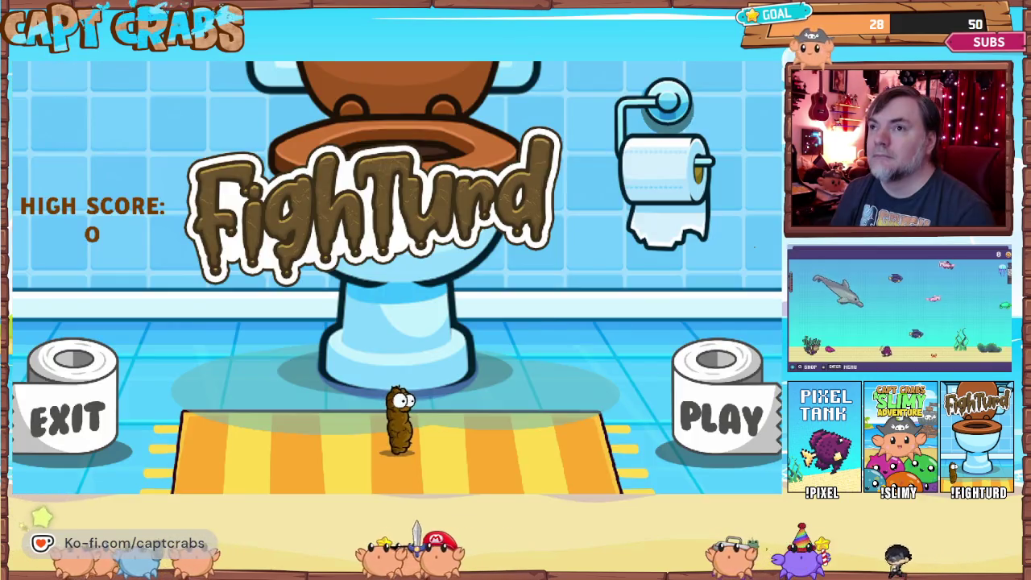
# Walk onto PLAY, move and jump onto the shelf, then pause and return to Main Menu
pyautogui.press('Right')
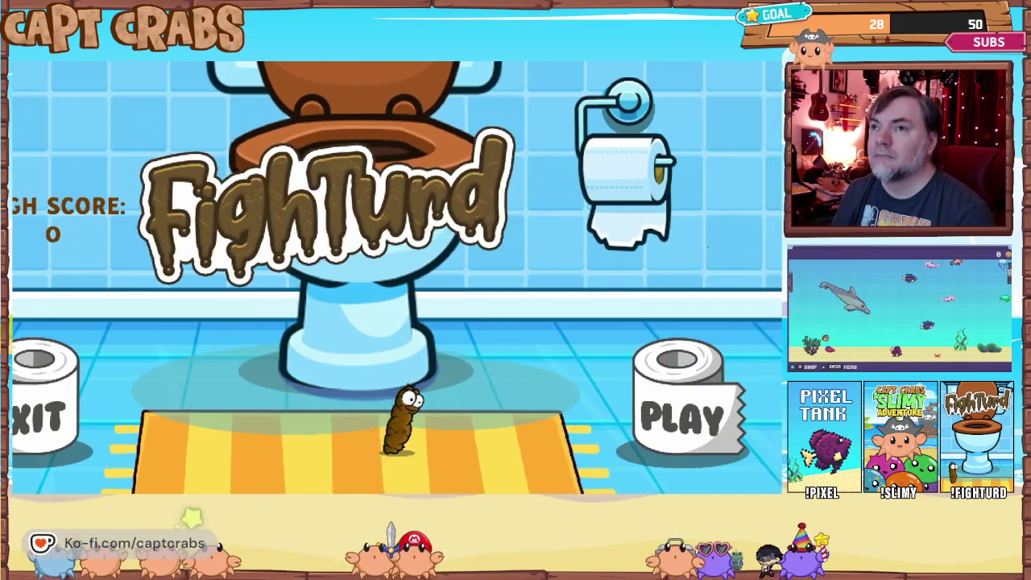
pyautogui.press('Right')
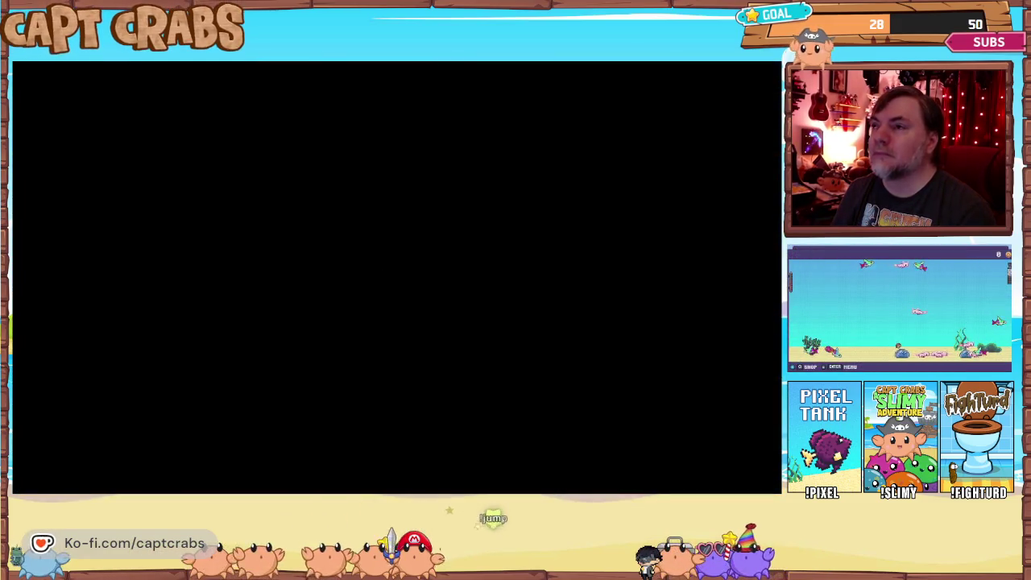
pyautogui.press('Right')
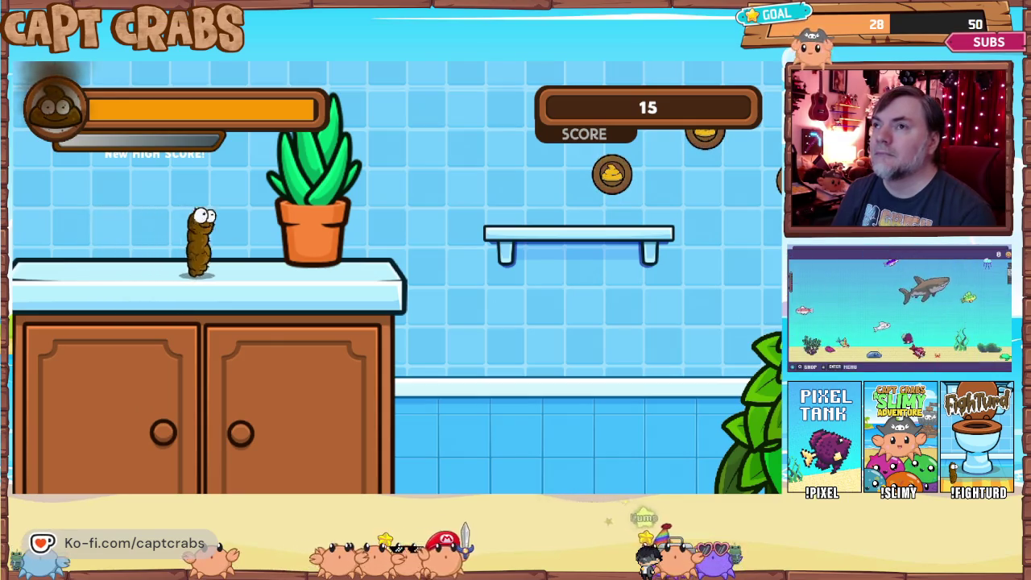
pyautogui.press('Right')
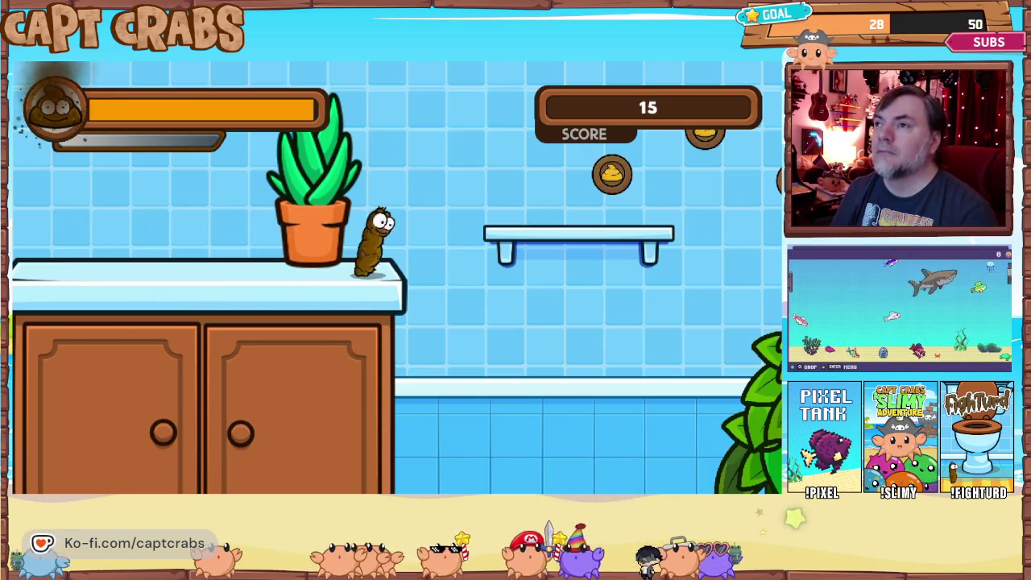
pyautogui.press('space')
pyautogui.press('Right')
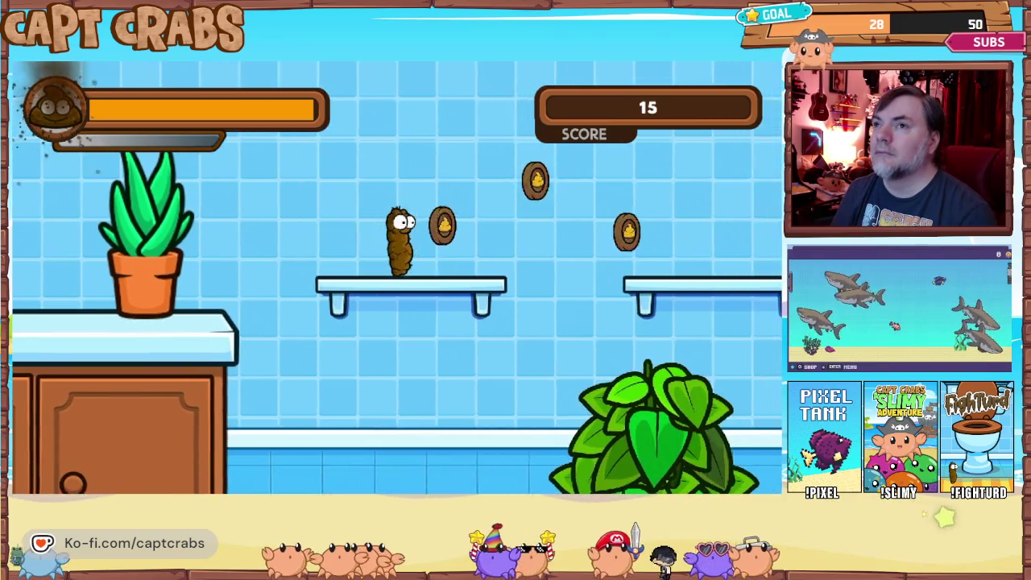
pyautogui.press('Escape')
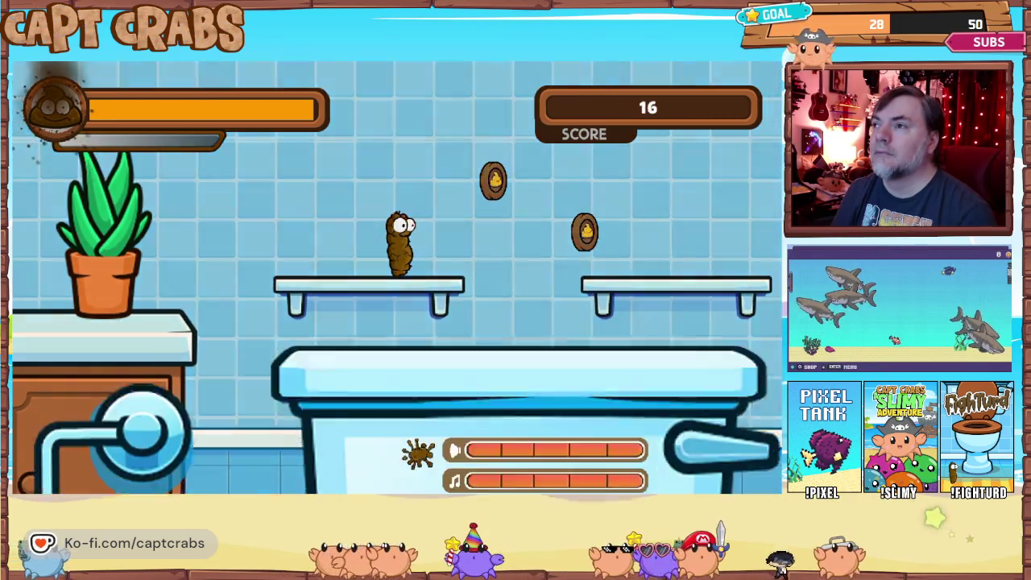
pyautogui.press('Down')
pyautogui.press('Down')
pyautogui.press('Down')
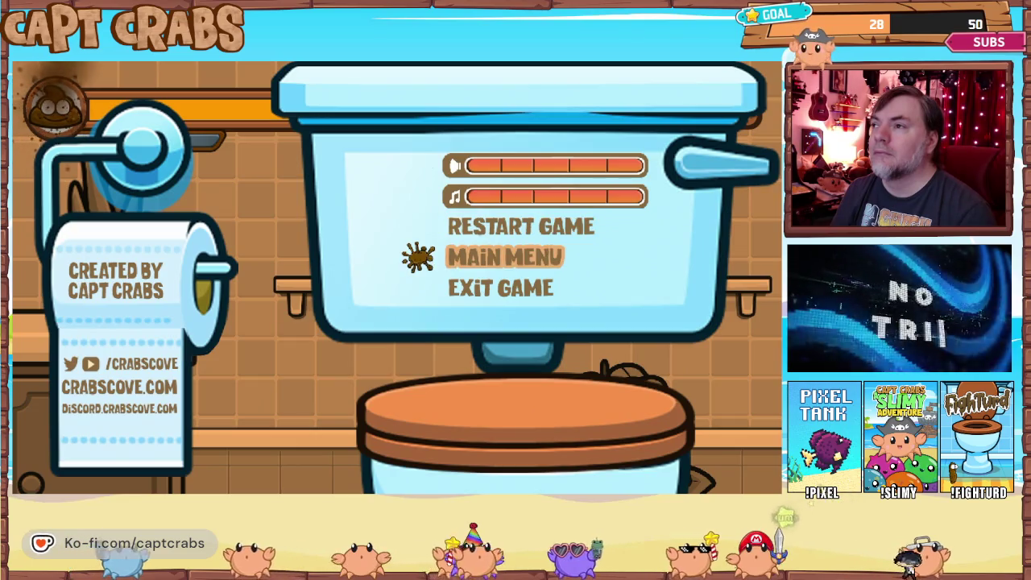
pyautogui.press('Return')
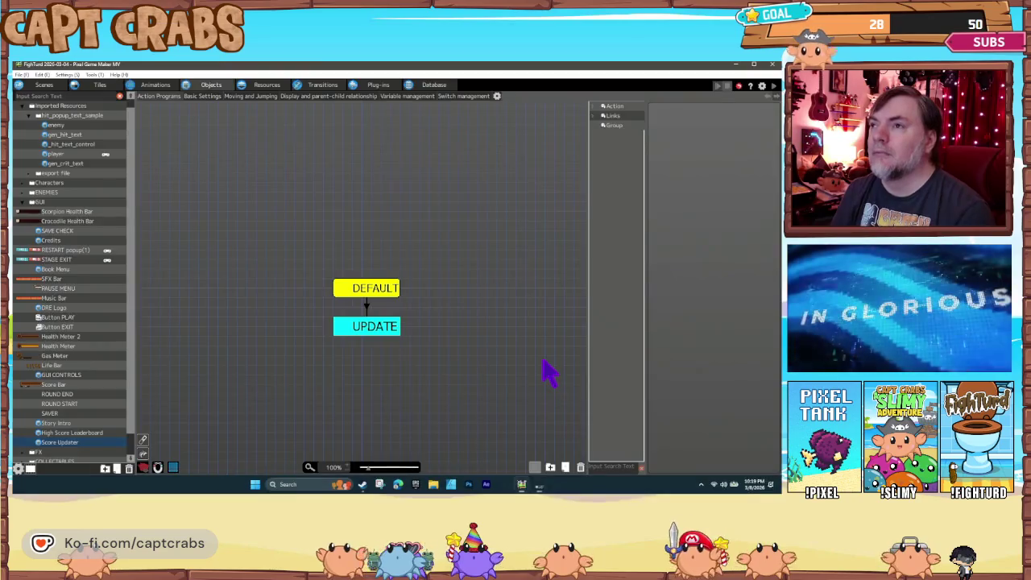
# Change the UPDATE state's New HIGH SCORE! text X offset to 70
pyautogui.click(377, 330)
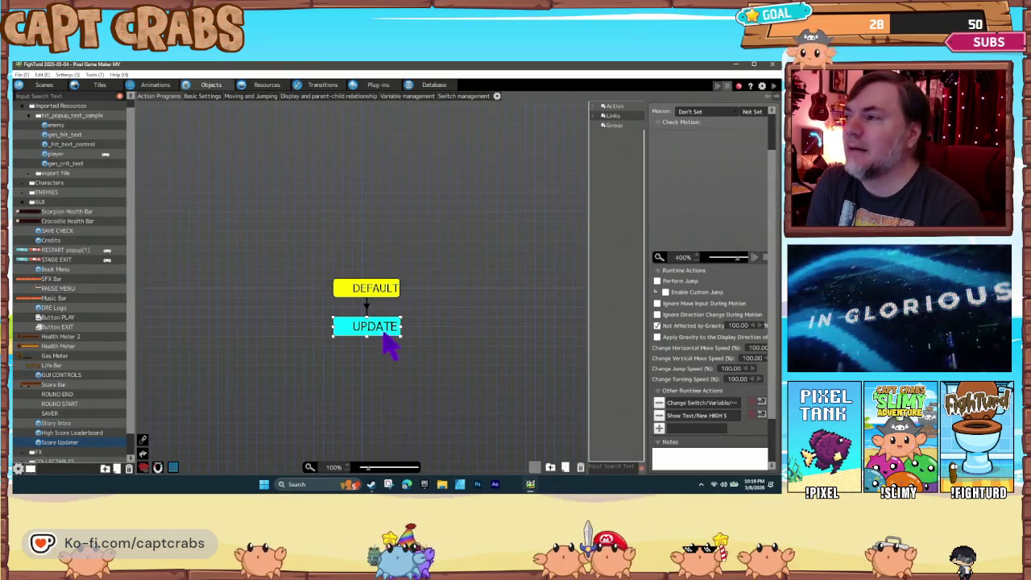
pyautogui.doubleClick(687, 416)
pyautogui.scroll(-3, 490, 402)
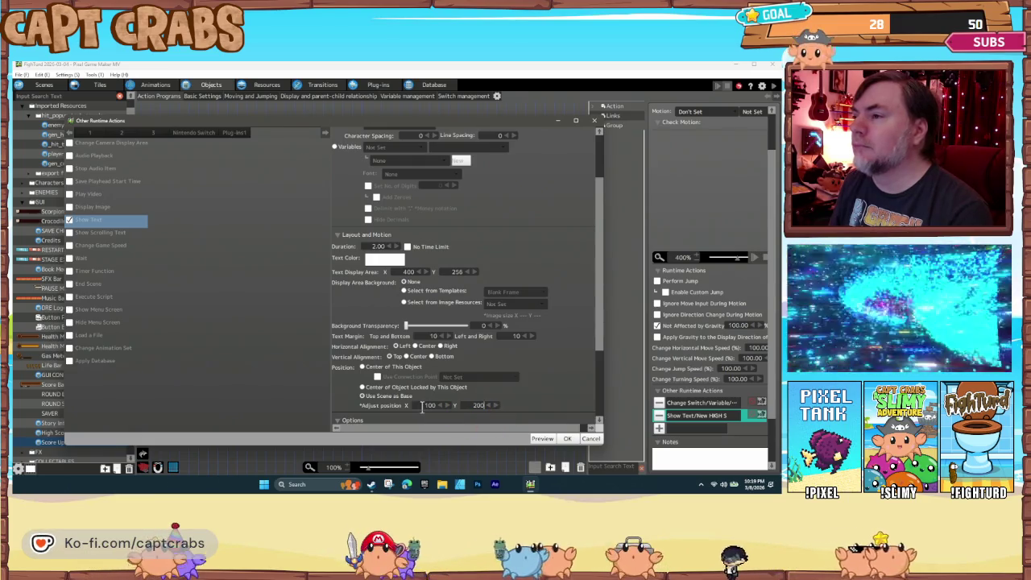
pyautogui.write('70')
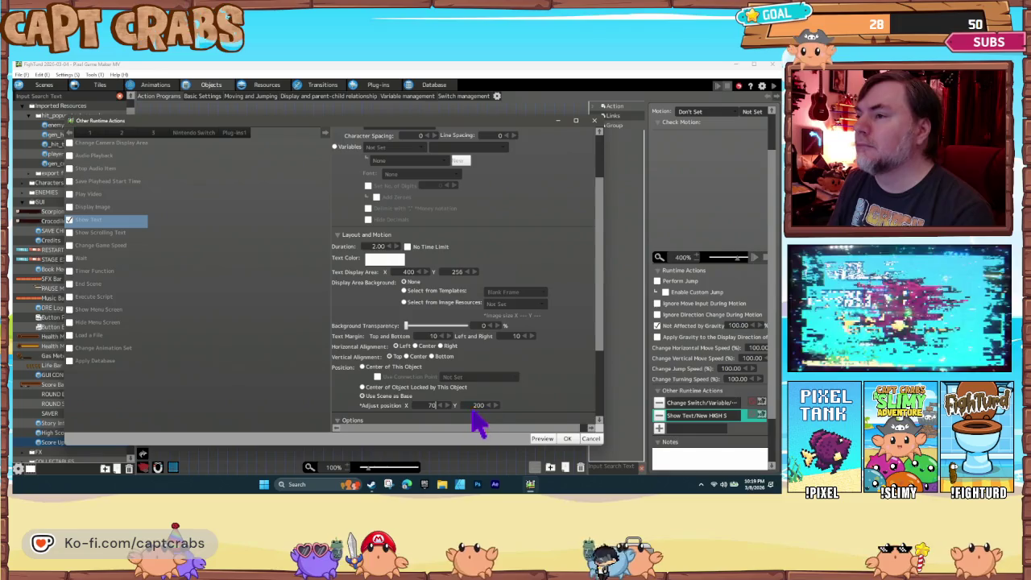
pyautogui.click(566, 439)
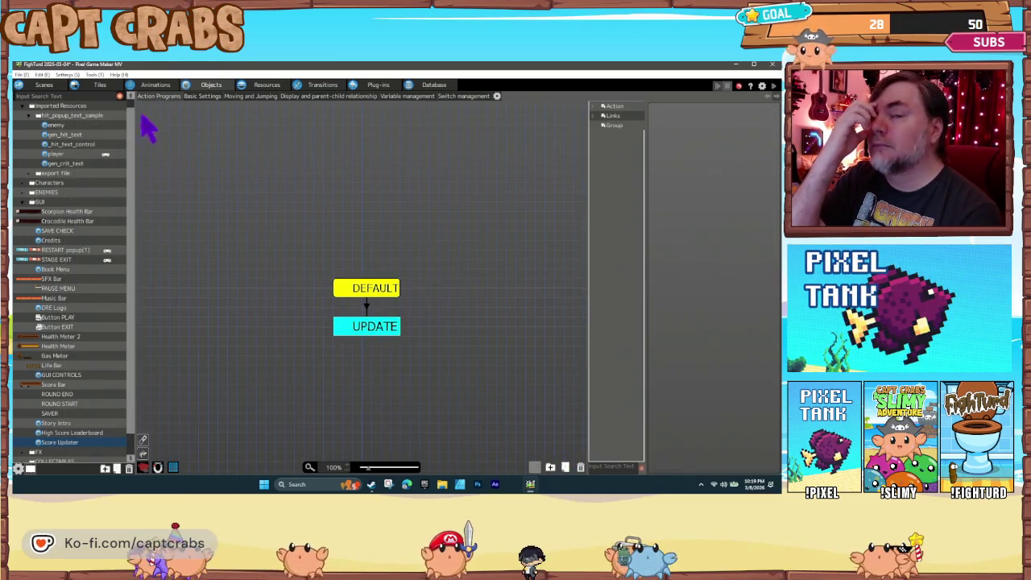
# Make High Score Leaderboard's second HIGH SCORE text display the SCORE variable
pyautogui.click(97, 434)
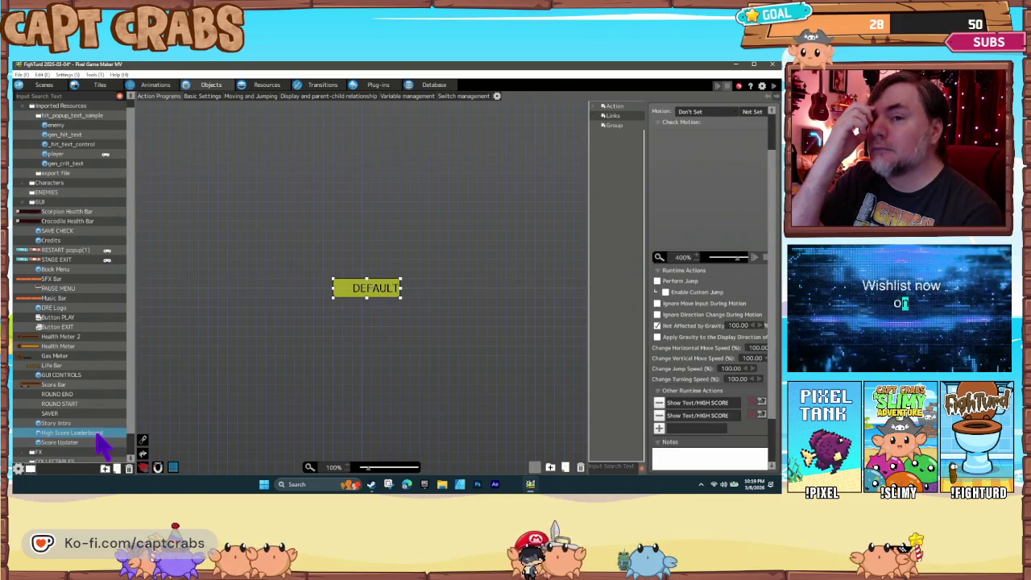
pyautogui.doubleClick(694, 416)
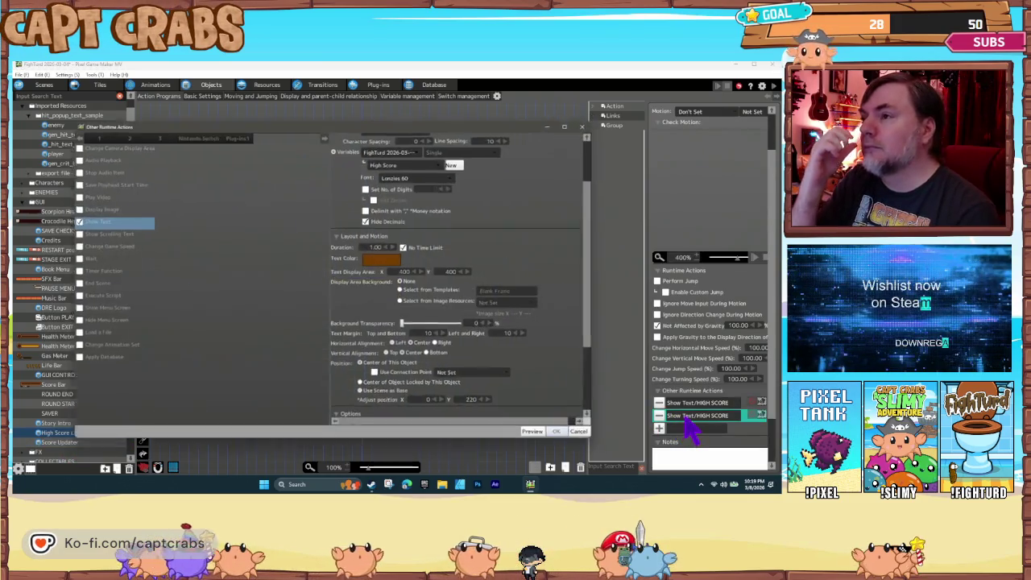
pyautogui.click(409, 163)
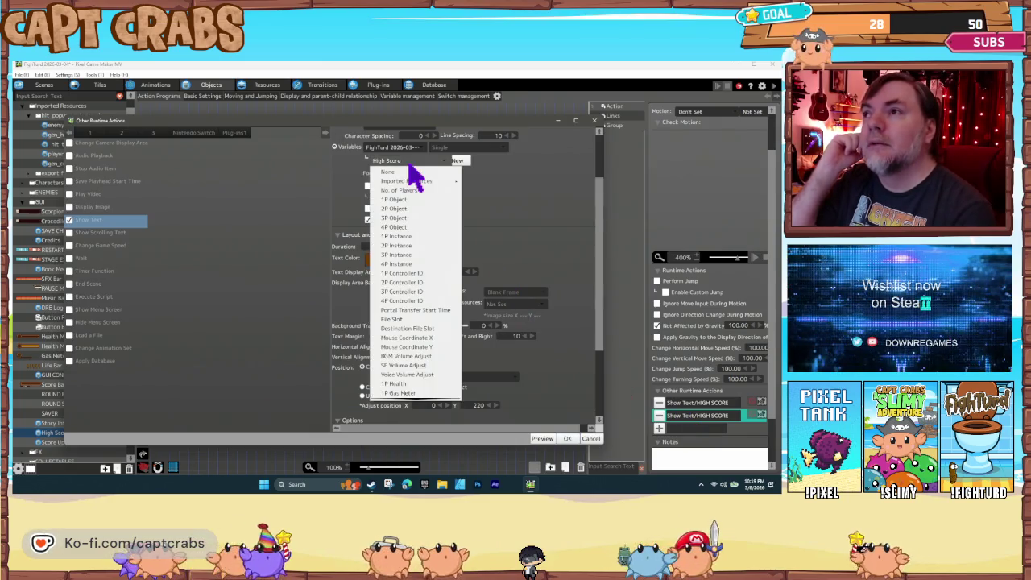
pyautogui.scroll(-2, 418, 379)
pyautogui.click(414, 392)
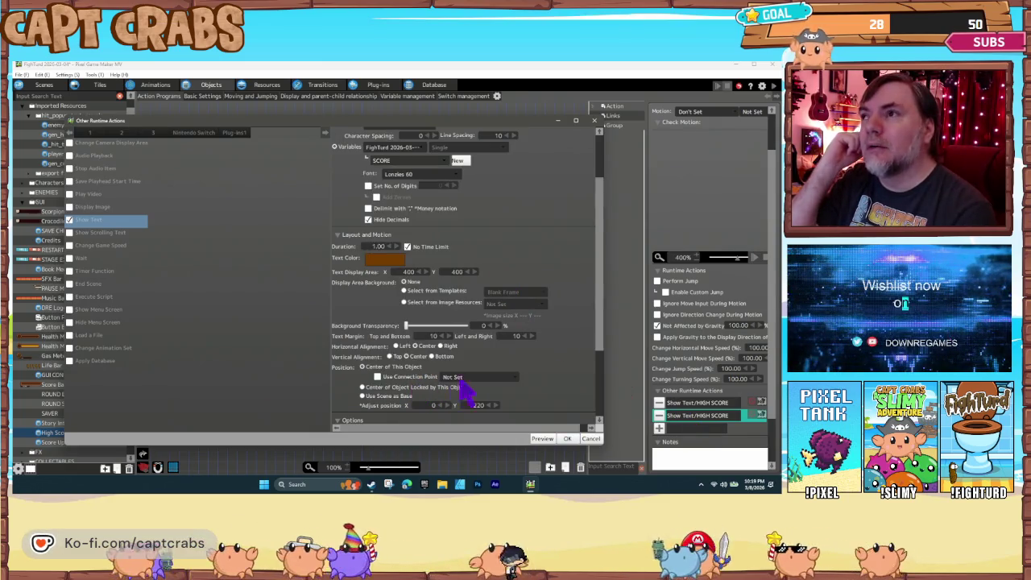
pyautogui.click(567, 440)
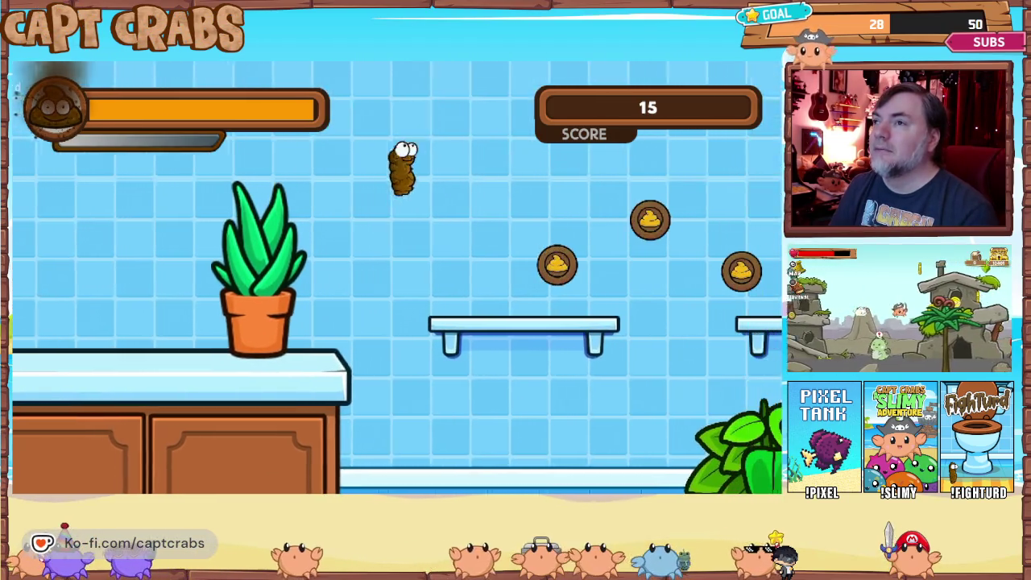
# Pause to the title screen to check HIGH SCORE, then choose Exit Game
pyautogui.press('Escape')
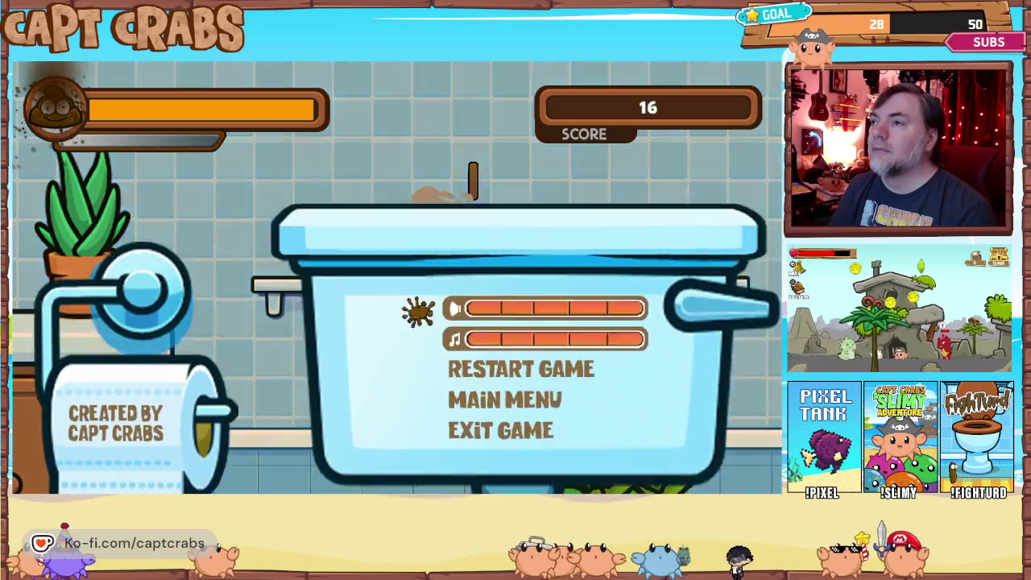
pyautogui.press('Return')
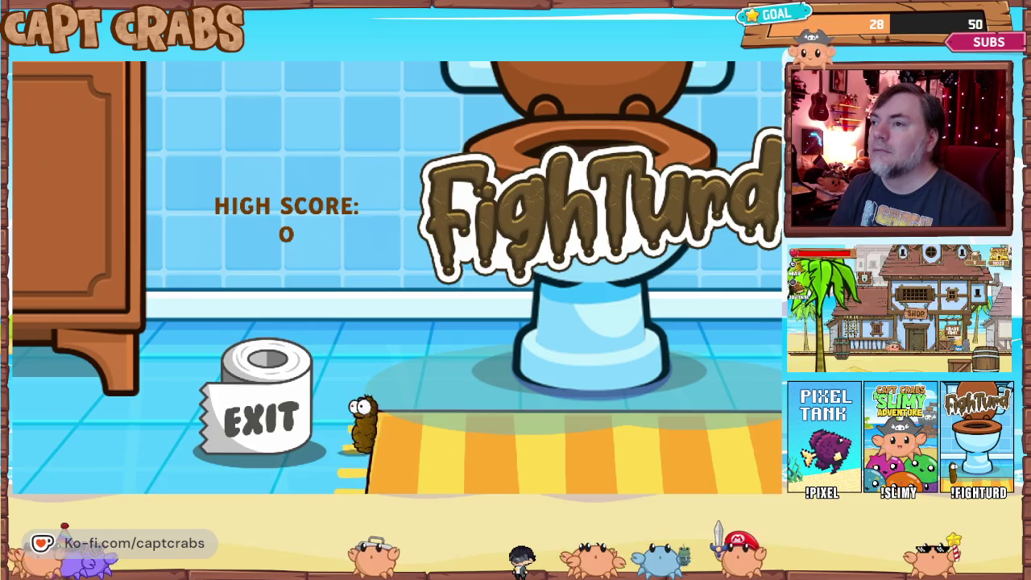
pyautogui.press('Escape')
pyautogui.press('Down')
pyautogui.press('Down')
pyautogui.press('Return')
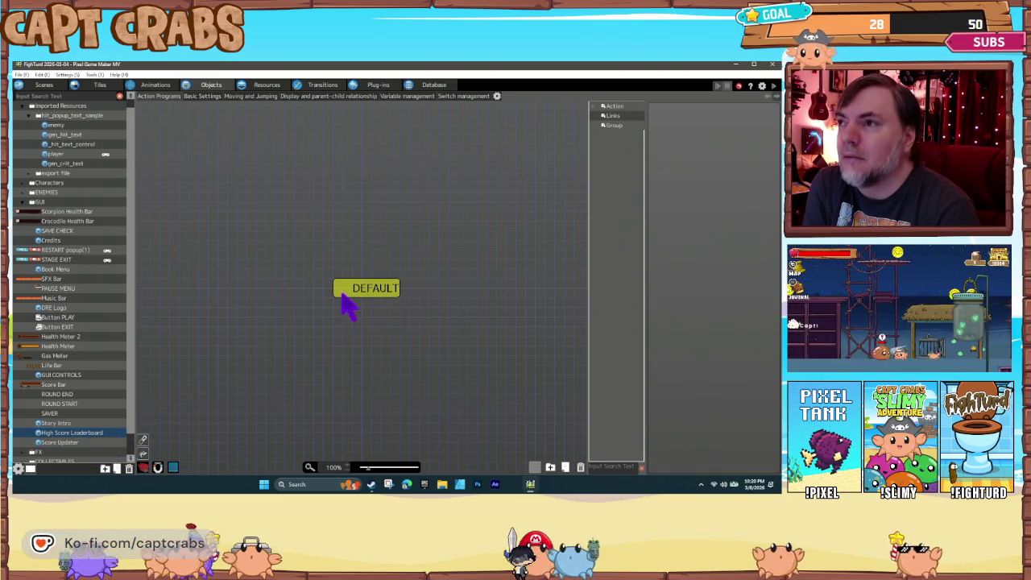
# Open the DEFAULT state's HIGH SCORE Show Text settings and scroll to the top
pyautogui.click(355, 300)
pyautogui.doubleClick(697, 416)
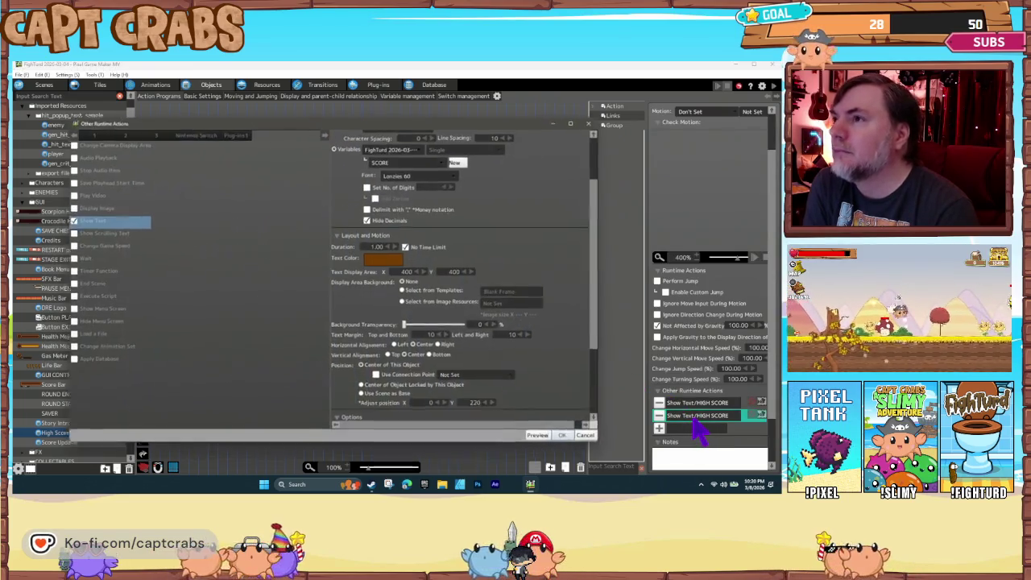
pyautogui.scroll(2, 574, 272)
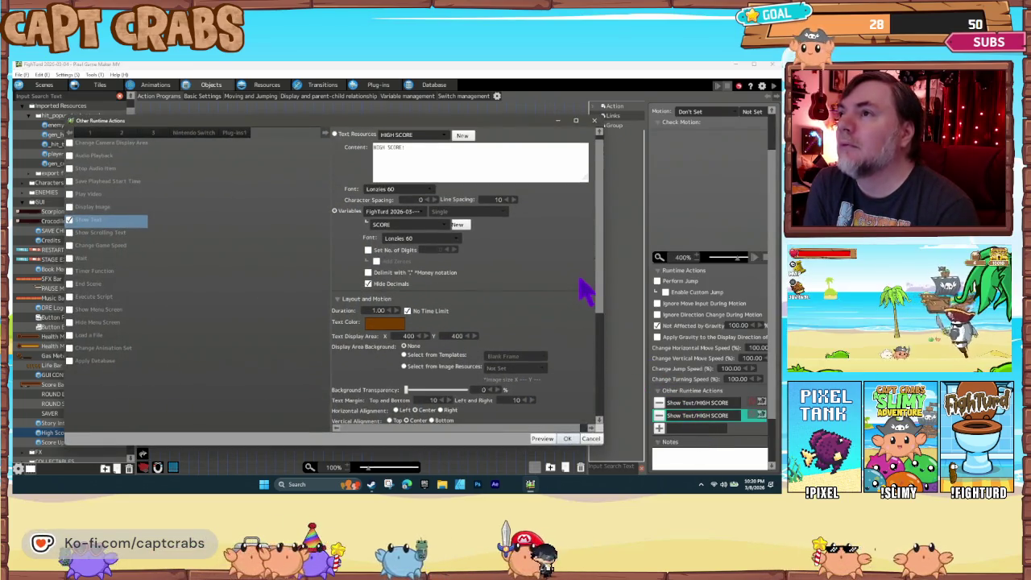